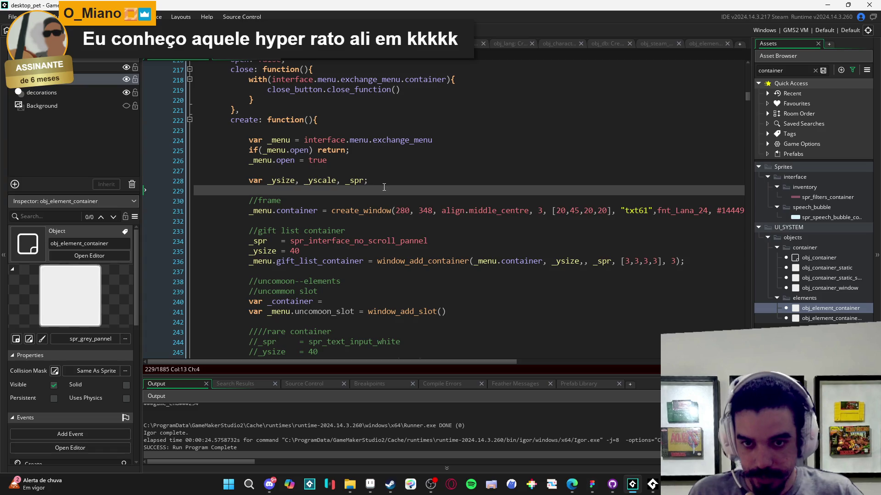
Step: Add _container to the var list on line 228 and begin window_add_slot with _container and spr_interface_slot_selection_mark
{"action": "left_click", "coordinate": [366, 181]}
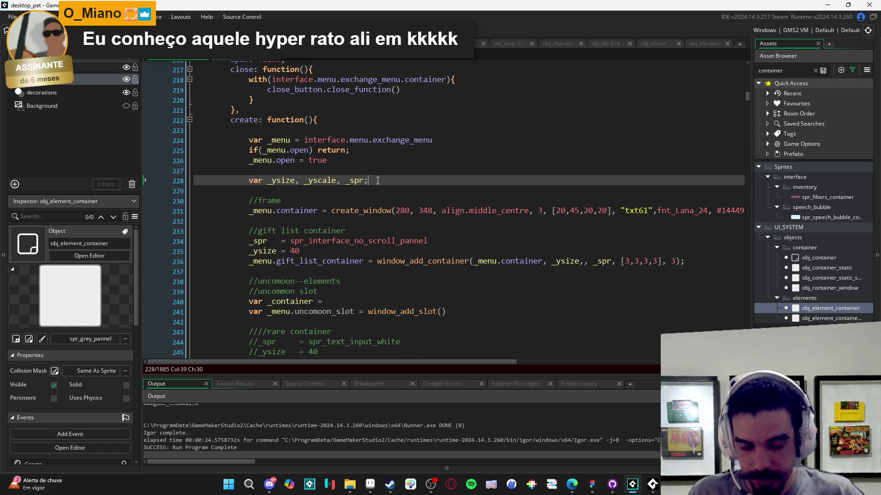
{"action": "type", "text": ", _container"}
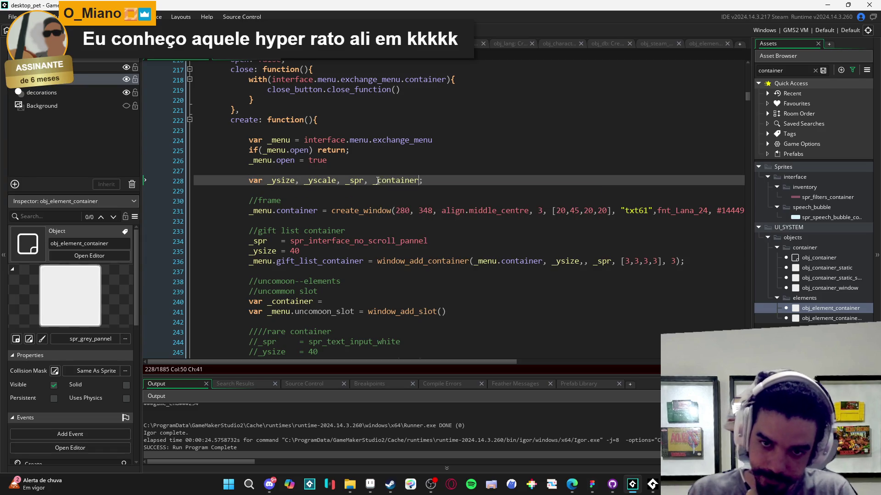
{"action": "scroll", "coordinate": [385, 182], "scroll_direction": "down", "scroll_amount": 2}
{"action": "left_click", "coordinate": [312, 246]}
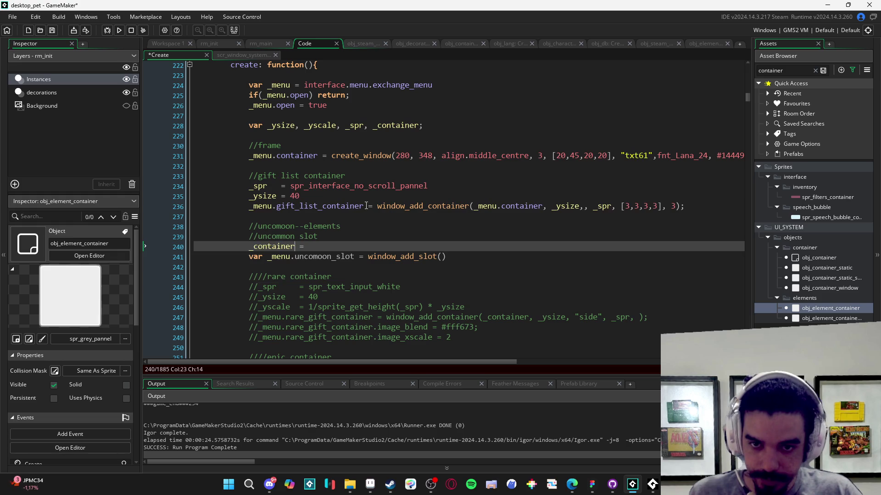
{"action": "left_click_drag", "start_coordinate": [364, 206], "coordinate": [250, 206]}
{"action": "left_click", "coordinate": [295, 246]}
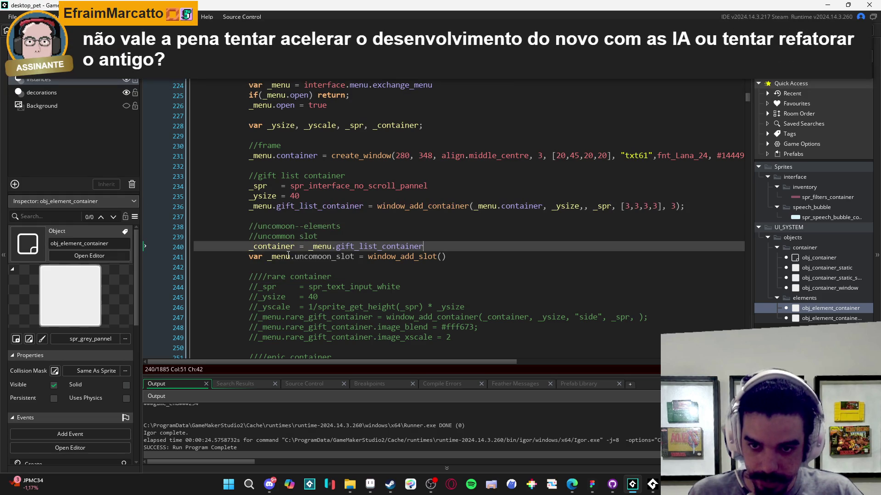
{"action": "left_click", "coordinate": [439, 256]}
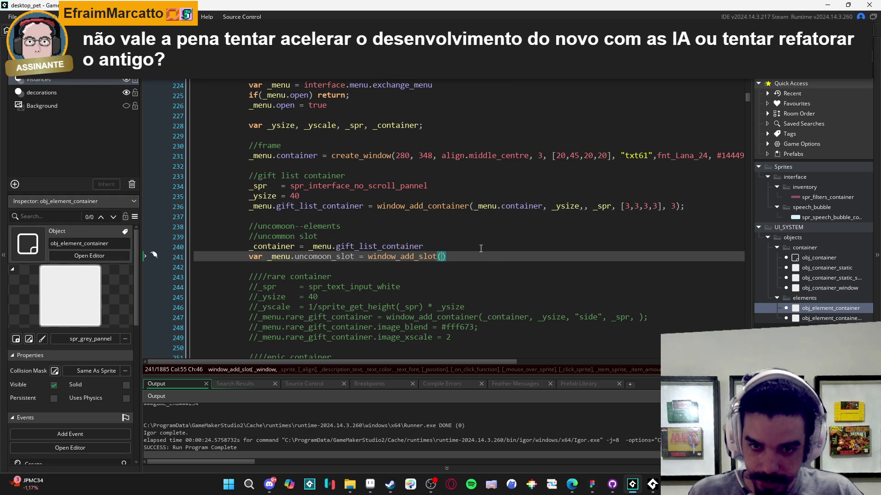
{"action": "type", "text": "_container,"}
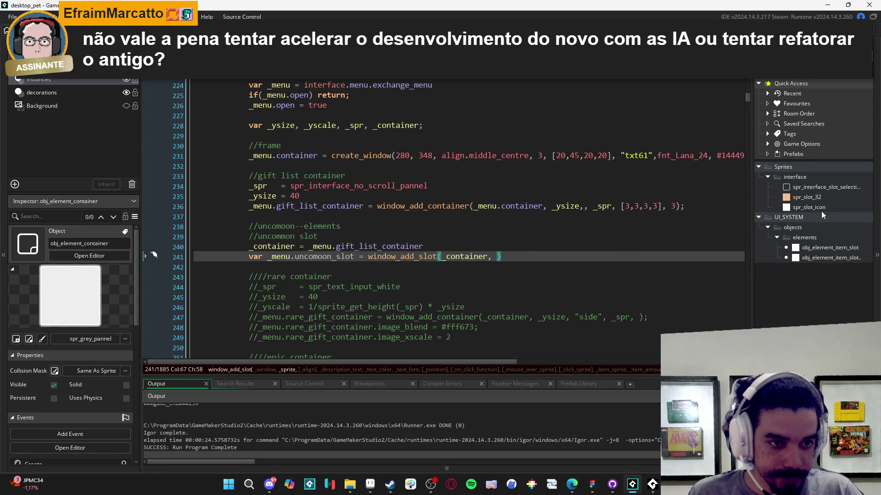
{"action": "left_click", "coordinate": [821, 186]}
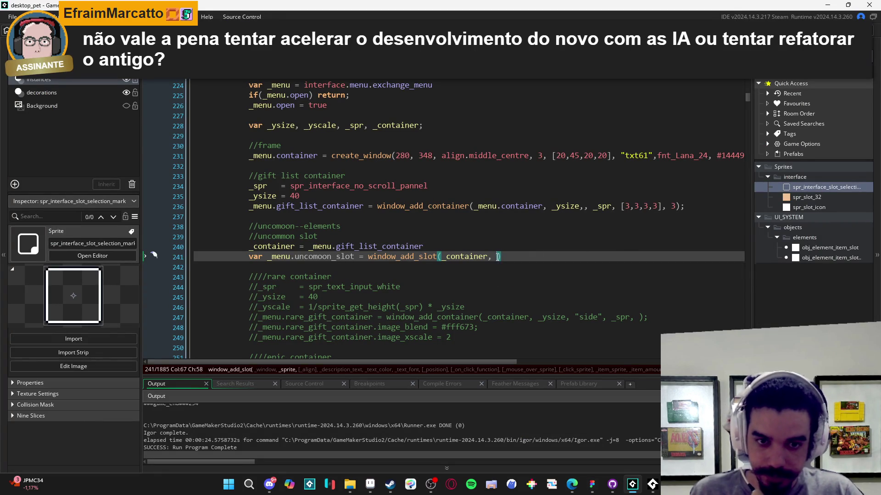
{"action": "type", "text": "spr_interface_slot_selection_mark,"}
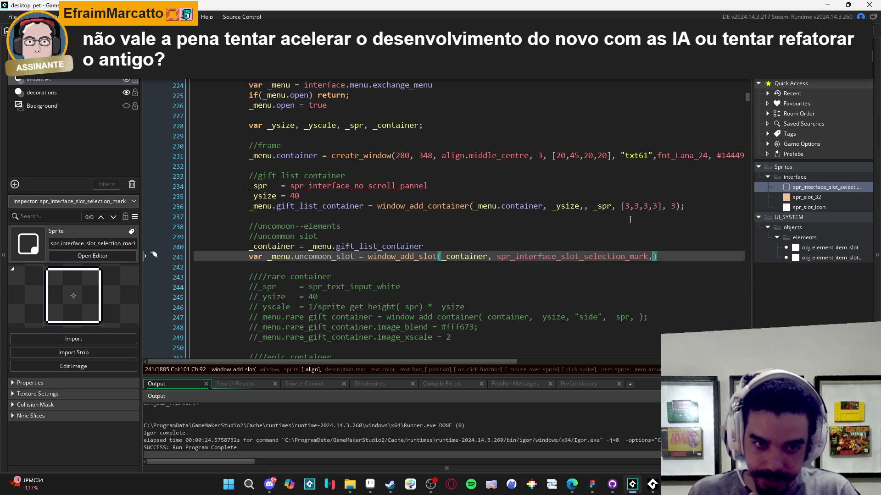
Step: Insert a _spr = spr_interface_slot_selection_mark line above the slot call and pass _spr instead
{"action": "key", "text": "Up"}
{"action": "key", "text": "End"}
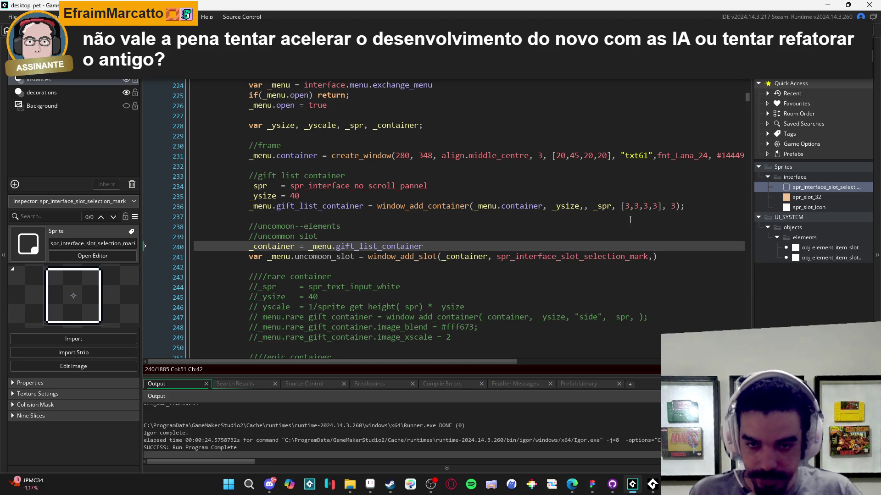
{"action": "key", "text": "Return"}
{"action": "type", "text": "_spr = spr_interface_slot_selection_mark"}
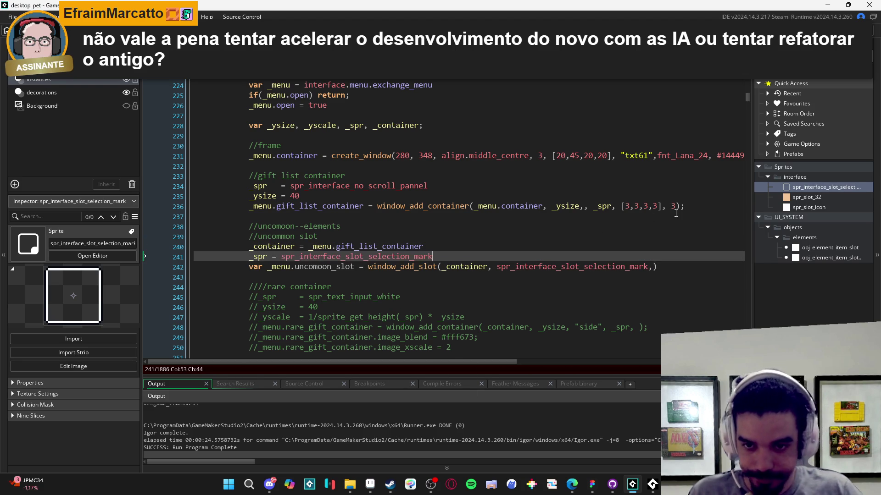
{"action": "double_click", "coordinate": [638, 266]}
{"action": "type", "text": "_spr"}
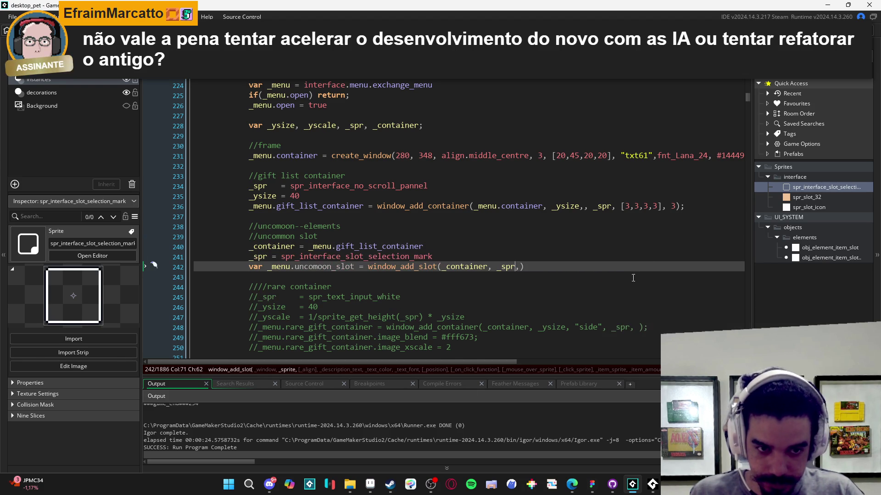
Step: Fill the remaining slot arguments with empty text, c_white, fnt_Lana_24, -1 and 0, then build
{"action": "key", "text": "Right"}
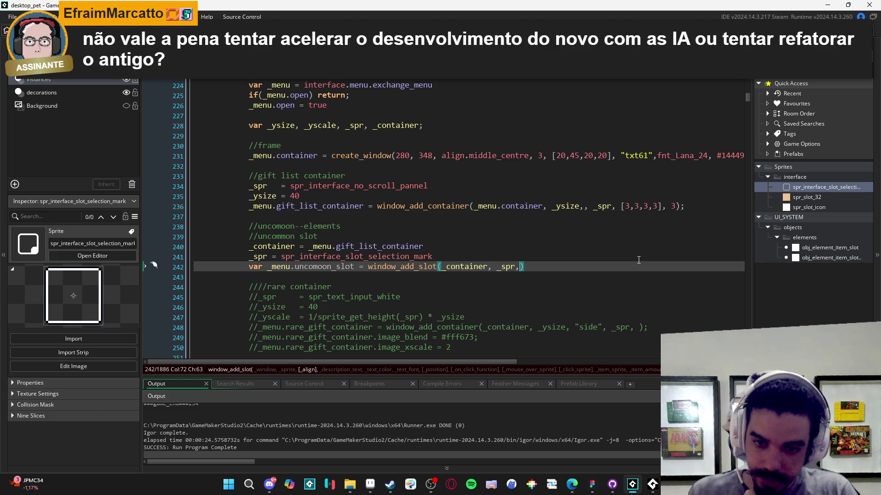
{"action": "type", "text": ",\""}
{"action": "key", "text": "Right"}
{"action": "type", "text": ",fnt_"}
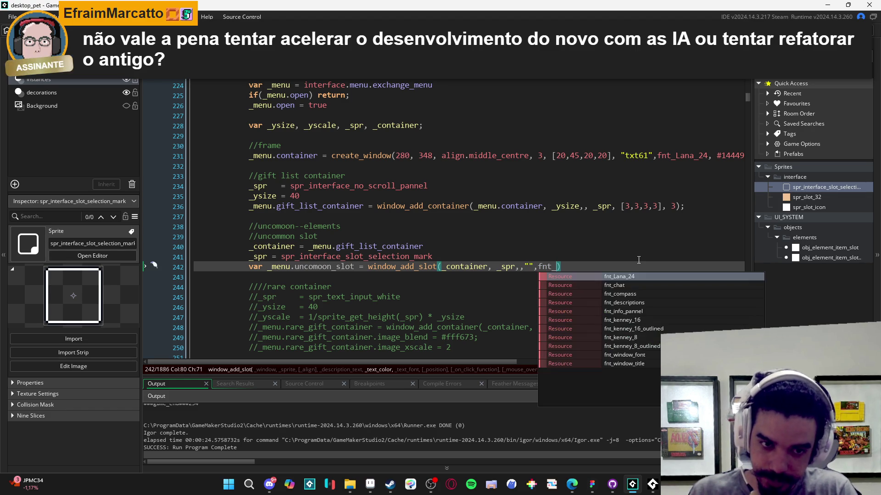
{"action": "type", "text": "w"}
{"action": "key", "text": "BackSpace"}
{"action": "key", "text": "BackSpace"}
{"action": "key", "text": "BackSpace"}
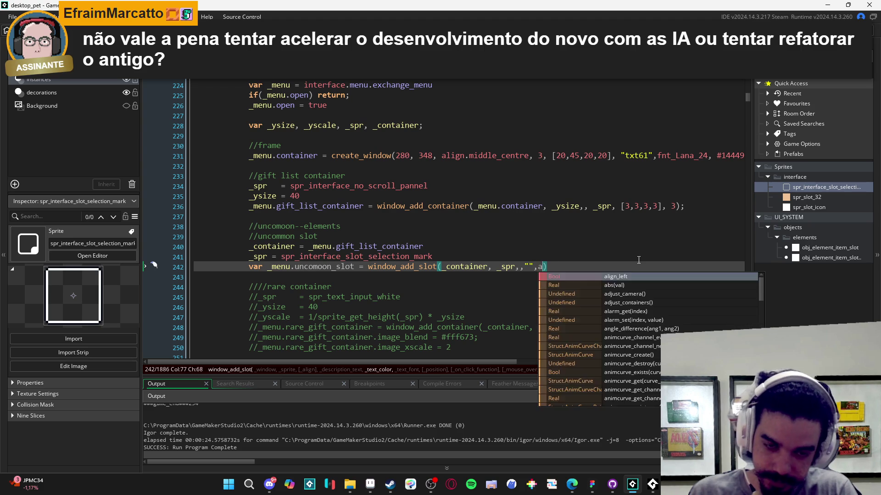
{"action": "key", "text": "BackSpace"}
{"action": "type", "text": "c_white, fnt_"}
{"action": "key", "text": "Return"}
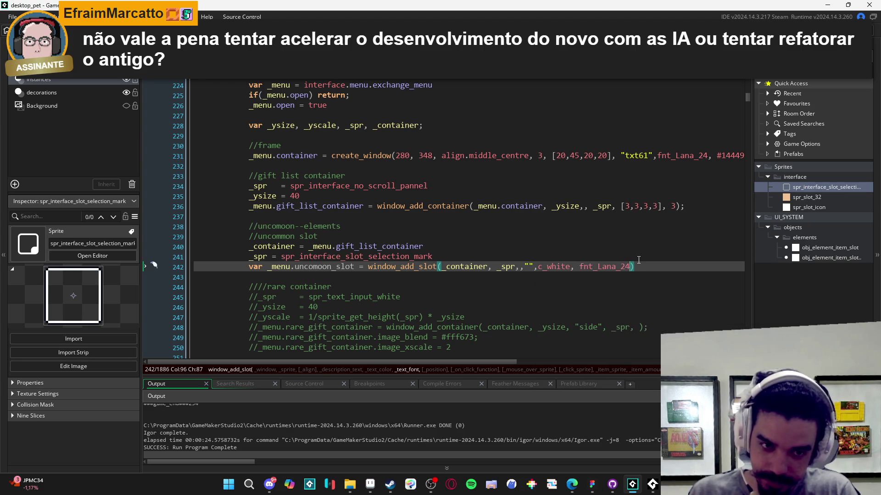
{"action": "type", "text": ",,,,,"}
{"action": "type", "text": "spr_"}
{"action": "key", "text": "BackSpace"}
{"action": "key", "text": "BackSpace"}
{"action": "key", "text": "BackSpace"}
{"action": "type", "text": "-1,"}
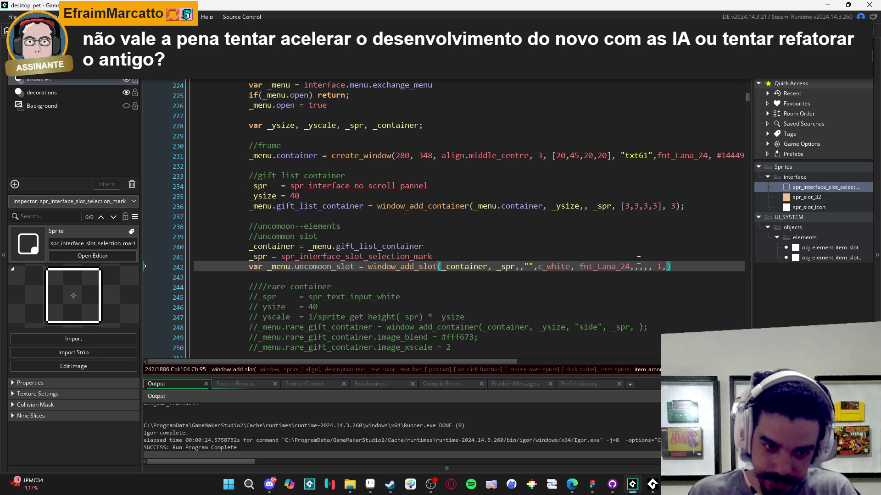
{"action": "type", "text": "0"}
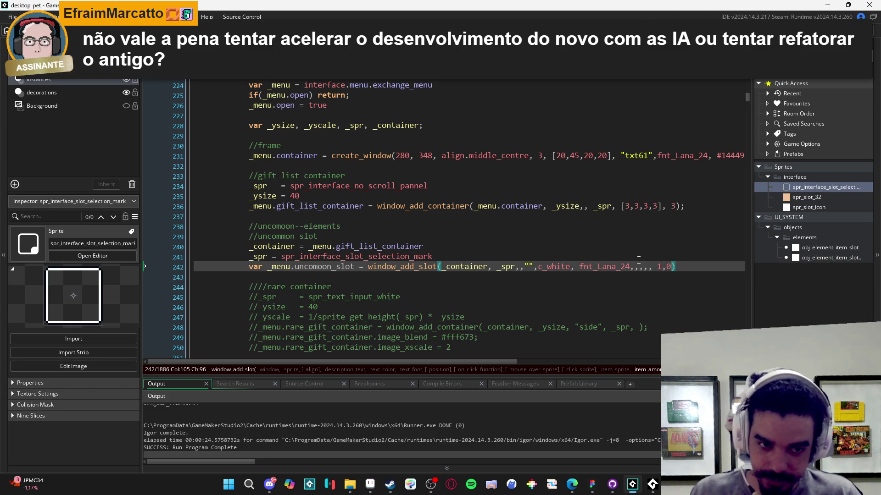
{"action": "scroll", "coordinate": [443, 300], "scroll_direction": "down", "scroll_amount": 2}
{"action": "key", "text": "F5"}
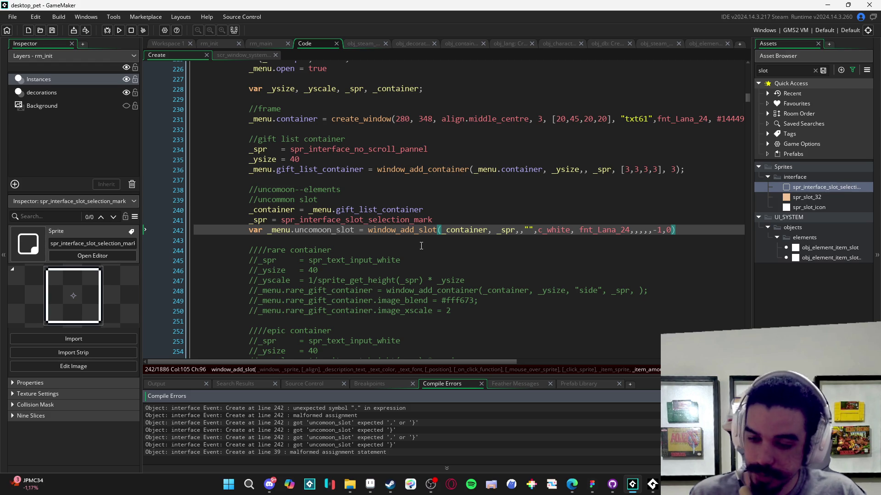
Step: Fix 'uncomoon' to 'uncommon' on line 242 and verify each window_add_slot argument
{"action": "left_click", "coordinate": [660, 229]}
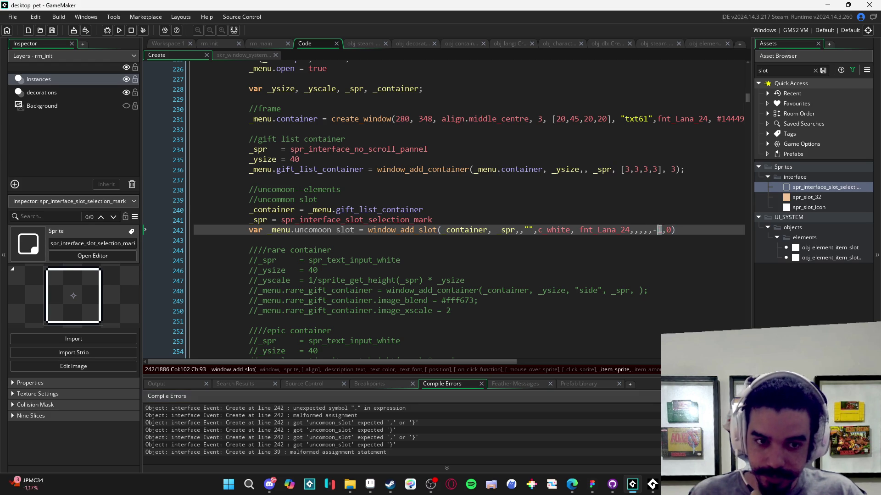
{"action": "double_click", "coordinate": [416, 408]}
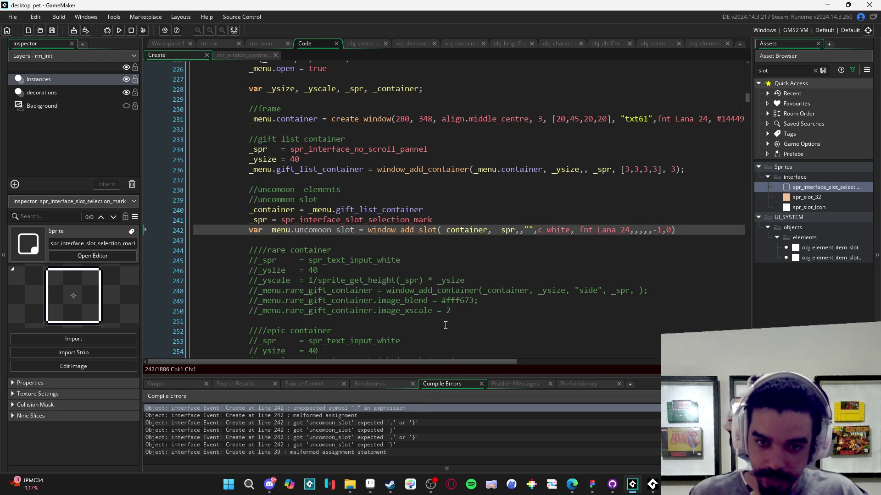
{"action": "left_click", "coordinate": [322, 229]}
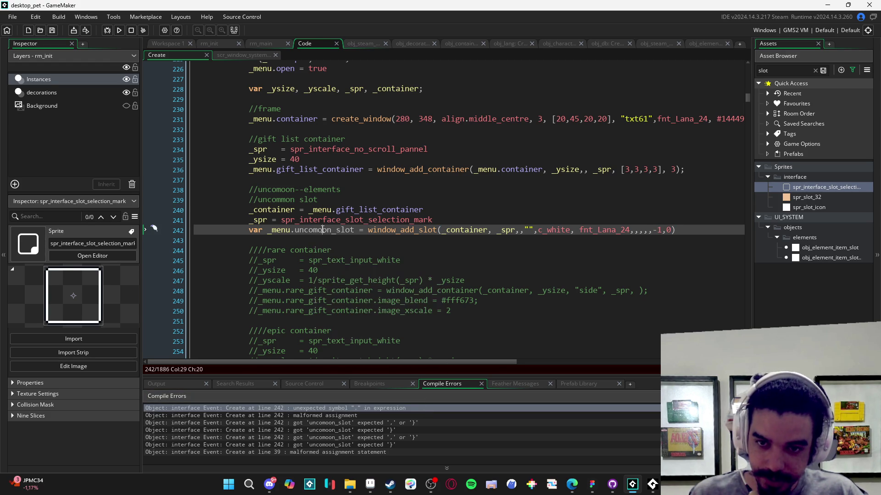
{"action": "key", "text": "BackSpace"}
{"action": "type", "text": "m"}
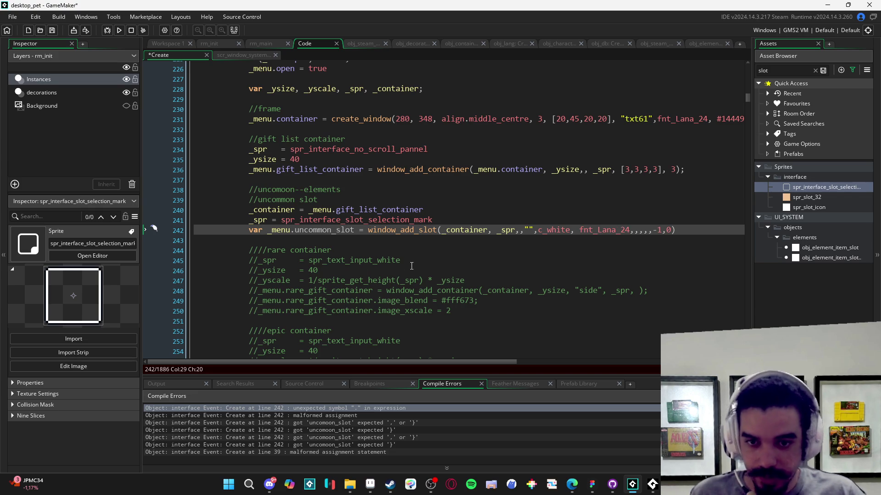
{"action": "double_click", "coordinate": [324, 229]}
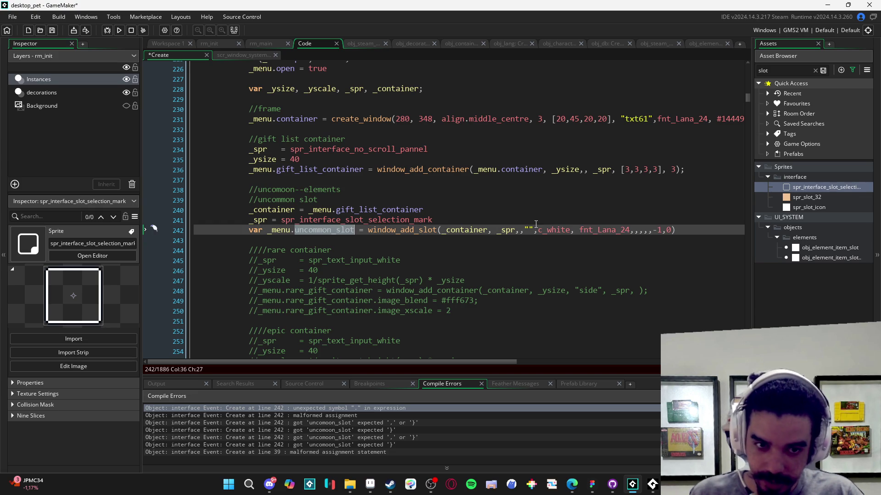
{"action": "left_click", "coordinate": [475, 230]}
{"action": "left_click", "coordinate": [530, 230]}
{"action": "left_click", "coordinate": [546, 230]}
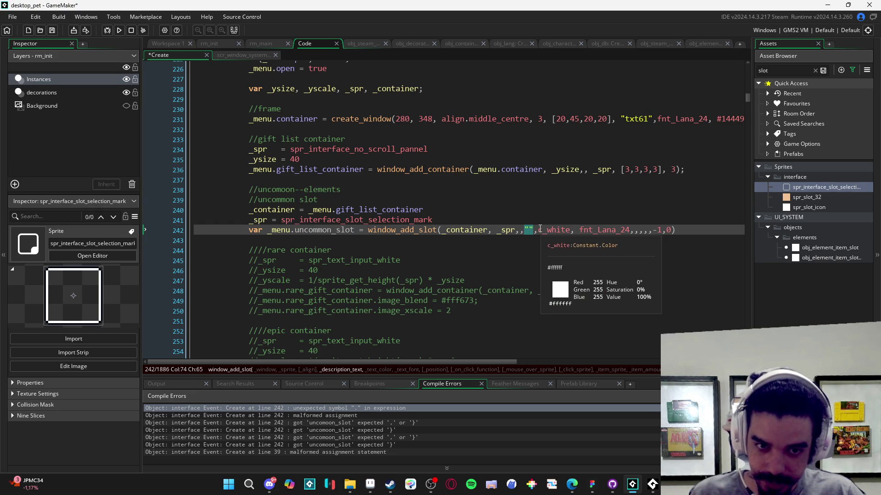
{"action": "left_click", "coordinate": [588, 232]}
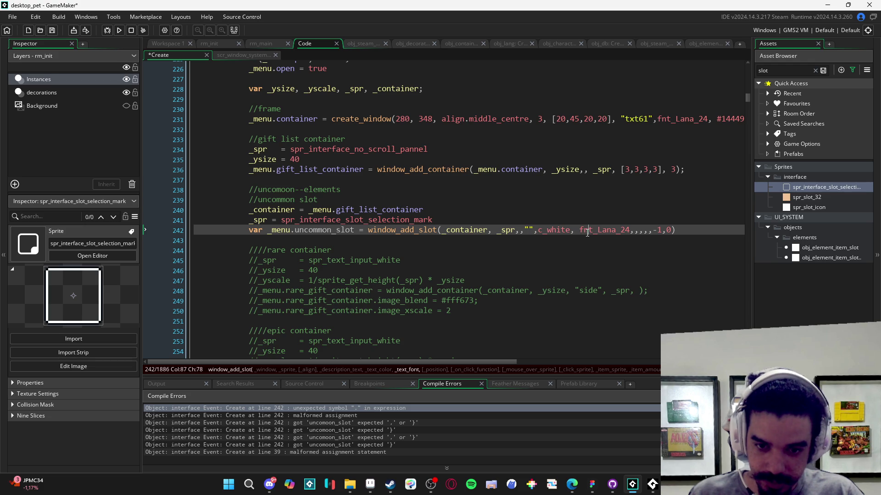
{"action": "left_click", "coordinate": [632, 231]}
{"action": "key", "text": "Right"}
{"action": "key", "text": "Right"}
{"action": "key", "text": "Right"}
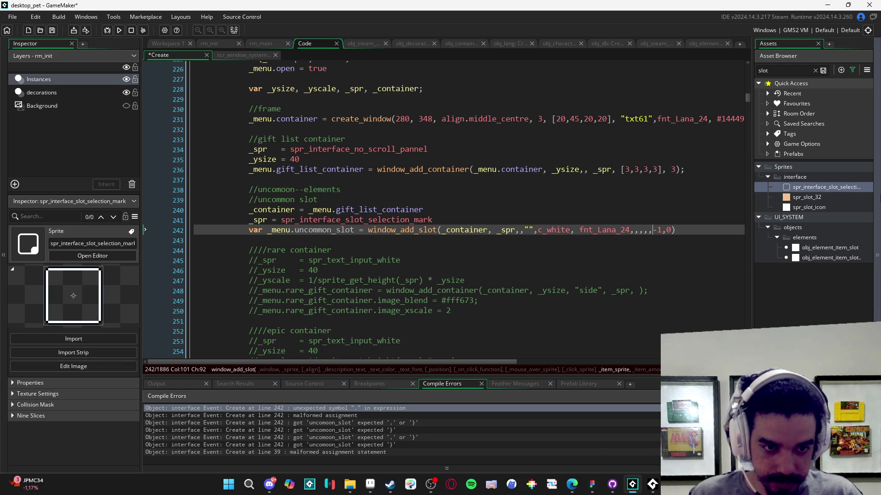
{"action": "key", "text": "Right"}
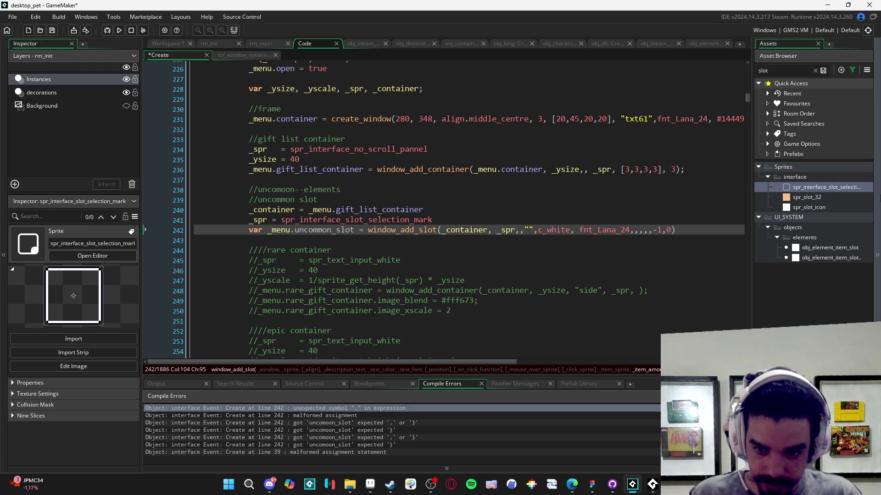
Step: Save, remove the stray 'var' before _menu on line 242, and rebuild
{"action": "key", "text": "ctrl+s"}
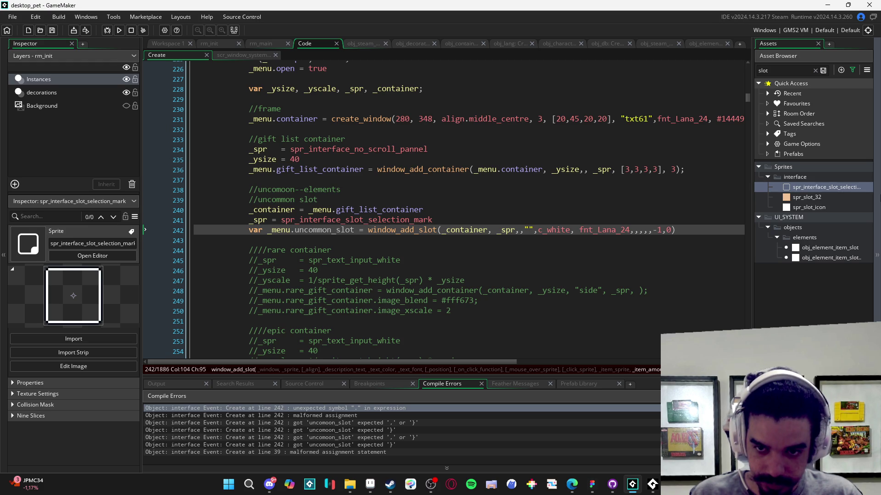
{"action": "left_click_drag", "start_coordinate": [266, 230], "coordinate": [247, 230]}
{"action": "key", "text": "BackSpace"}
{"action": "key", "text": "F5"}
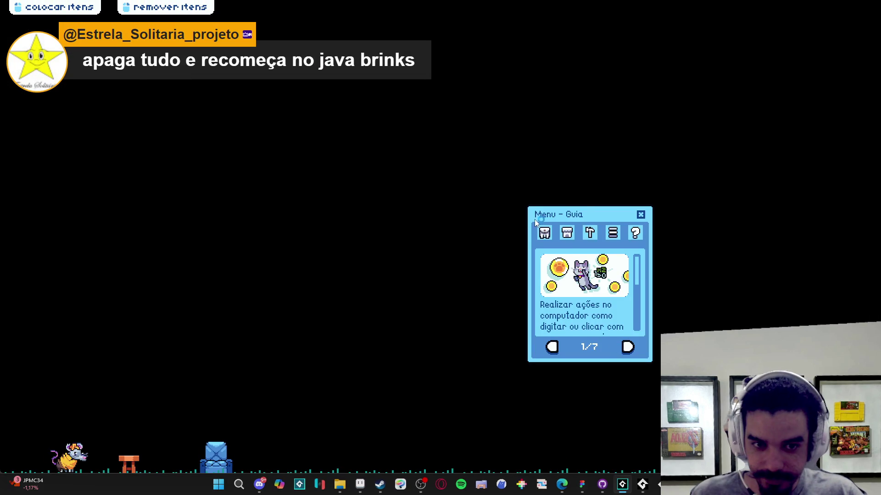
Step: Open the inventory and Trocar exchange, abort the invalid-sprite crash, and close the game
{"action": "left_click", "coordinate": [544, 233]}
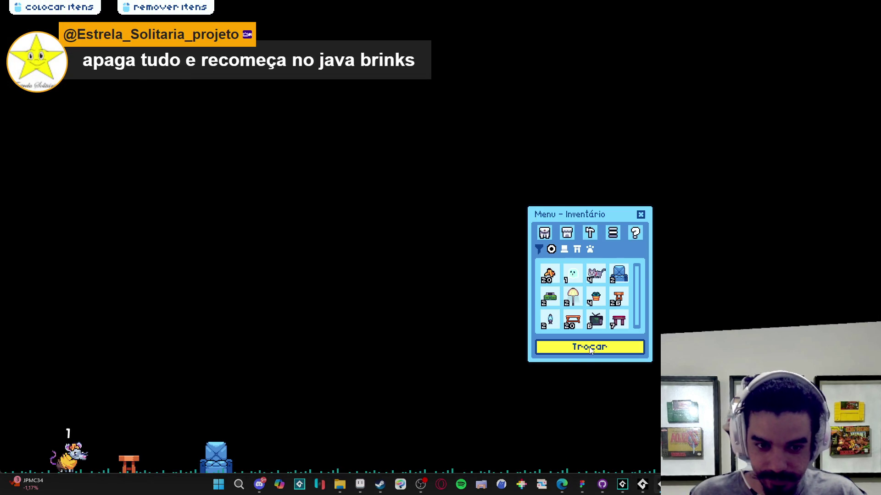
{"action": "left_click", "coordinate": [591, 349]}
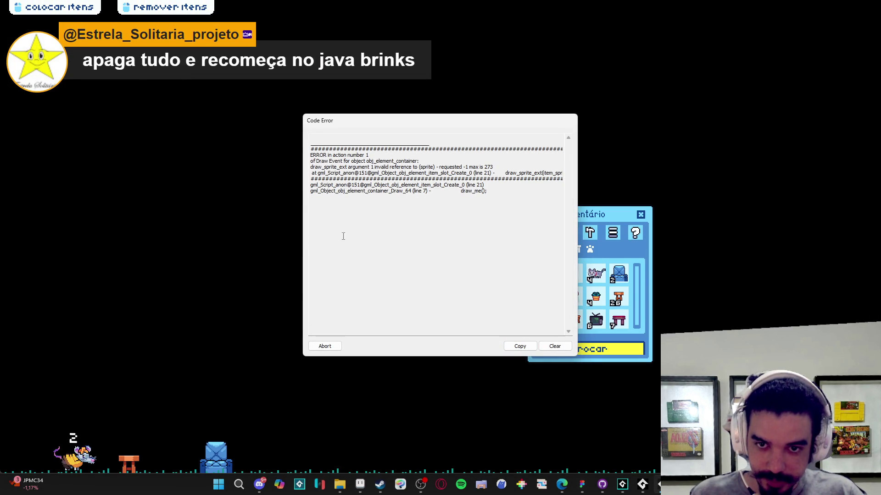
{"action": "left_click", "coordinate": [326, 348]}
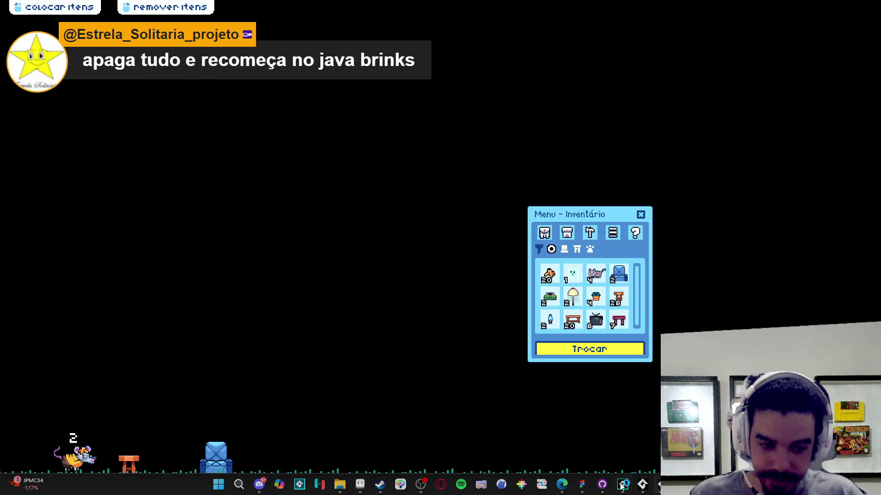
{"action": "right_click", "coordinate": [642, 484]}
{"action": "left_click", "coordinate": [633, 462]}
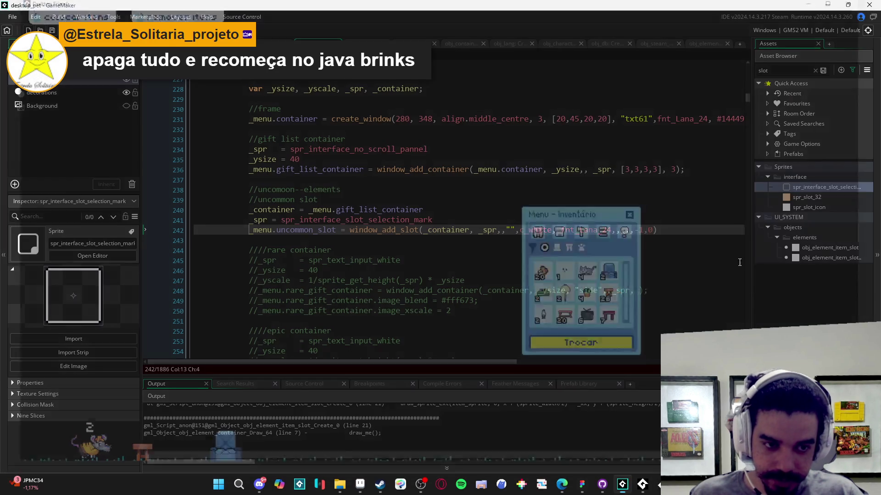
Step: Replace the -1 item sprite on line 242 with spr_empty from the asset browser and rebuild
{"action": "left_click", "coordinate": [784, 71]}
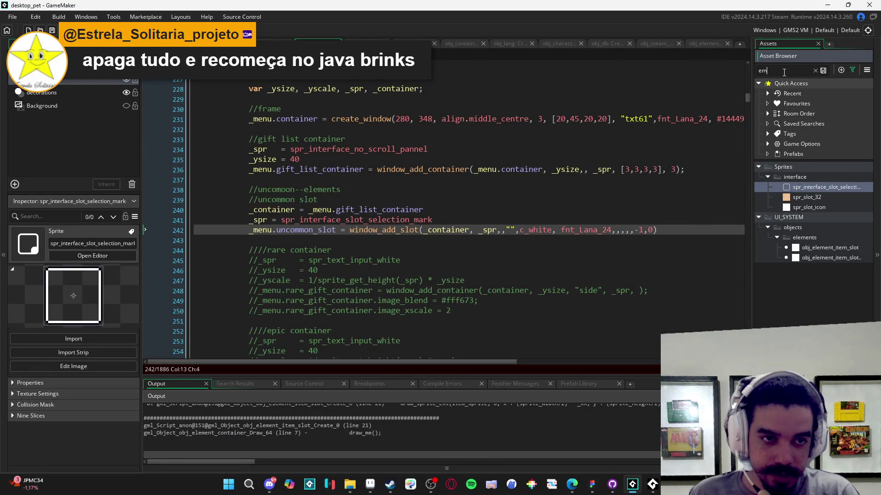
{"action": "type", "text": "p"}
{"action": "left_click", "coordinate": [831, 183]}
{"action": "key", "text": "F2"}
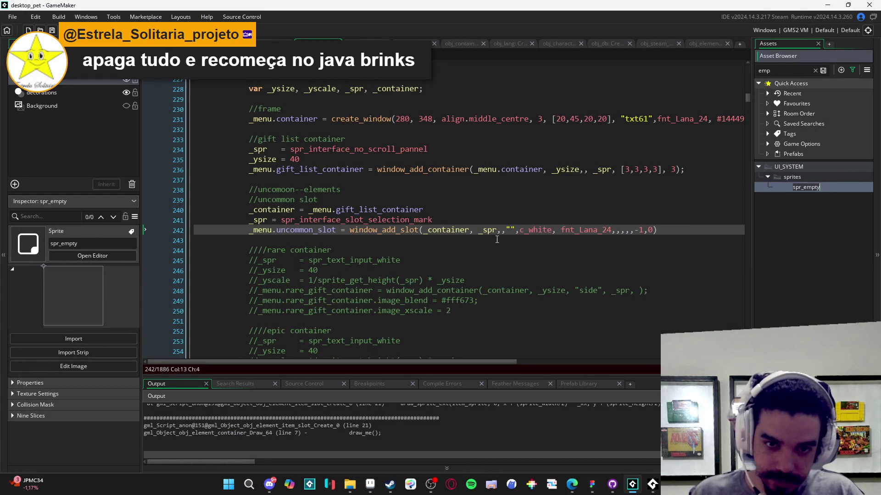
{"action": "left_click", "coordinate": [639, 231]}
{"action": "key", "text": "BackSpace"}
{"action": "key", "text": "BackSpace"}
{"action": "type", "text": "spr_empty"}
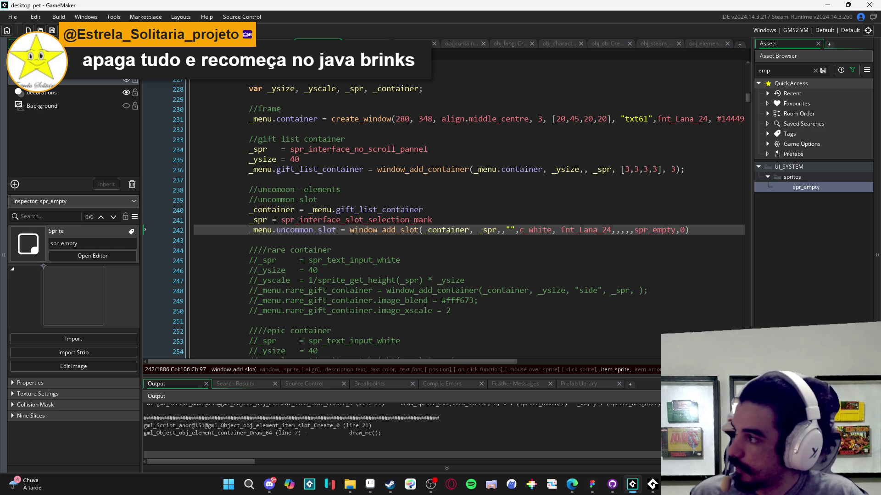
{"action": "key", "text": "alt+Tab"}
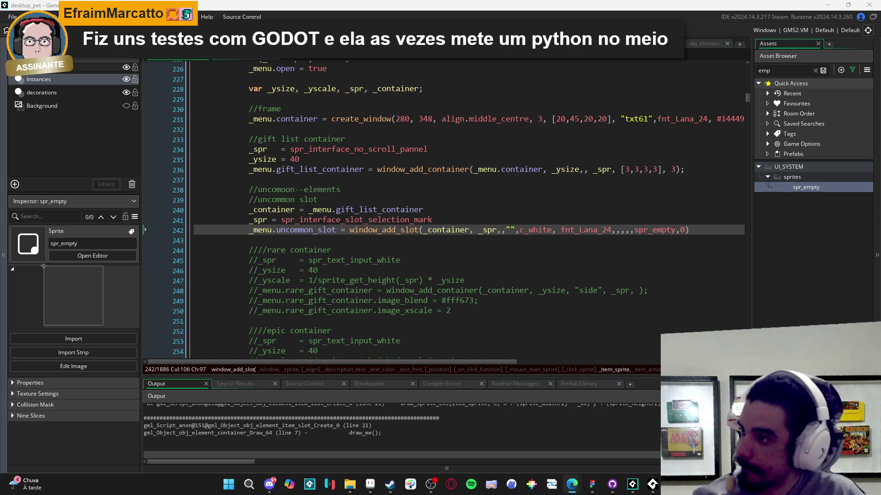
{"action": "left_click", "coordinate": [541, 290]}
{"action": "key", "text": "F5"}
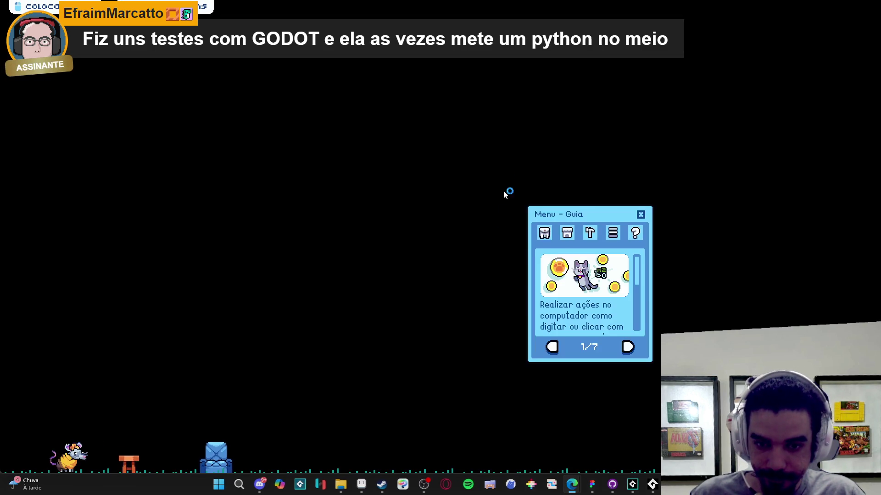
Step: Open the inventory and the Menu de Troca window to confirm it works, then close the game
{"action": "left_click", "coordinate": [592, 347]}
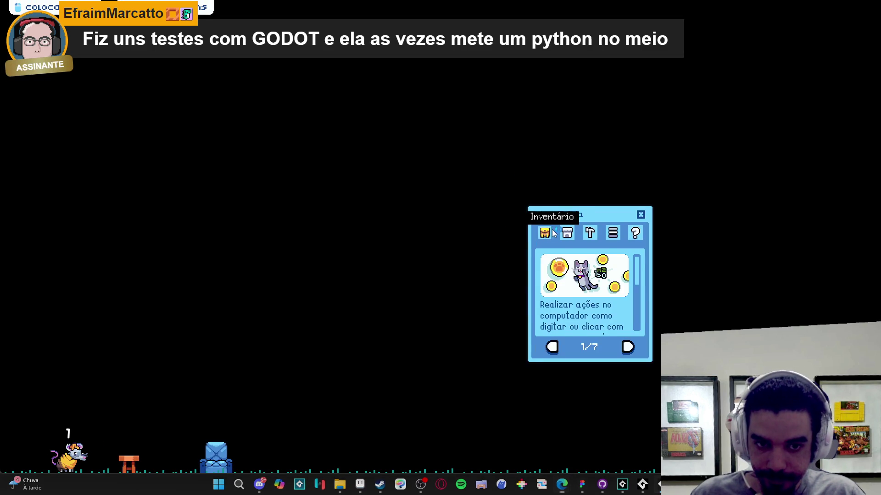
{"action": "left_click", "coordinate": [594, 351]}
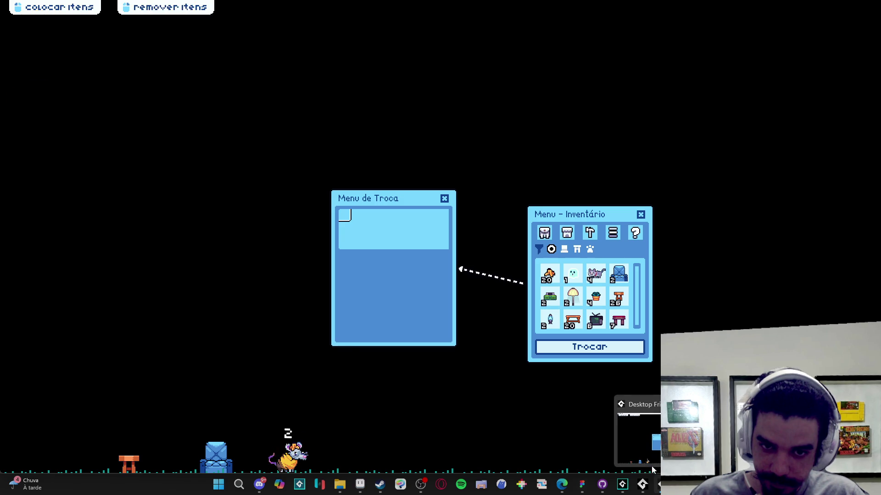
{"action": "right_click", "coordinate": [642, 484]}
{"action": "left_click", "coordinate": [634, 460]}
Step: Search the asset browser for 'slot' and select spr_slot_icon
{"action": "double_click", "coordinate": [779, 70]}
{"action": "type", "text": "slot"}
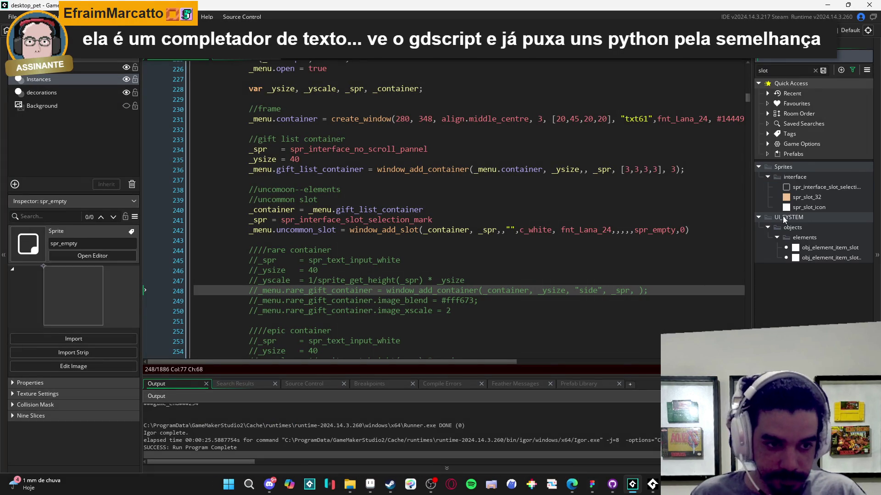
{"action": "left_click", "coordinate": [803, 211]}
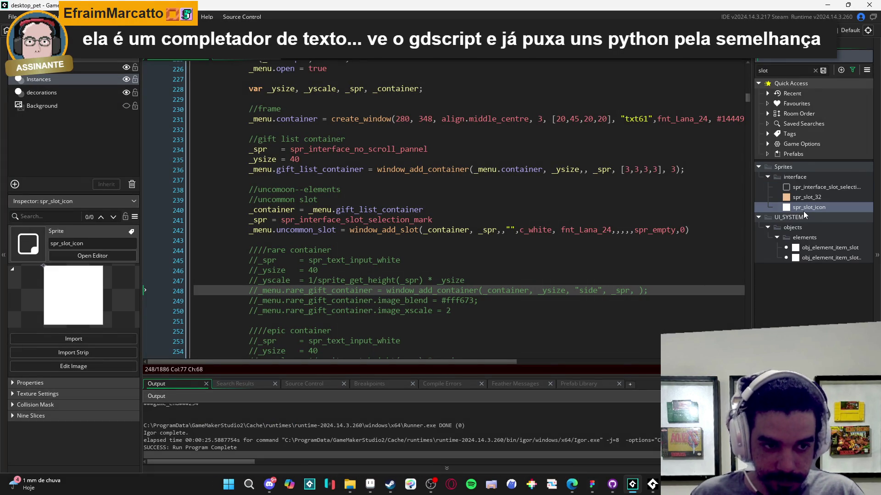
Step: Paste spr_slot_icon over spr_interface_slot_selection_mark on line 241 and rebuild
{"action": "left_click", "coordinate": [821, 247]}
{"action": "left_click", "coordinate": [823, 187]}
{"action": "left_click", "coordinate": [817, 248]}
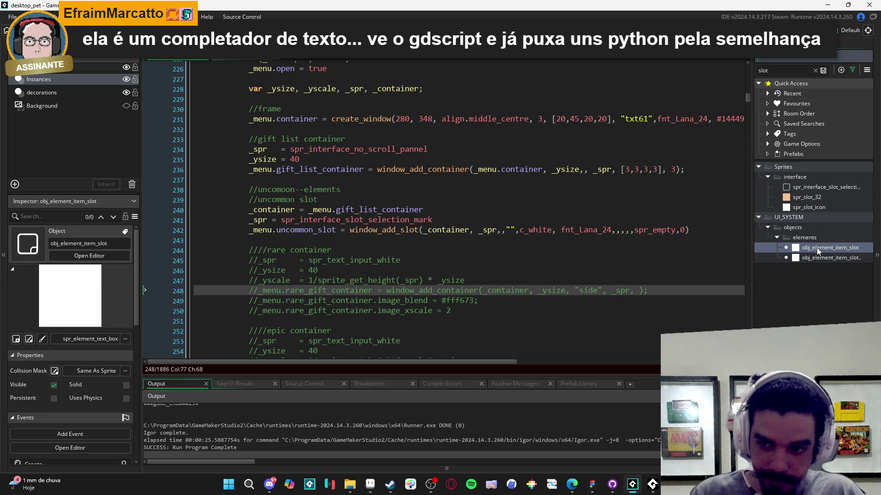
{"action": "left_click", "coordinate": [817, 207]}
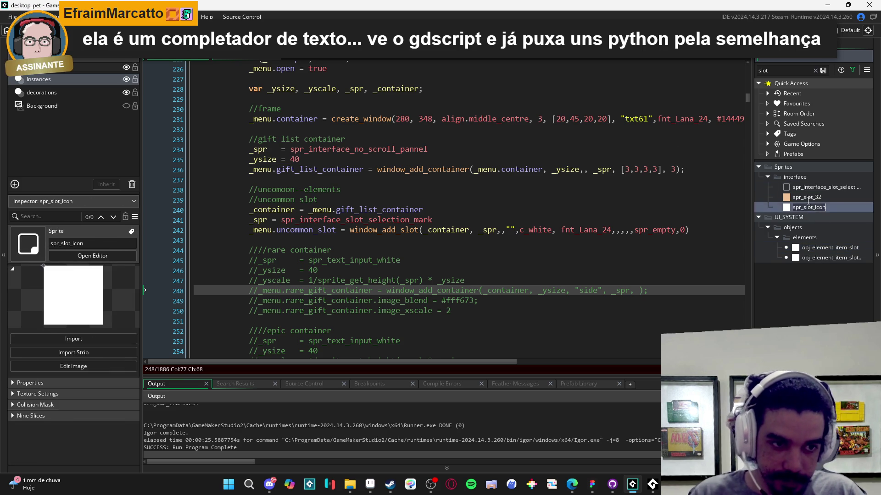
{"action": "left_click", "coordinate": [500, 276]}
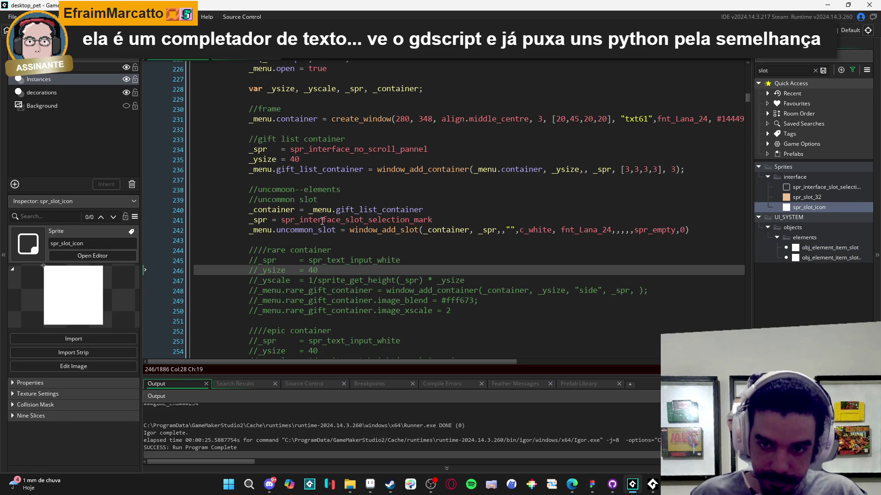
{"action": "left_click", "coordinate": [500, 191]}
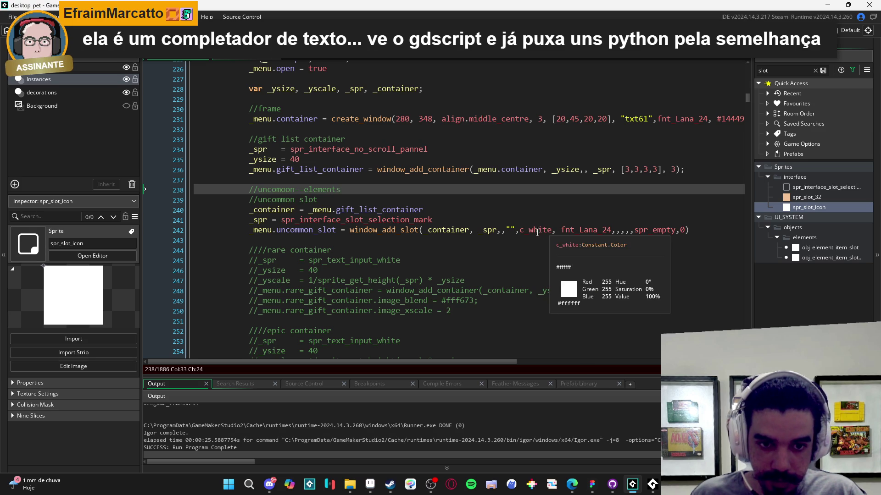
{"action": "left_click", "coordinate": [536, 231]}
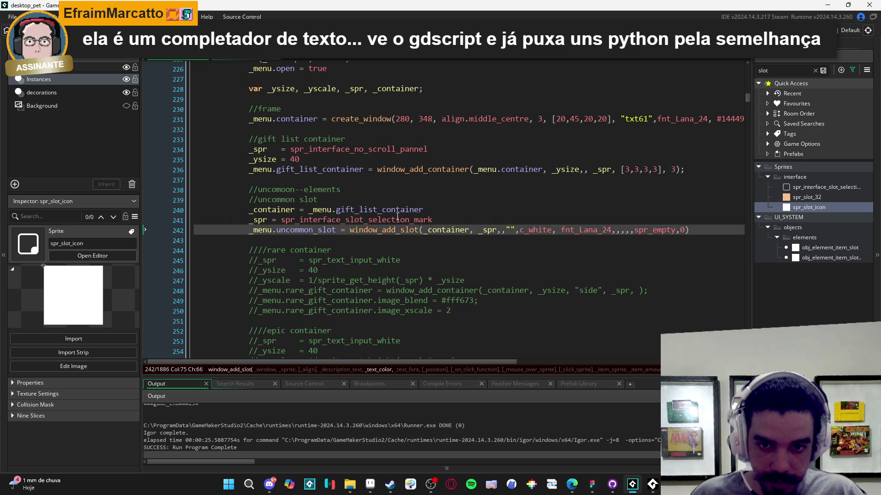
{"action": "double_click", "coordinate": [415, 220]}
{"action": "type", "text": "spr_slot_icon"}
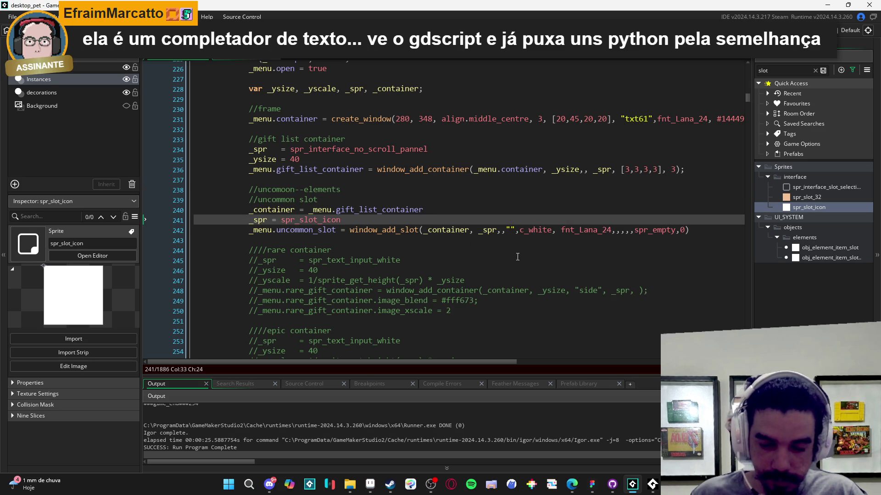
{"action": "key", "text": "F5"}
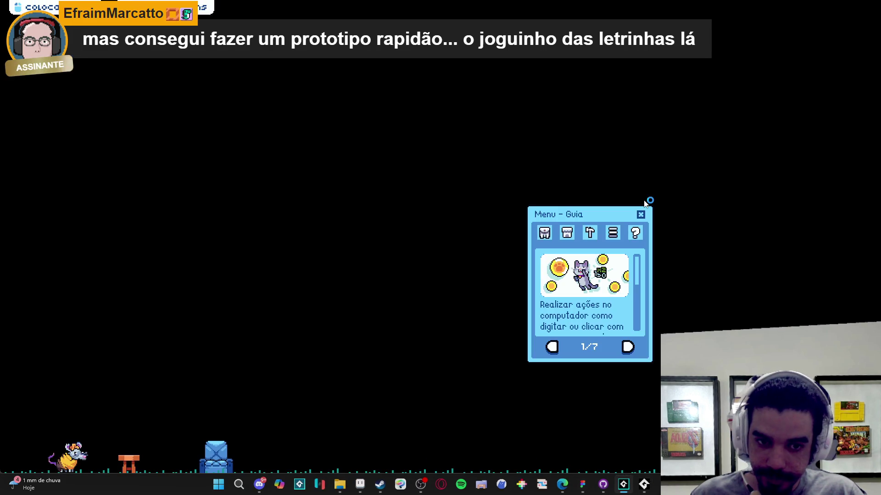
Step: View the exchange window's white slot square in the running game, then close the game
{"action": "left_click", "coordinate": [546, 233]}
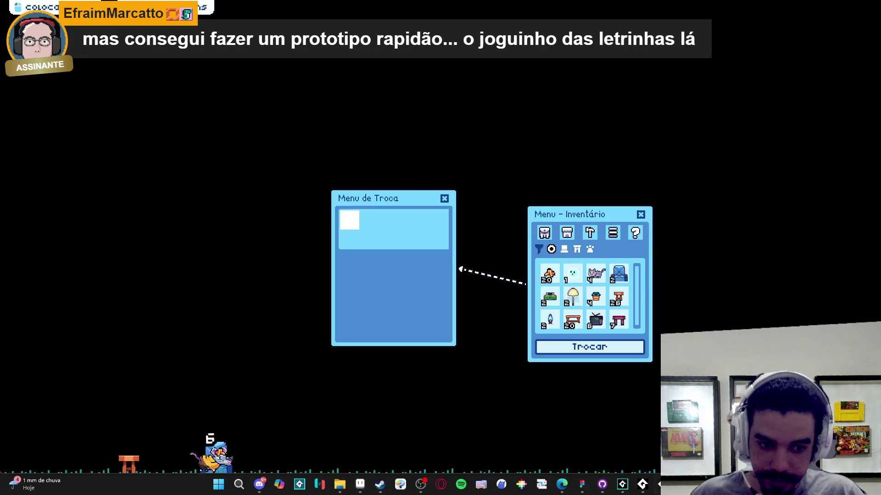
{"action": "right_click", "coordinate": [642, 484]}
{"action": "left_click", "coordinate": [649, 467]}
{"action": "mouse_move", "coordinate": [634, 486]}
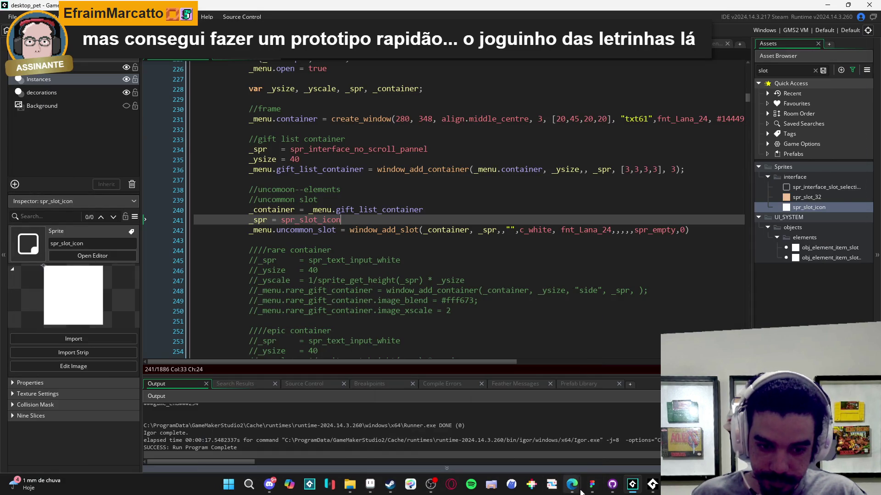
Step: Check the mockup's 16×16 icon, then duplicate spr_slot_icon as spr_slot_icon_16 resized to 16×16
{"action": "left_click", "coordinate": [592, 484]}
{"action": "double_click", "coordinate": [282, 202]}
{"action": "double_click", "coordinate": [282, 202]}
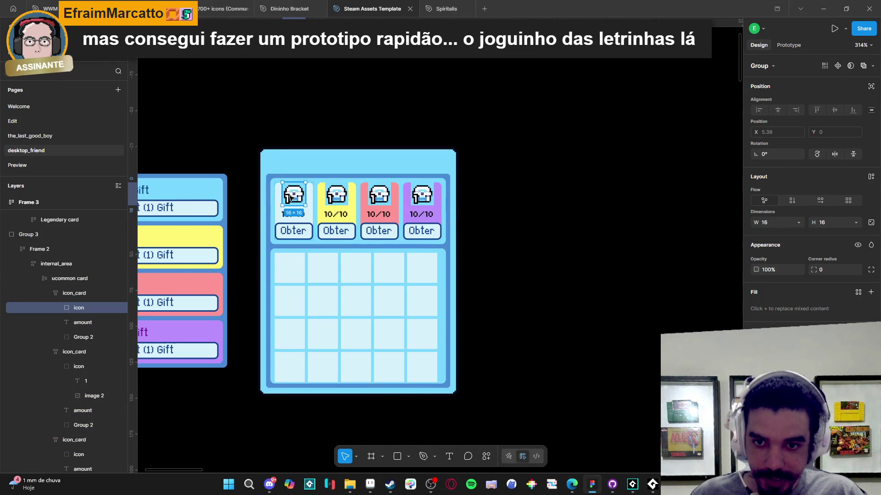
{"action": "left_click", "coordinate": [823, 6]}
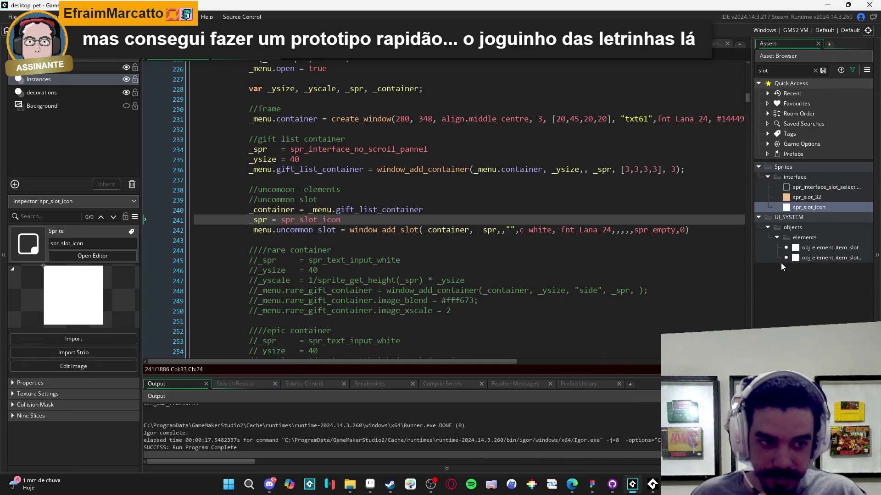
{"action": "double_click", "coordinate": [815, 208]}
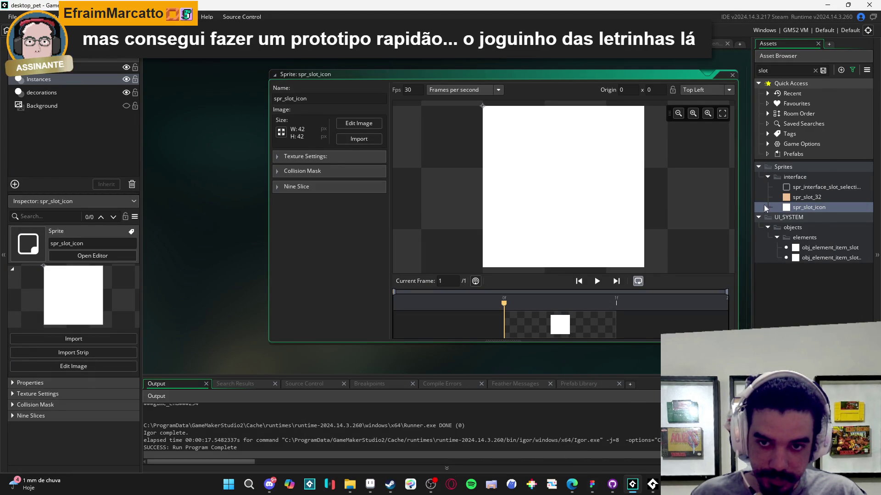
{"action": "left_click", "coordinate": [818, 207]}
{"action": "key", "text": "ctrl+d"}
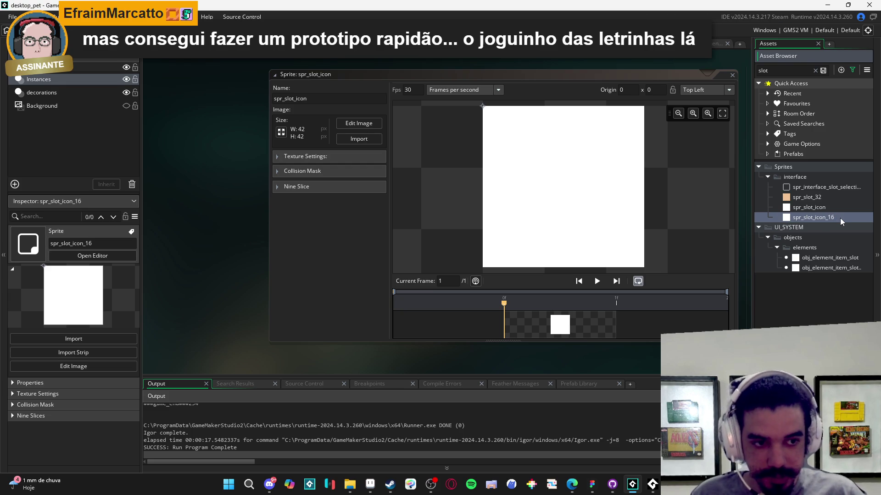
{"action": "double_click", "coordinate": [840, 218]}
{"action": "left_click", "coordinate": [281, 133]}
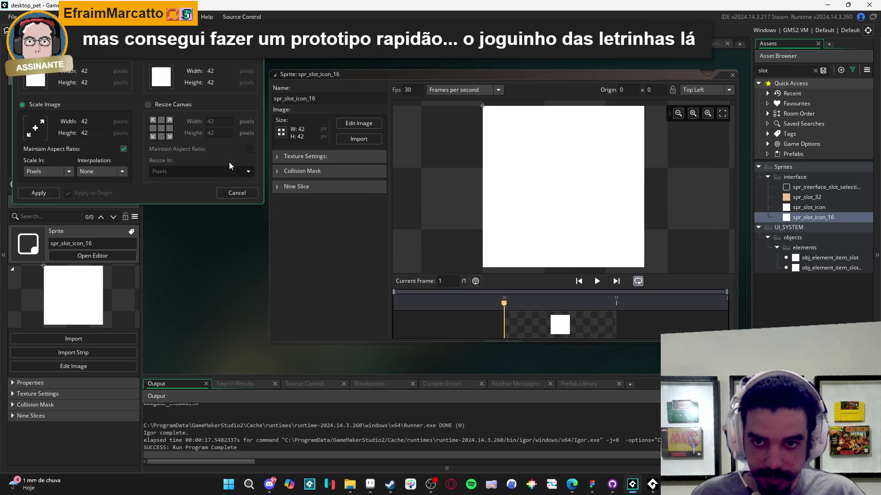
{"action": "double_click", "coordinate": [100, 121]}
{"action": "type", "text": "16"}
{"action": "key", "text": "Return"}
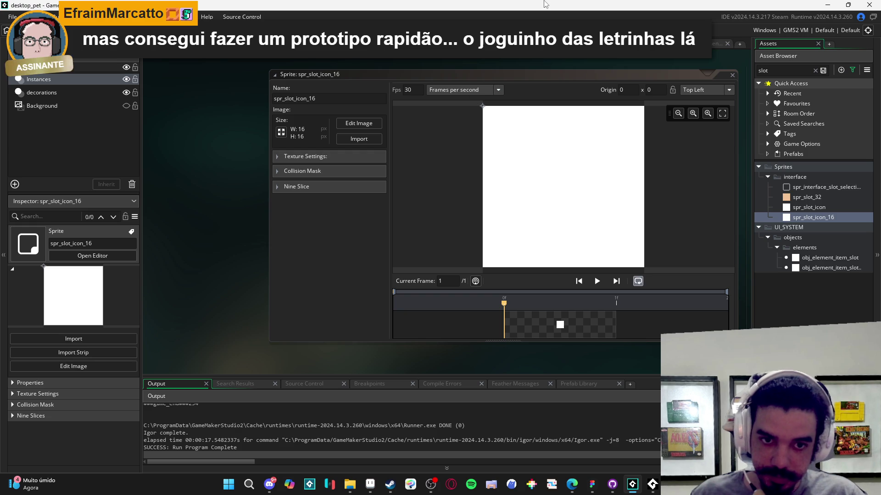
Step: Compare against the Aseprite mockup again, then return to GameMaker's rm_init room editor
{"action": "left_click", "coordinate": [591, 485]}
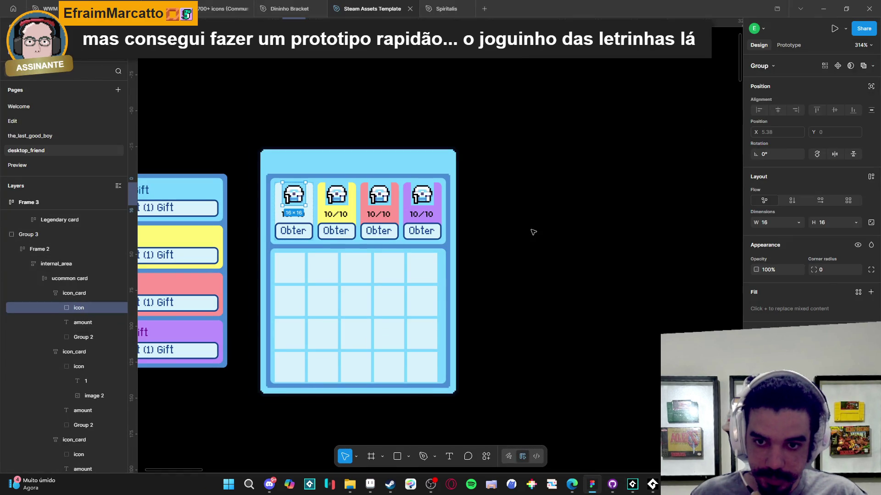
{"action": "left_click", "coordinate": [532, 232]}
{"action": "left_click", "coordinate": [846, 9]}
{"action": "left_click", "coordinate": [753, 7]}
{"action": "left_click", "coordinate": [742, 86]}
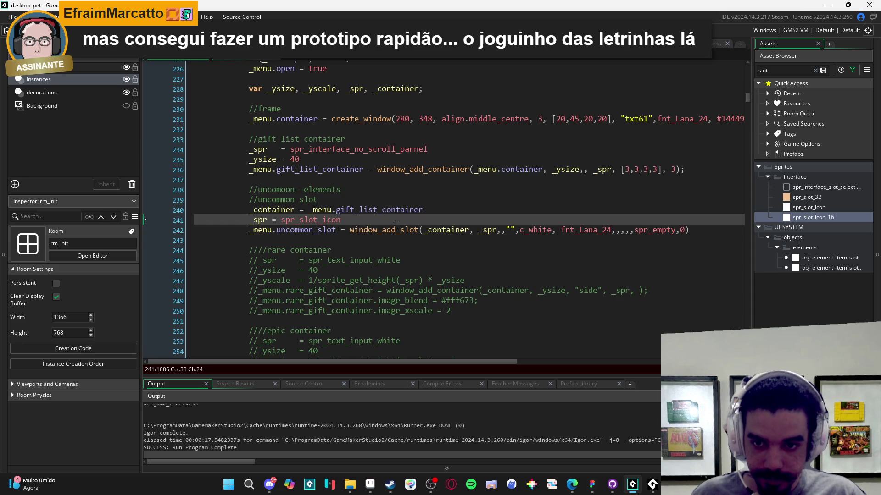
Step: Add an '//uncommon amount' comment and a _menu.uncommon_amount line below the slot code
{"action": "left_click", "coordinate": [411, 237]}
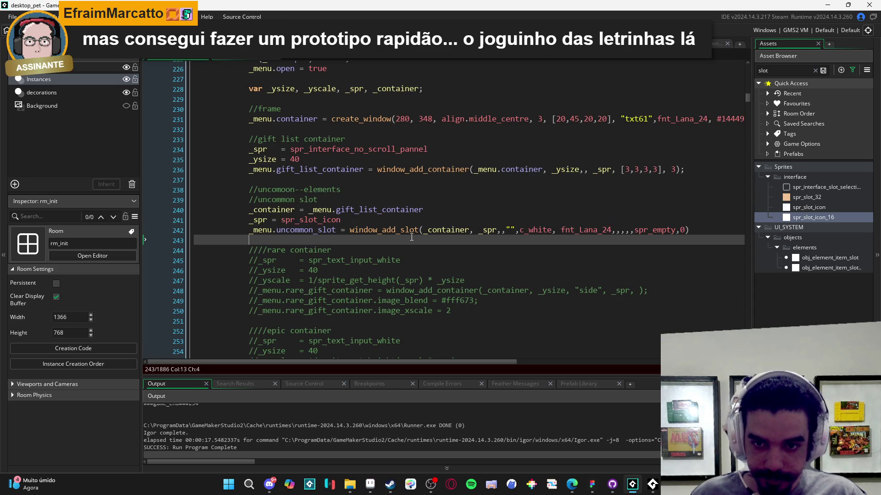
{"action": "key", "text": "Return"}
{"action": "key", "text": "Return"}
{"action": "key", "text": "Up"}
{"action": "type", "text": "//"}
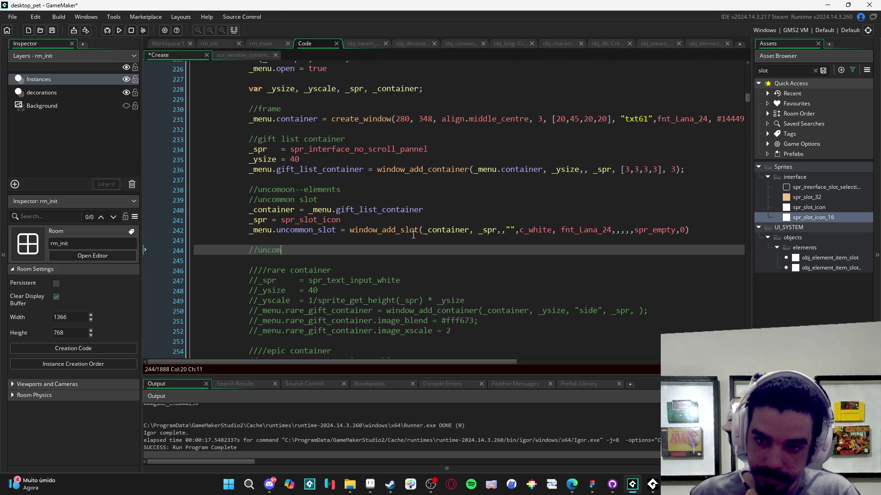
{"action": "type", "text": "t"}
{"action": "key", "text": "Return"}
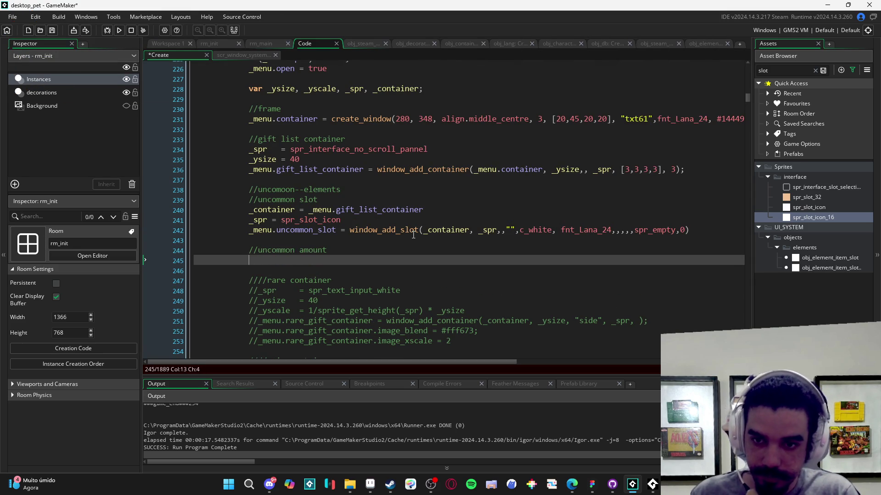
{"action": "type", "text": "_menu"}
{"action": "key", "text": "Return"}
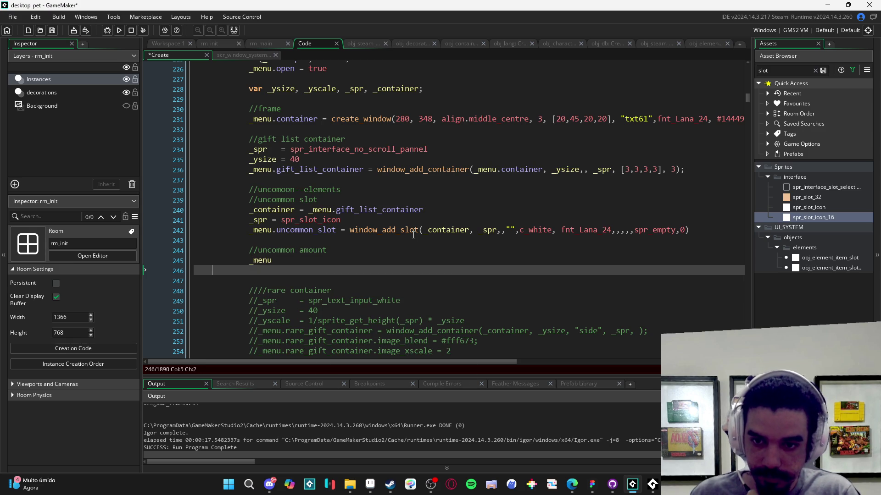
{"action": "key", "text": "BackSpace"}
{"action": "type", "text": ".unco"}
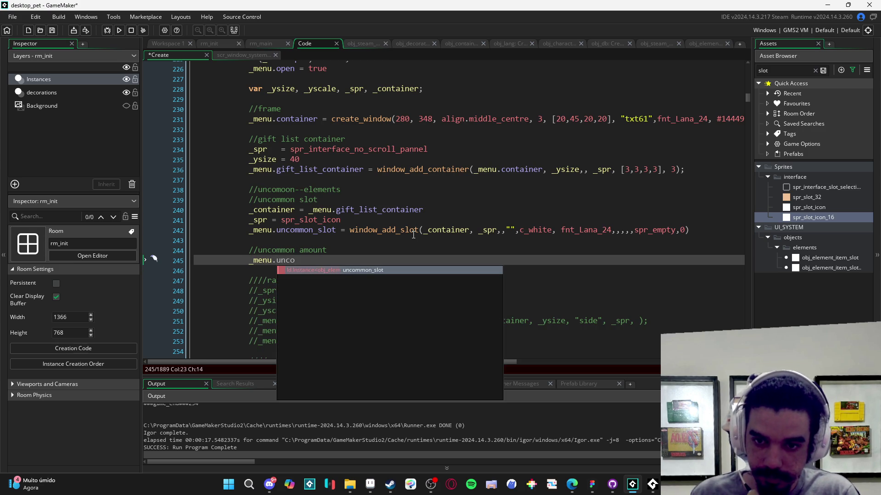
{"action": "type", "text": ","}
{"action": "key", "text": "BackSpace"}
{"action": "type", "text": "mmon_amount"}
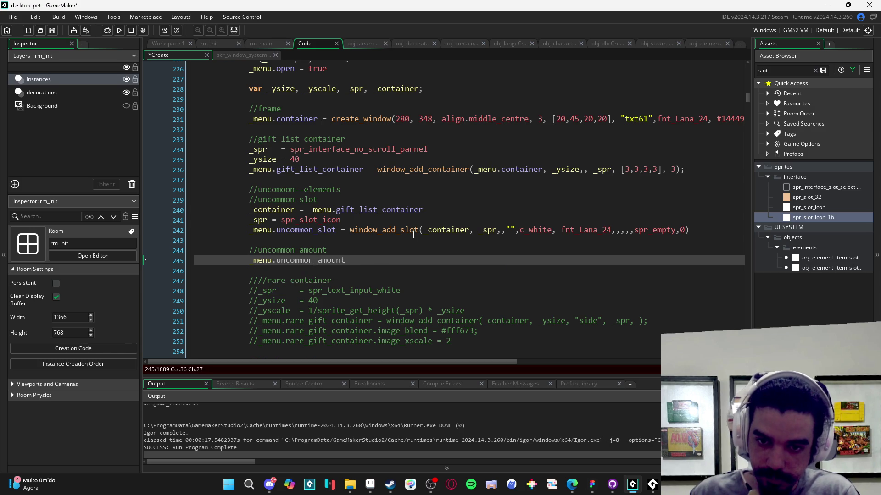
Step: Assign window_add_textbox() to _menu.uncommon_amount and open a blank line above it for _container
{"action": "type", "text": " = wind"}
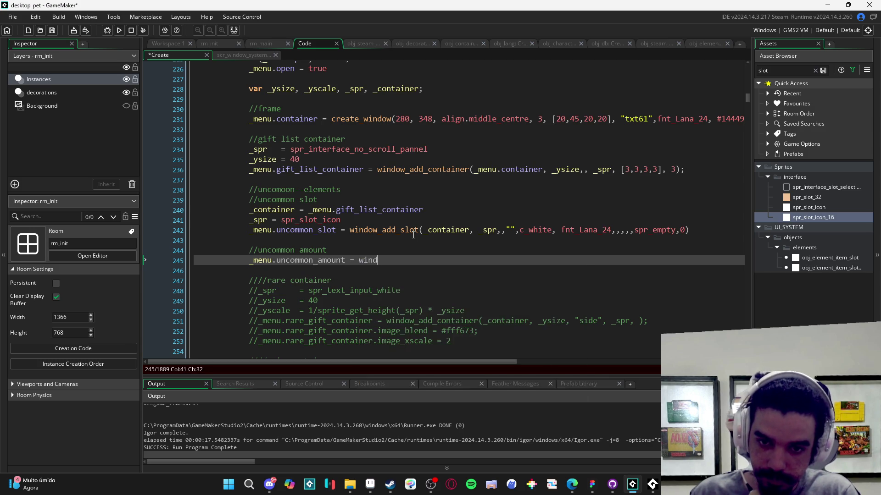
{"action": "type", "text": "ow_add_tex"}
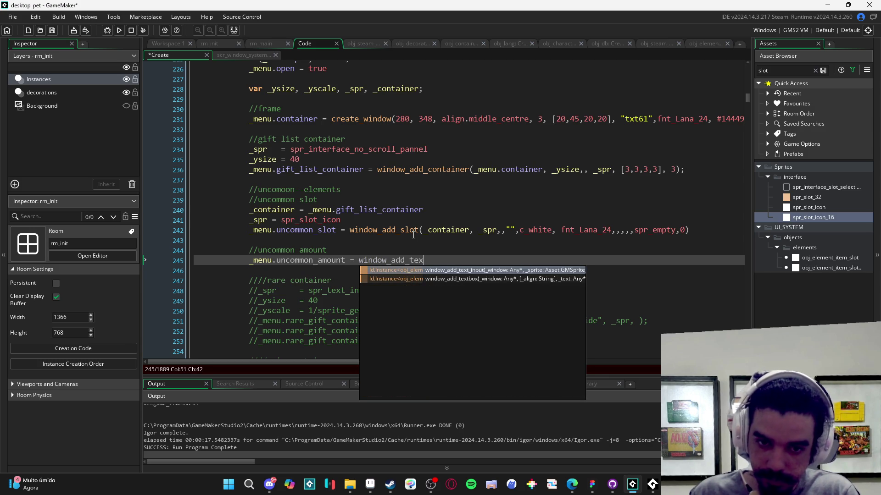
{"action": "key", "text": "Down"}
{"action": "key", "text": "Return"}
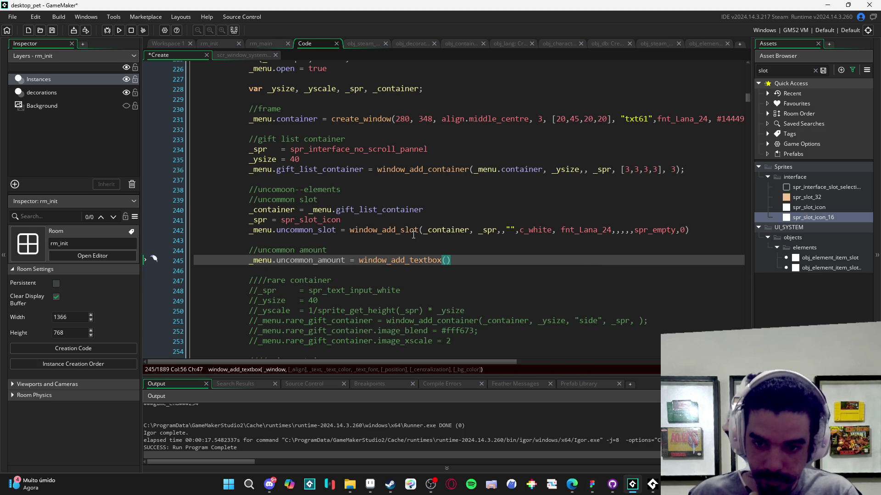
{"action": "key", "text": "Home"}
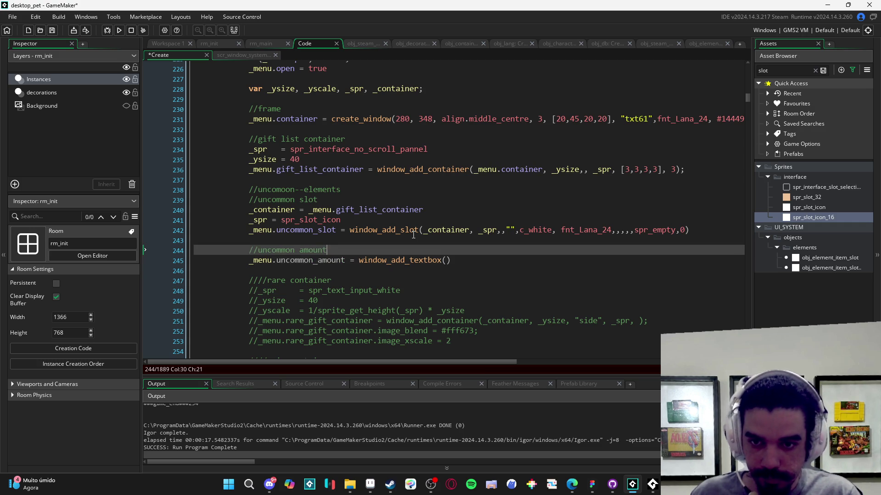
{"action": "key", "text": "Return"}
{"action": "key", "text": "Up"}
Step: Add a line setting _container to _menu.uncommon_slot
{"action": "type", "text": "_container"}
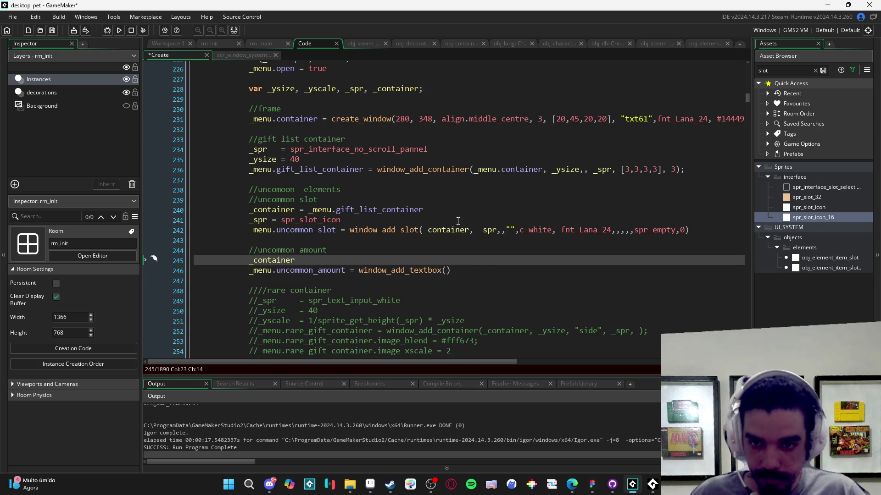
{"action": "double_click", "coordinate": [330, 230]}
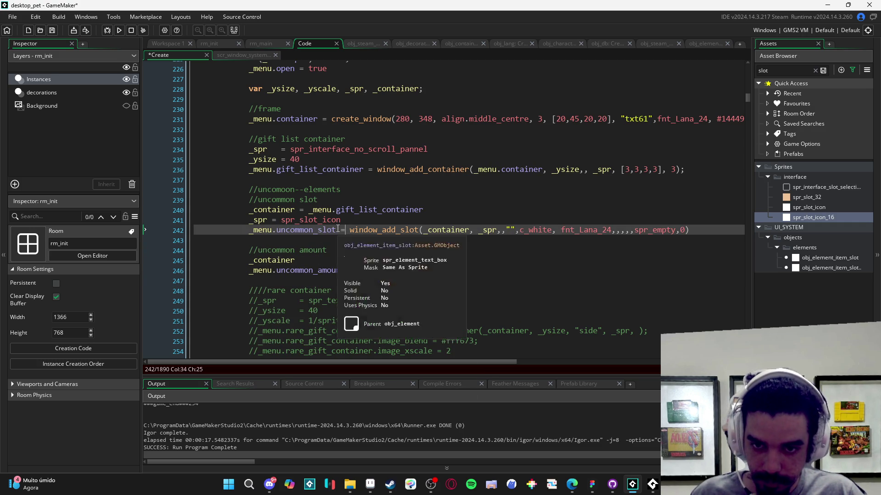
{"action": "left_click", "coordinate": [247, 232]}
{"action": "left_click", "coordinate": [305, 259]}
{"action": "type", "text": "="}
{"action": "type", "text": "_menu.uncommon_slot"}
{"action": "key", "text": "Home"}
{"action": "key", "text": "ctrl+space"}
{"action": "key", "text": "Escape"}
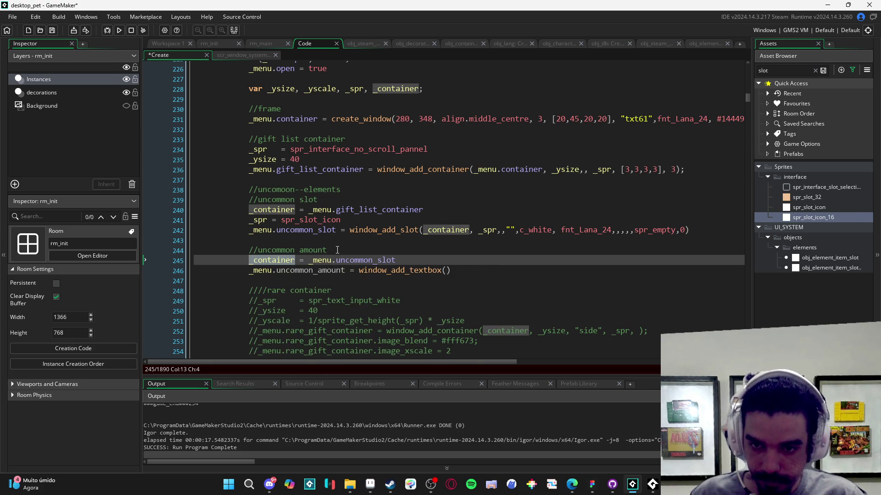
Step: Fill the textbox call's first arguments with _container and the "10/10" text
{"action": "key", "text": "Down"}
{"action": "key", "text": "ctrl+Right"}
{"action": "key", "text": "ctrl+Right"}
{"action": "key", "text": "Right"}
{"action": "type", "text": "_container,"}
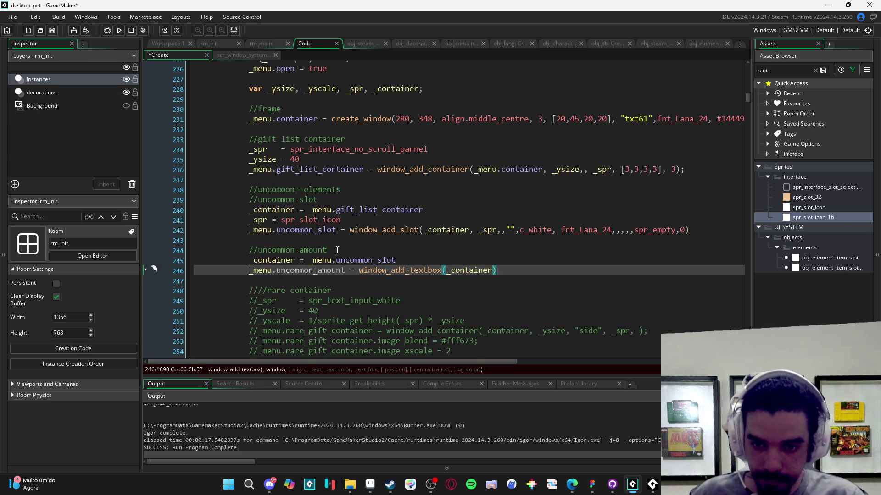
{"action": "type", "text": "bel"}
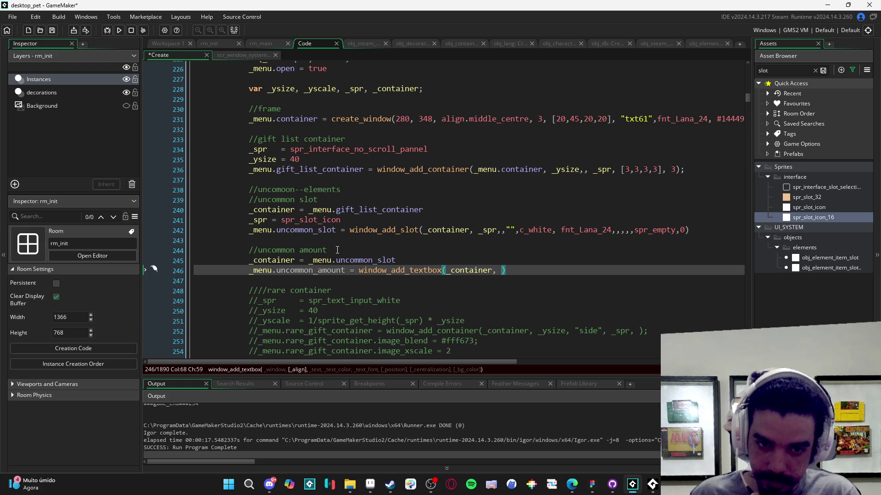
{"action": "type", "text": ","}
{"action": "key", "text": "Left"}
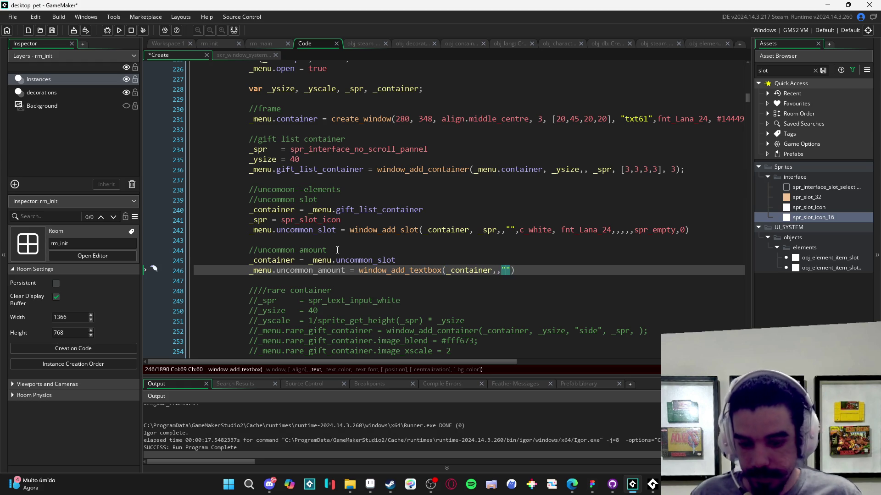
{"action": "key", "text": "Right"}
{"action": "type", "text": ","}
{"action": "key", "text": "alt+Tab"}
{"action": "key", "text": "alt+Tab"}
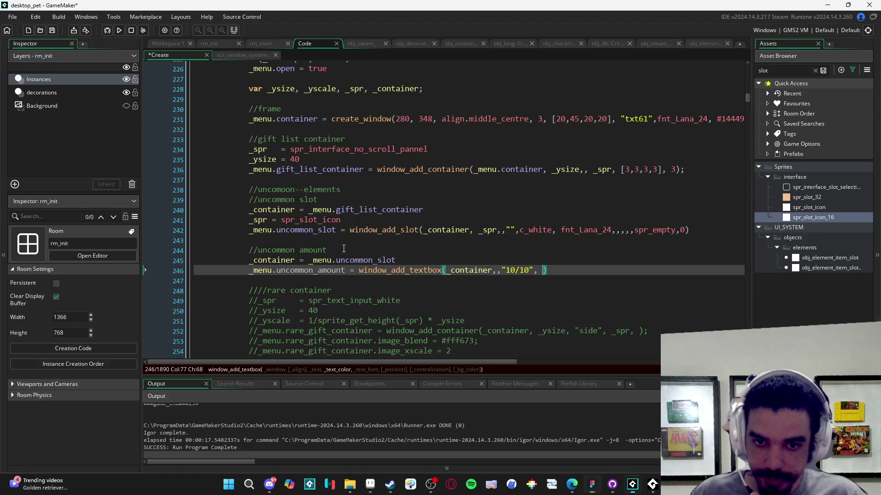
{"action": "type", "text": "fnt"}
{"action": "type", "text": "_bl"}
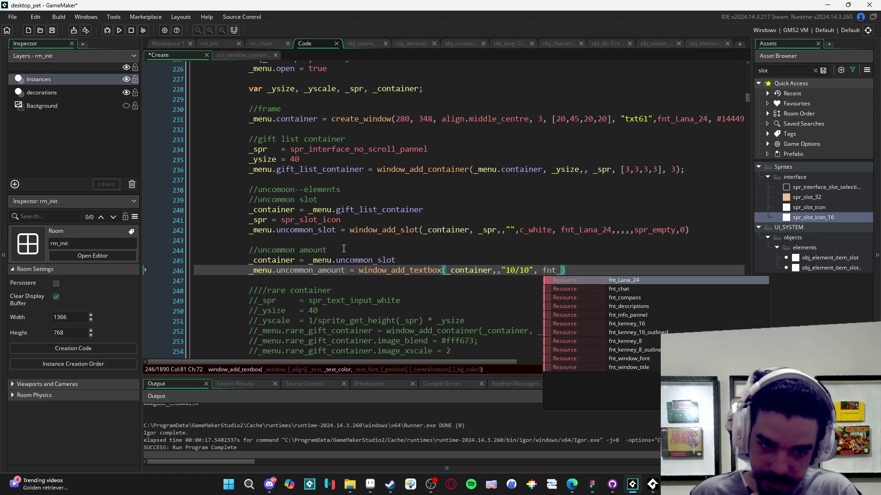
{"action": "key", "text": "BackSpace"}
{"action": "key", "text": "BackSpace"}
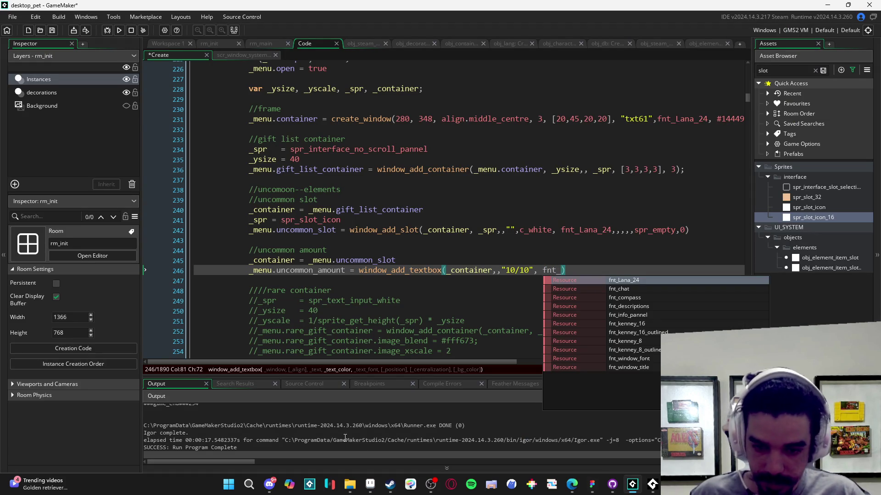
Step: Copy the dark blue bar colour's hex value from the Aseprite mockup
{"action": "left_click", "coordinate": [370, 484]}
{"action": "scroll", "coordinate": [381, 110], "scroll_direction": "up", "scroll_amount": 5}
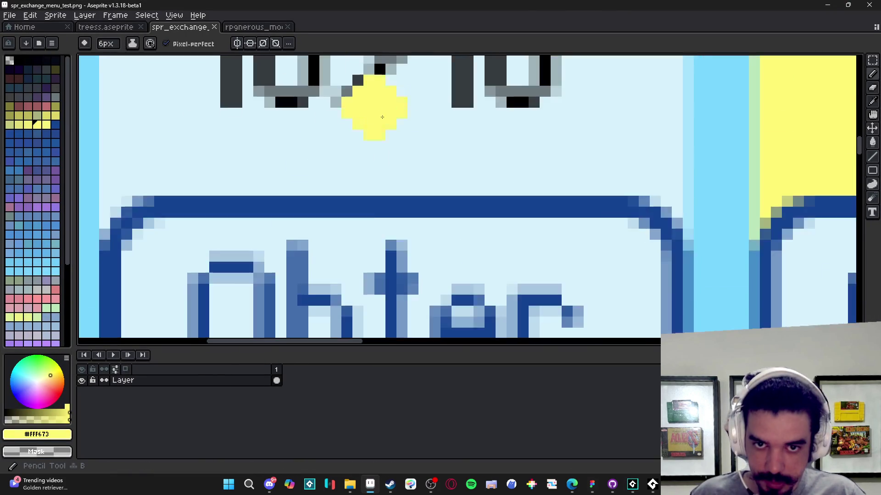
{"action": "scroll", "coordinate": [380, 110], "scroll_direction": "up", "scroll_amount": 3}
{"action": "key", "text": "alt+Tab"}
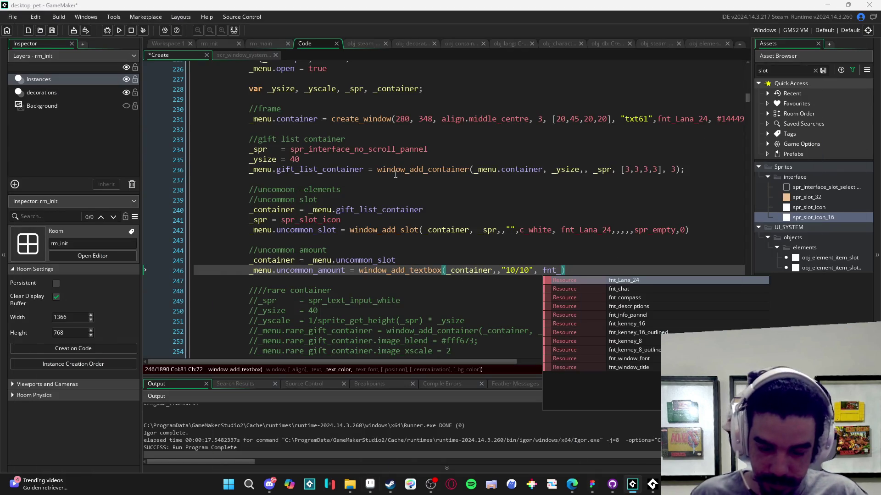
{"action": "key", "text": "alt+Tab"}
{"action": "left_click", "coordinate": [436, 314], "text": "alt"}
{"action": "left_click", "coordinate": [37, 434]}
{"action": "double_click", "coordinate": [147, 358]}
{"action": "key", "text": "ctrl+c"}
{"action": "key", "text": "Escape"}
{"action": "key", "text": "alt+Tab"}
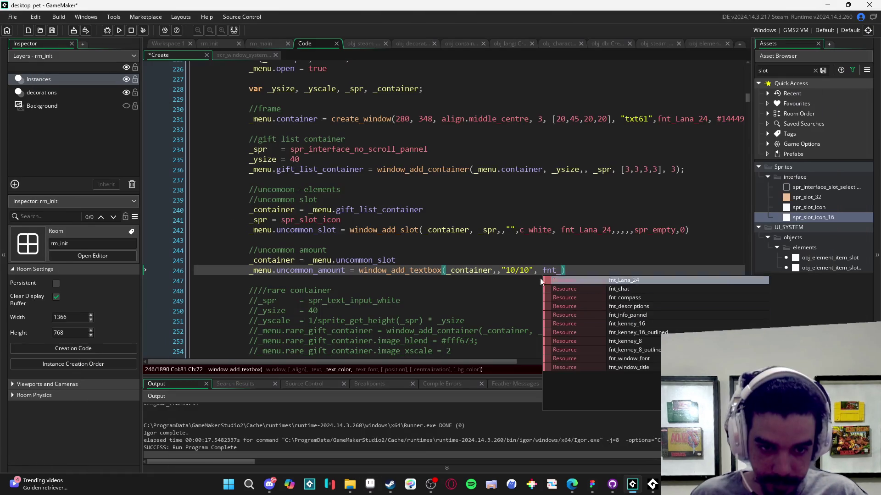
Step: Insert colour #144491 and font fnt_Lana_24 into the textbox call
{"action": "key", "text": "BackSpace"}
{"action": "key", "text": "BackSpace"}
{"action": "key", "text": "BackSpace"}
{"action": "key", "text": "ctrl+v"}
{"action": "type", "text": ","}
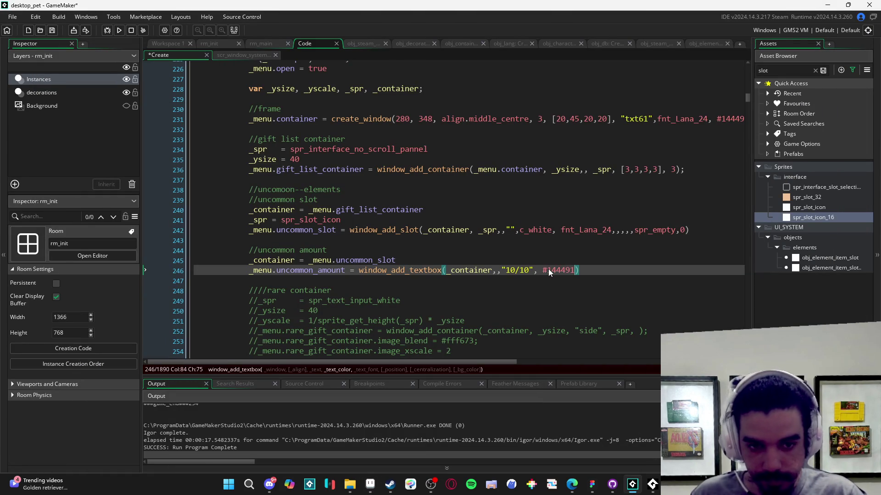
{"action": "type", "text": " fnt_l"}
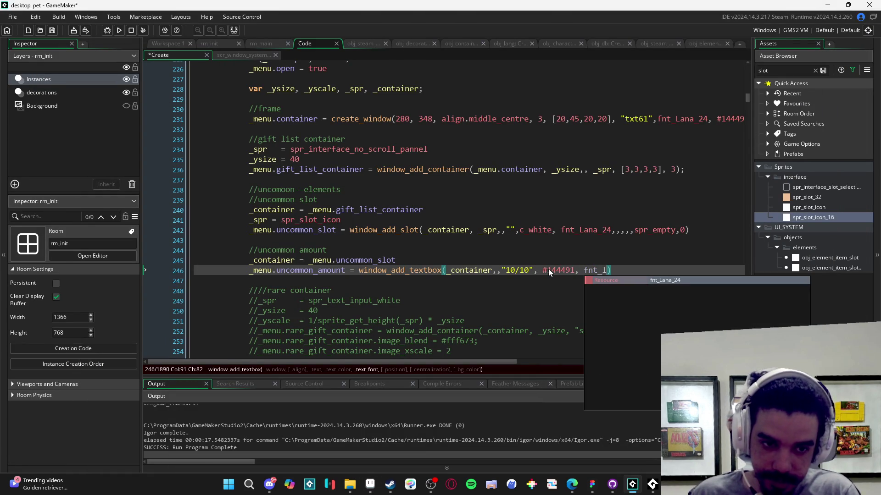
{"action": "key", "text": "Return"}
{"action": "mouse_move", "coordinate": [600, 270]}
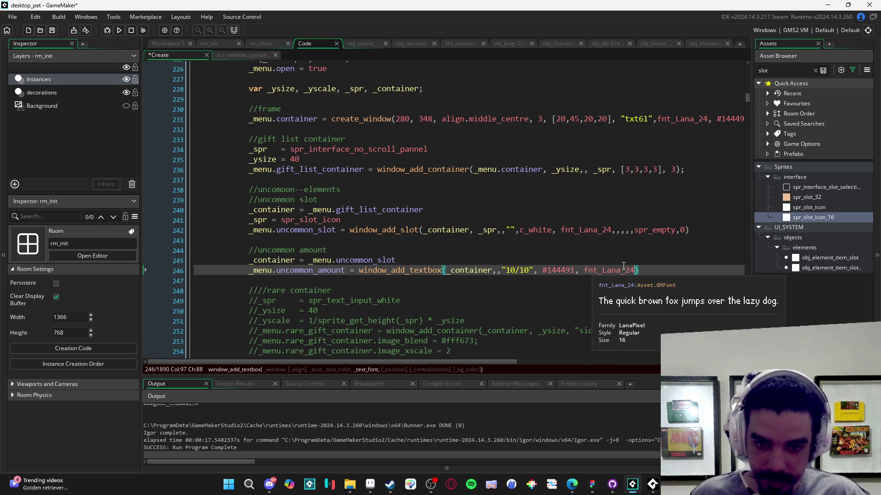
{"action": "left_click", "coordinate": [489, 285]}
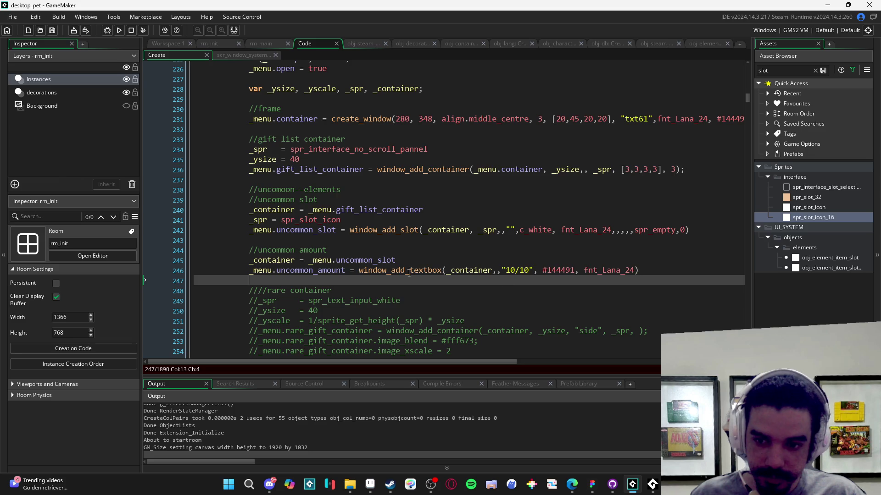
Step: Browse the pet's inventory filters, open Trocar to trigger the code error, and abort the game
{"action": "scroll", "coordinate": [607, 303], "scroll_direction": "down", "scroll_amount": 3}
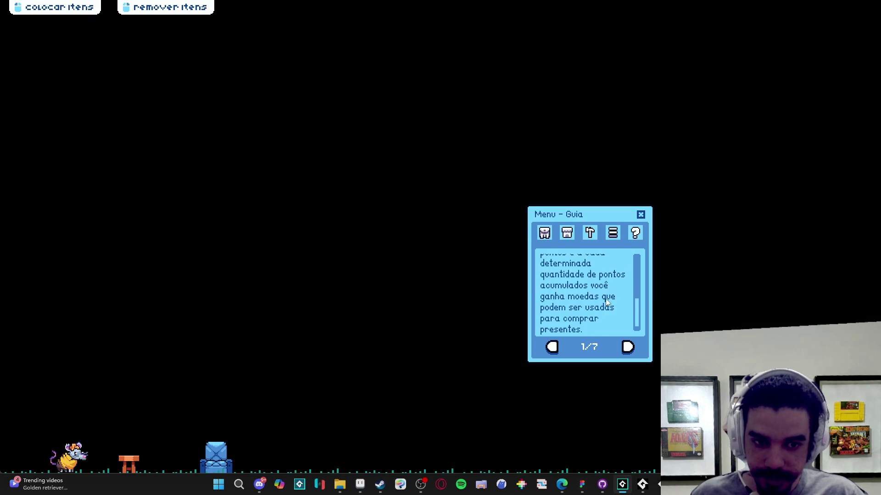
{"action": "scroll", "coordinate": [606, 302], "scroll_direction": "up", "scroll_amount": 5}
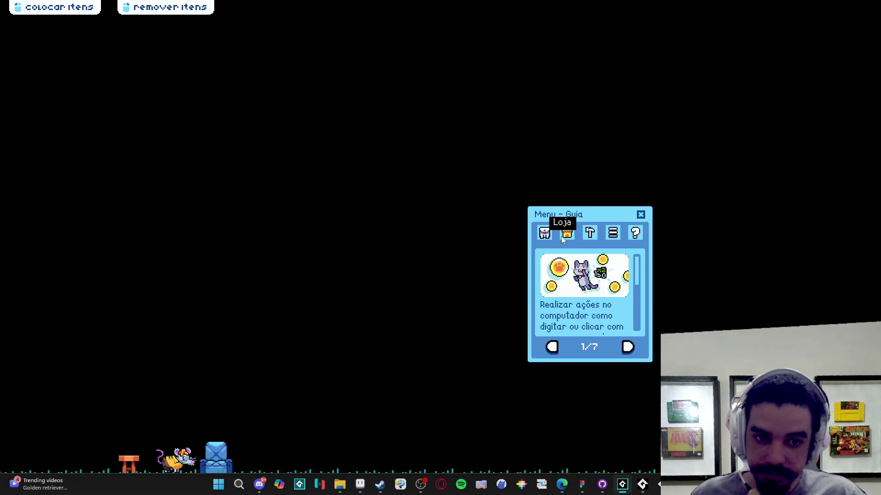
{"action": "left_click", "coordinate": [544, 234]}
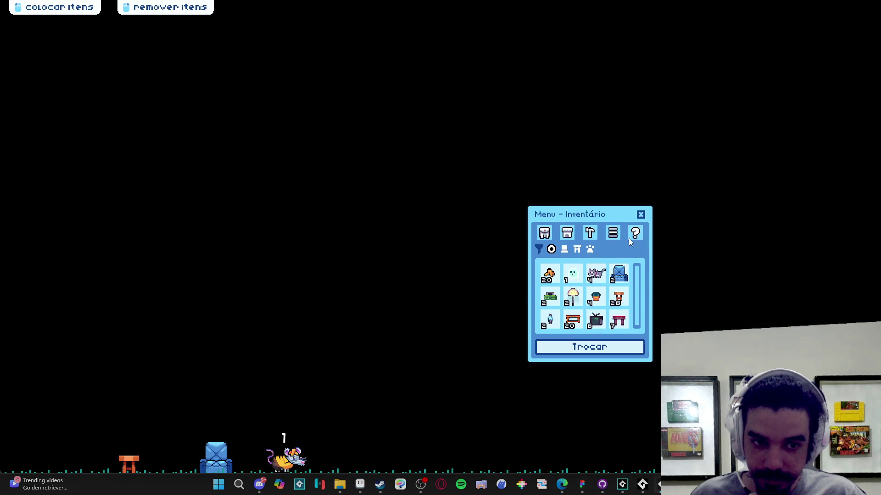
{"action": "left_click", "coordinate": [564, 250]}
{"action": "left_click", "coordinate": [577, 250]}
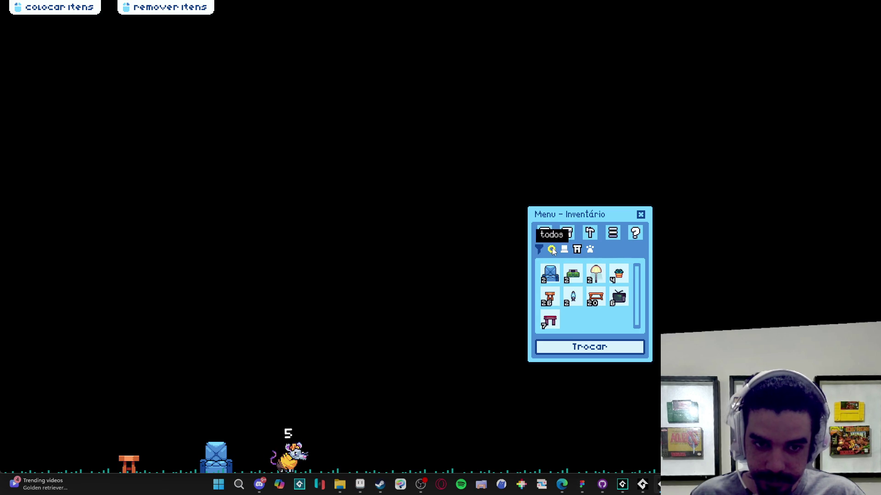
{"action": "left_click", "coordinate": [553, 250]}
{"action": "left_click", "coordinate": [591, 348]}
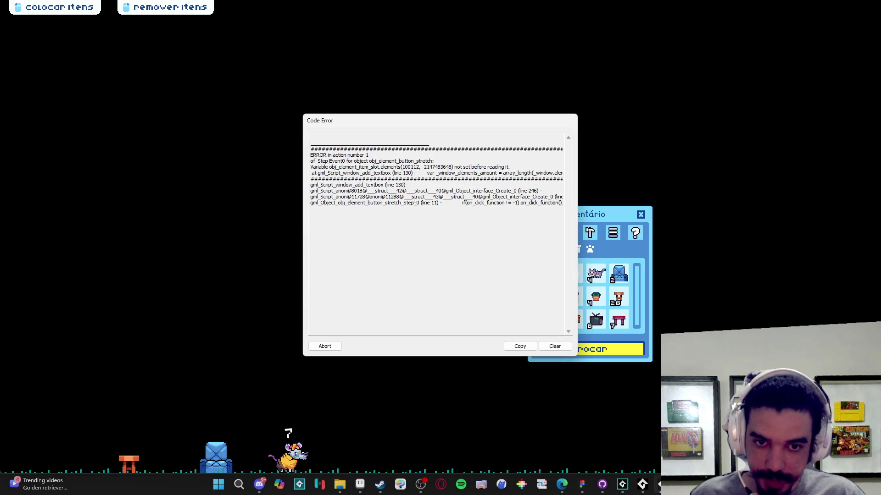
{"action": "left_click", "coordinate": [324, 347]}
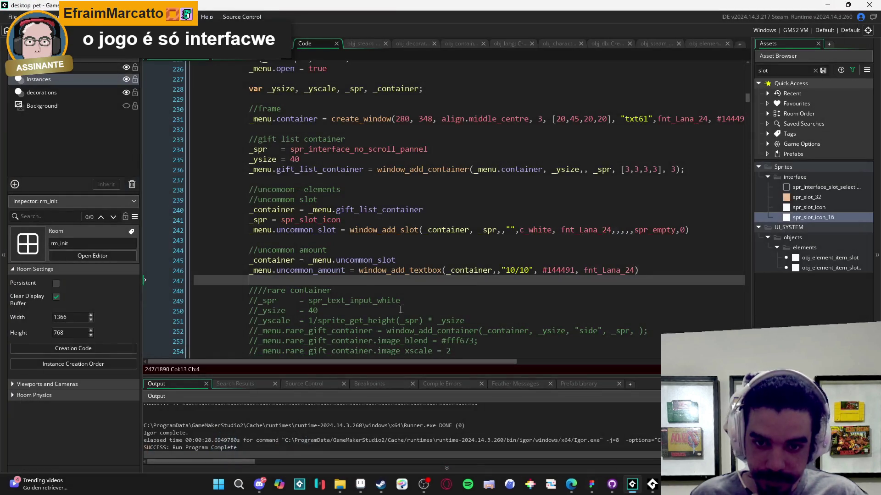
Step: Review the textbox call's container, align and font arguments, then rebuild and run with F5
{"action": "left_click", "coordinate": [440, 271]}
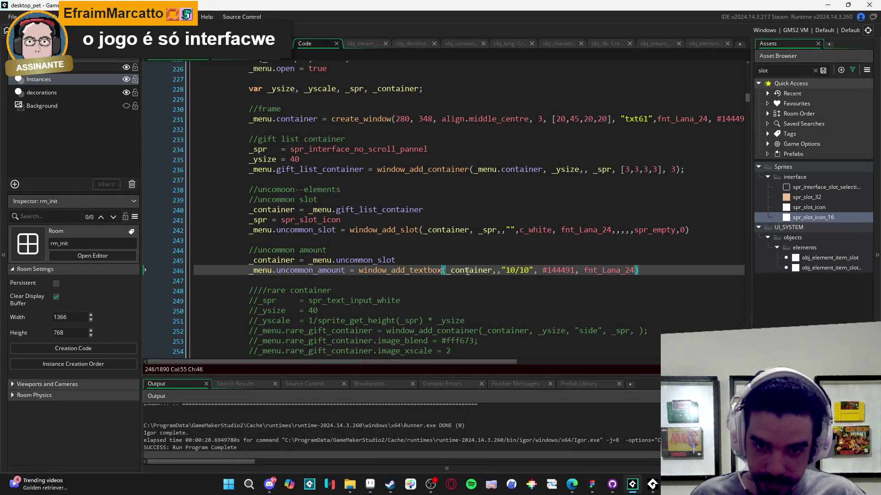
{"action": "mouse_move", "coordinate": [287, 273]}
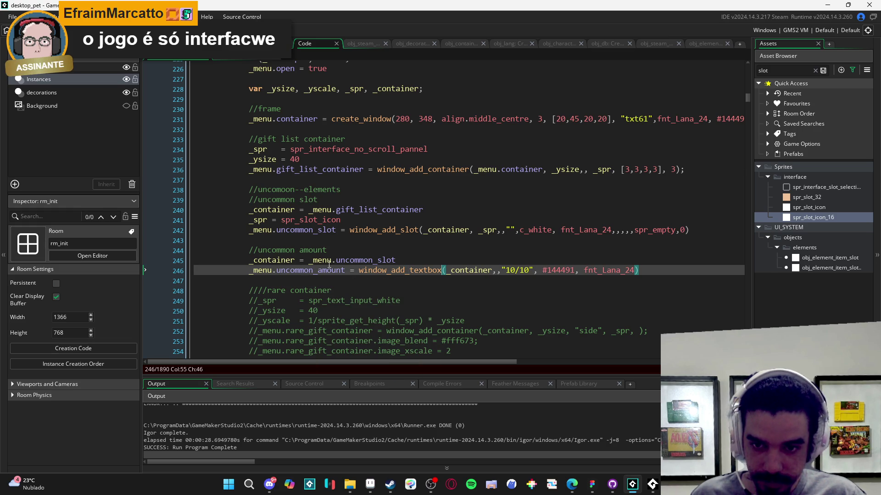
{"action": "left_click", "coordinate": [373, 260]}
{"action": "left_click", "coordinate": [410, 270]}
{"action": "left_click", "coordinate": [489, 270]}
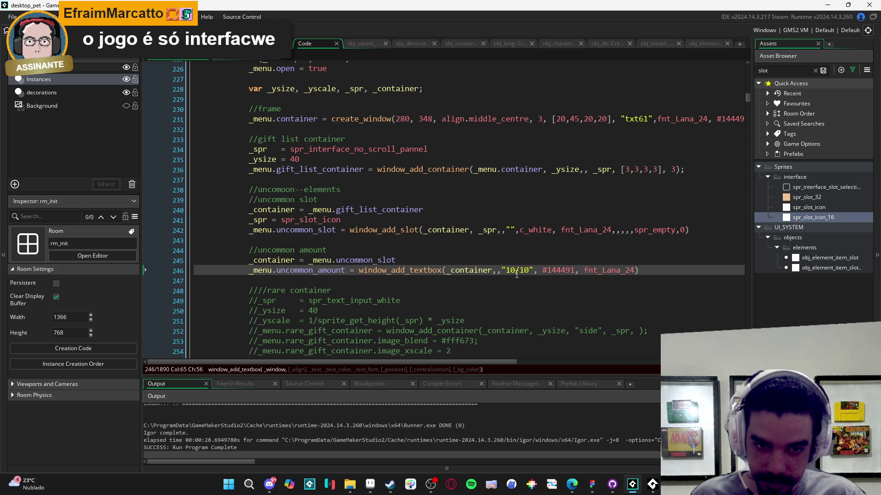
{"action": "key", "text": "Right"}
{"action": "key", "text": "Right"}
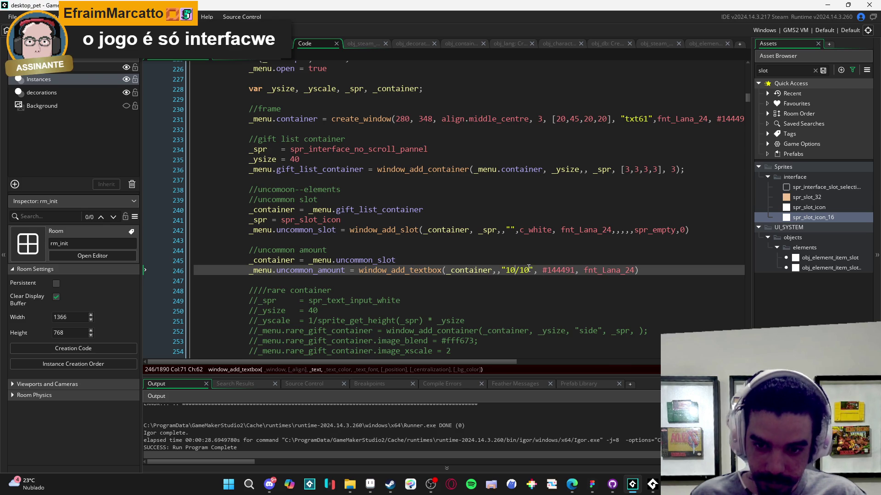
{"action": "left_click", "coordinate": [592, 272]}
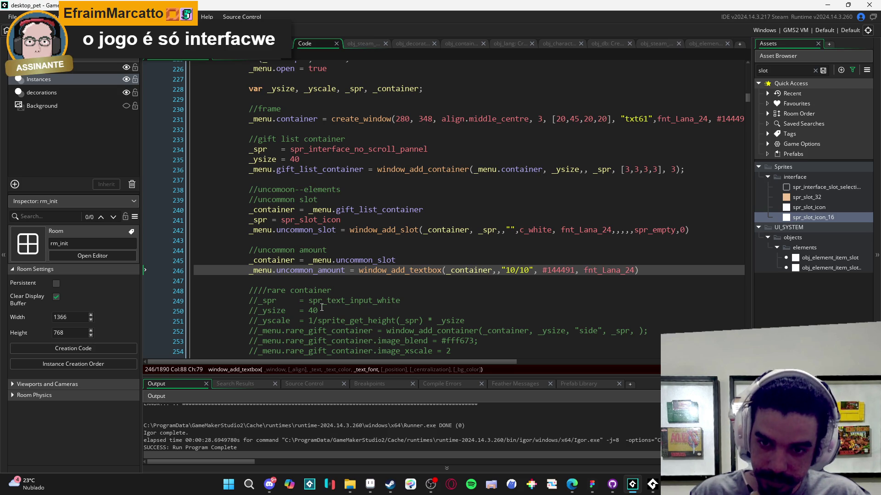
{"action": "scroll", "coordinate": [367, 421], "scroll_direction": "down", "scroll_amount": 1}
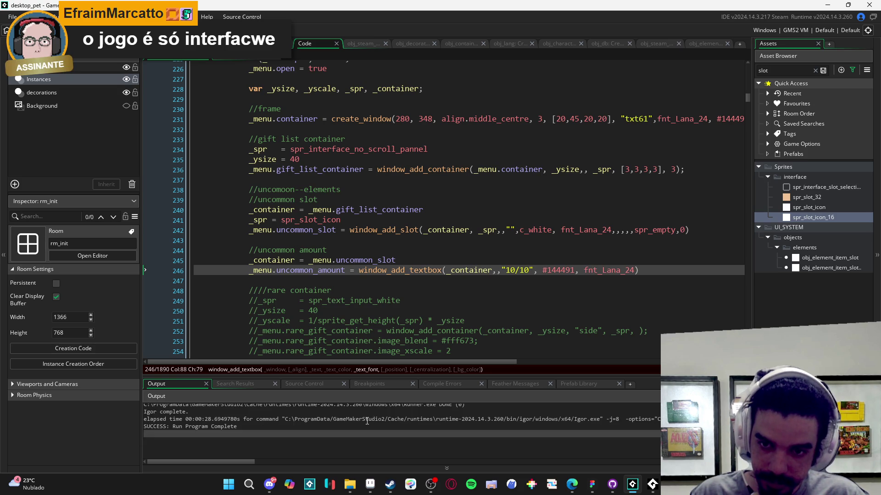
{"action": "key", "text": "F5"}
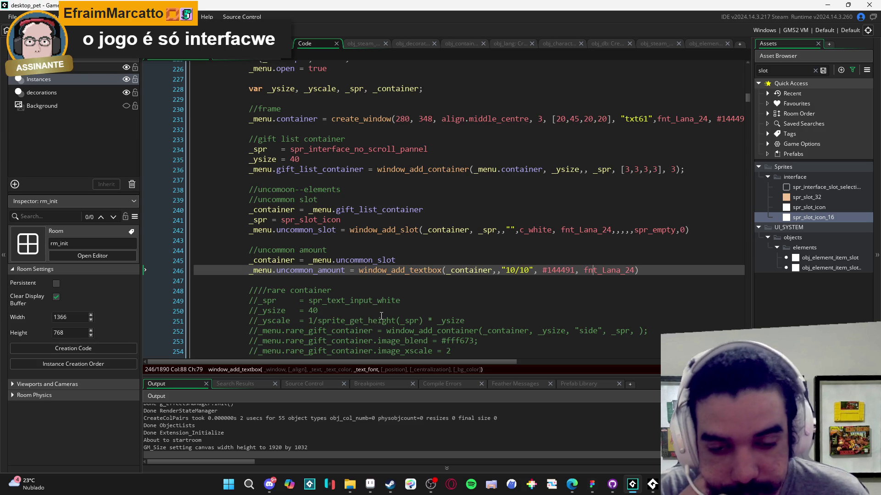
{"action": "key", "text": "alt+Tab"}
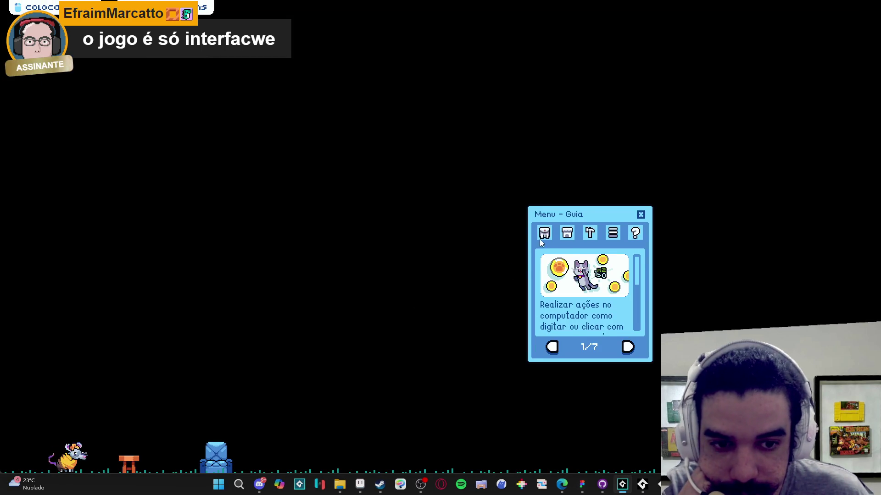
Step: Reopen the exchange menu to reproduce the crash and read the window_add_textbox error line
{"action": "left_click", "coordinate": [544, 233]}
{"action": "left_click", "coordinate": [588, 347]}
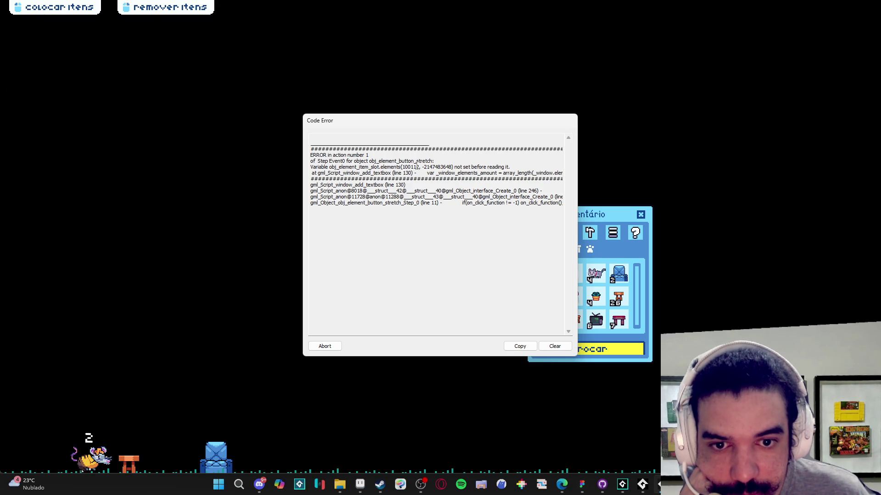
{"action": "left_click_drag", "start_coordinate": [471, 172], "coordinate": [569, 173]}
{"action": "key", "text": "Up"}
{"action": "key", "text": "Up"}
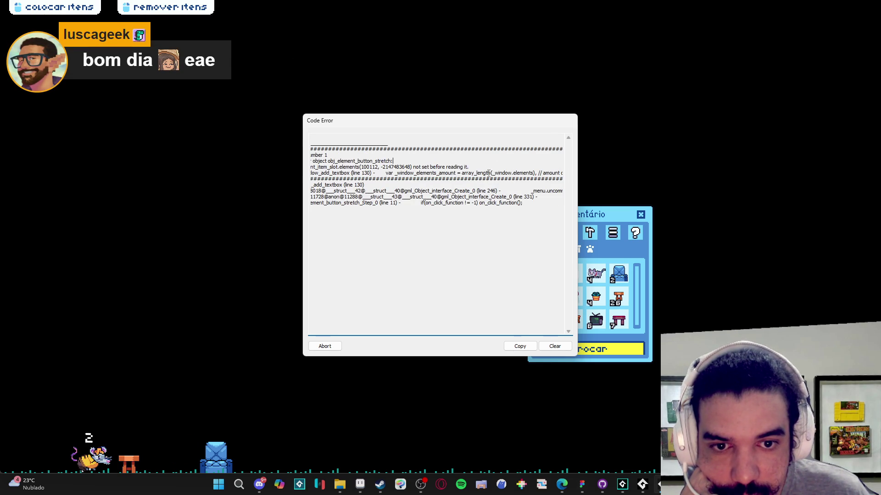
{"action": "left_click_drag", "start_coordinate": [383, 174], "coordinate": [306, 179]}
{"action": "left_click", "coordinate": [370, 168]}
{"action": "left_click_drag", "start_coordinate": [433, 176], "coordinate": [406, 186]}
{"action": "left_click", "coordinate": [486, 175]}
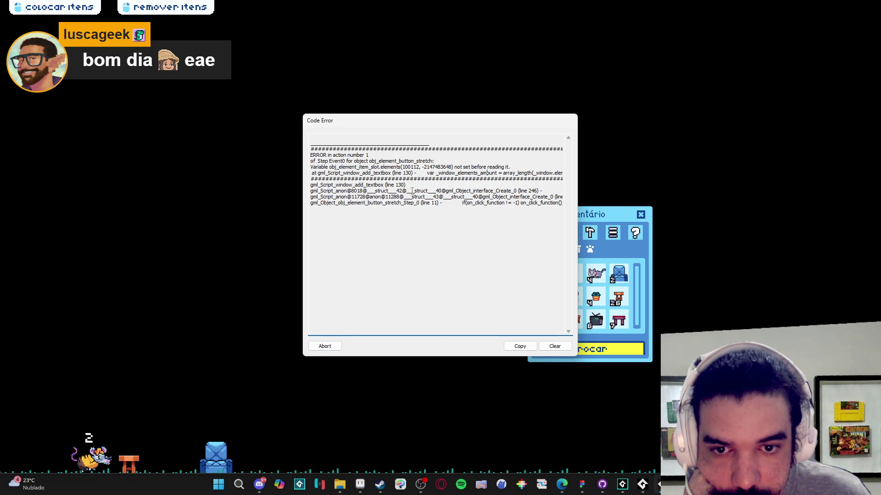
Step: Read through the error's call stack, including the interface Create line, then abort the game
{"action": "left_click_drag", "start_coordinate": [501, 202], "coordinate": [563, 197]}
{"action": "left_click", "coordinate": [452, 241]}
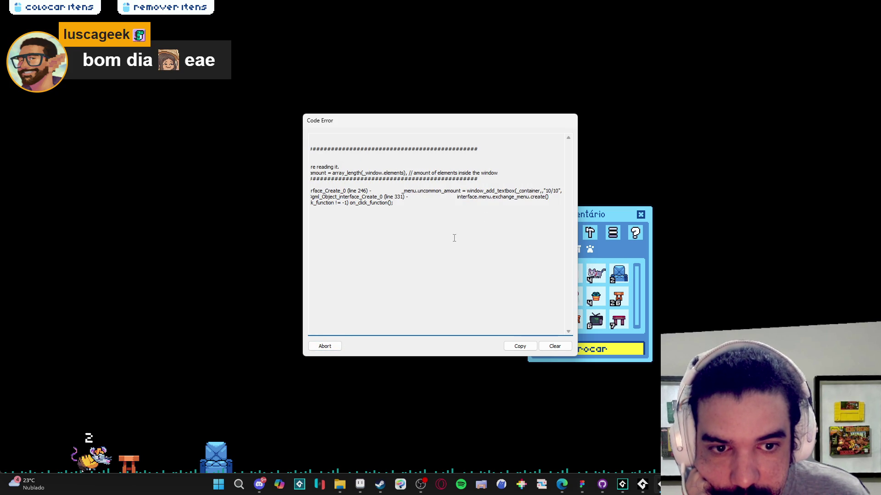
{"action": "mouse_move", "coordinate": [496, 200]}
{"action": "left_mouse_down"}
{"action": "mouse_move", "coordinate": [563, 197]}
{"action": "mouse_move", "coordinate": [504, 192]}
{"action": "left_mouse_up"}
{"action": "left_click", "coordinate": [509, 195]}
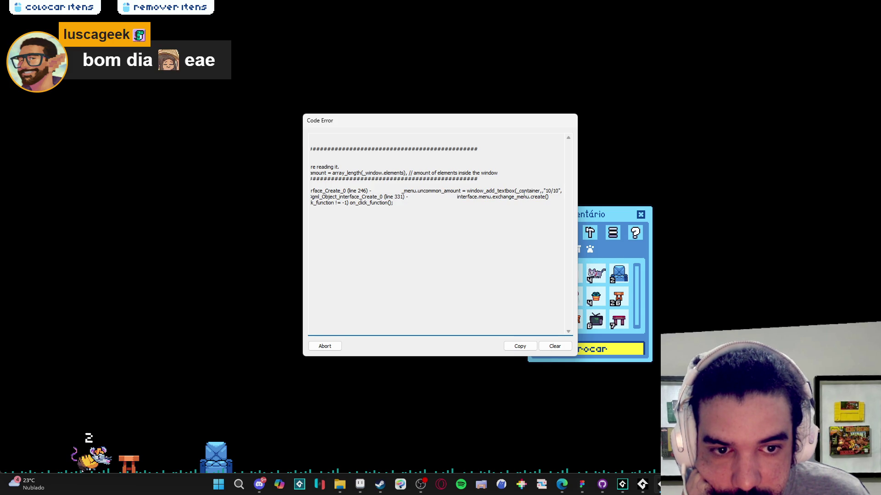
{"action": "left_click_drag", "start_coordinate": [523, 196], "coordinate": [308, 197]}
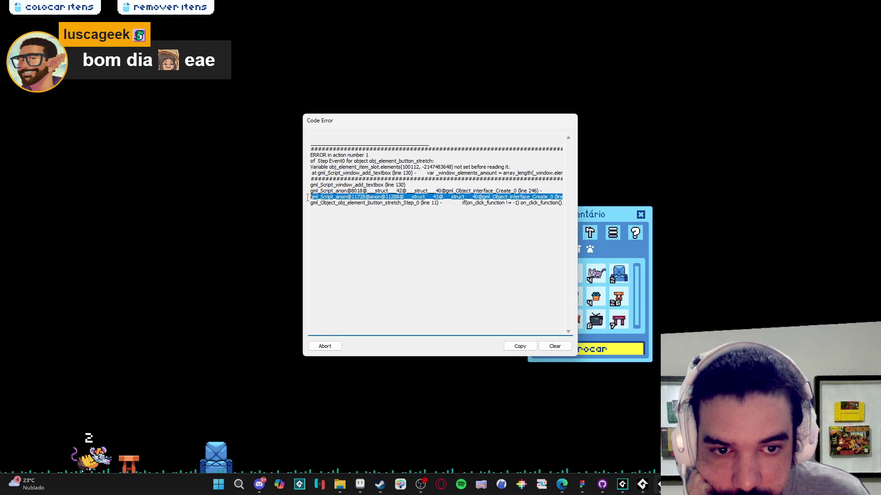
{"action": "left_click_drag", "start_coordinate": [406, 196], "coordinate": [410, 197]}
{"action": "left_click_drag", "start_coordinate": [462, 205], "coordinate": [569, 206]}
{"action": "left_click", "coordinate": [477, 192]}
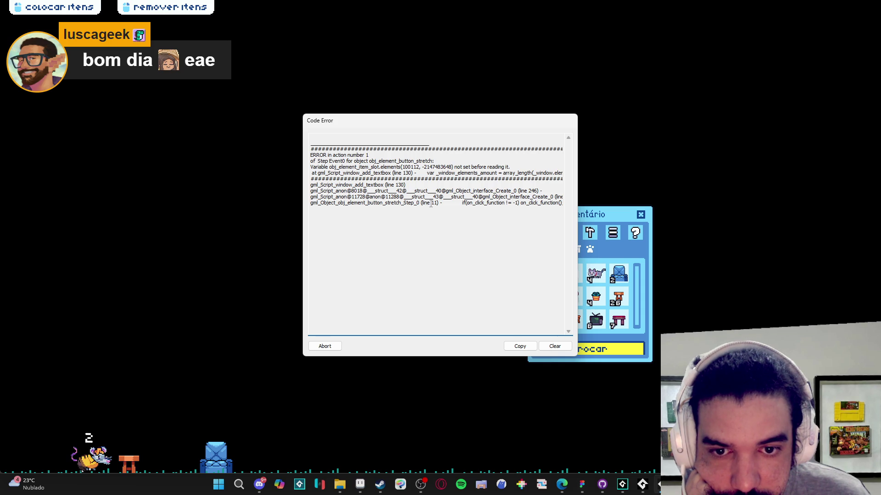
{"action": "left_click", "coordinate": [324, 347]}
{"action": "mouse_move", "coordinate": [420, 270]}
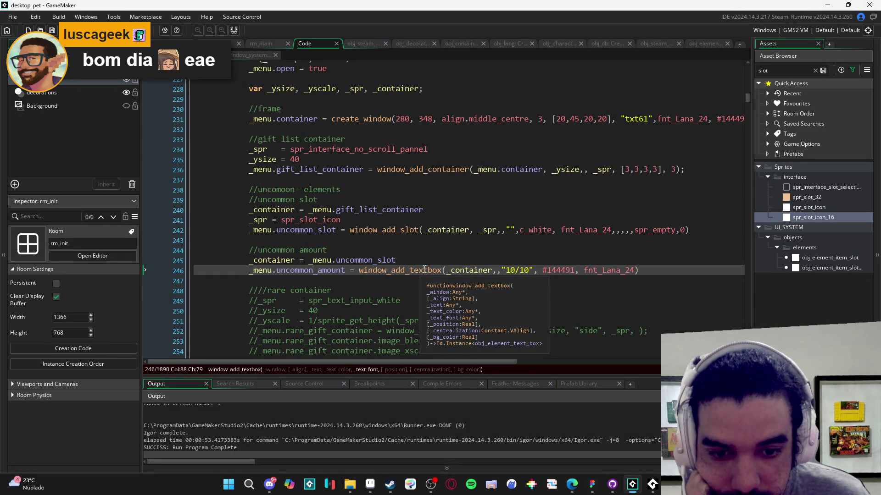
Step: Inspect the window_add_textbox definition and the element object's Create code
{"action": "middle_click", "coordinate": [425, 269]}
{"action": "scroll", "coordinate": [365, 224], "scroll_direction": "down", "scroll_amount": 3}
{"action": "scroll", "coordinate": [365, 224], "scroll_direction": "up", "scroll_amount": 3}
{"action": "left_click", "coordinate": [300, 97]}
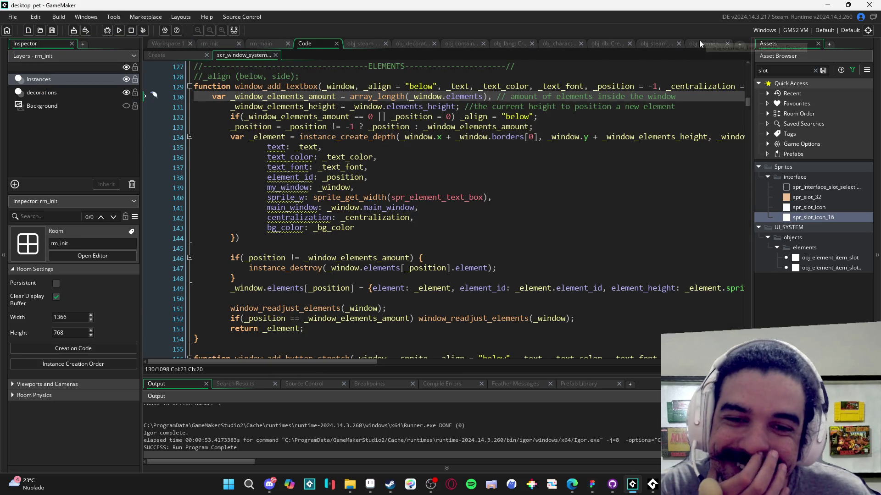
{"action": "left_click", "coordinate": [699, 41]}
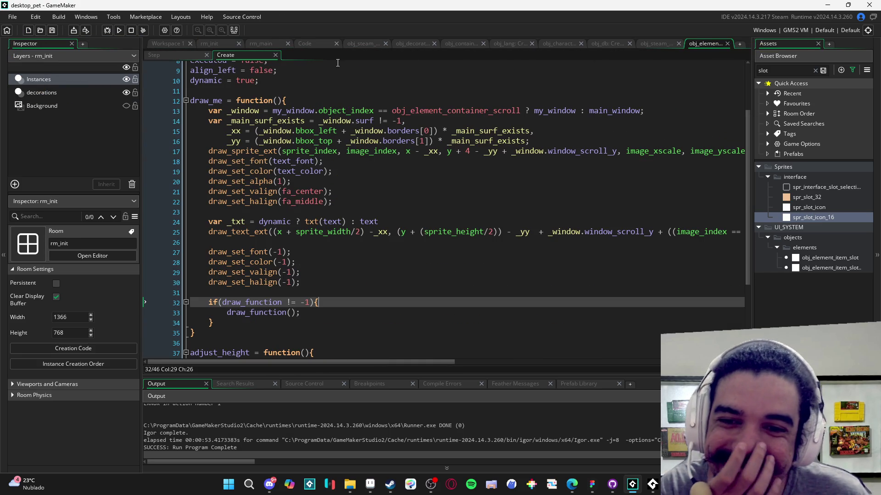
{"action": "left_click", "coordinate": [307, 44]}
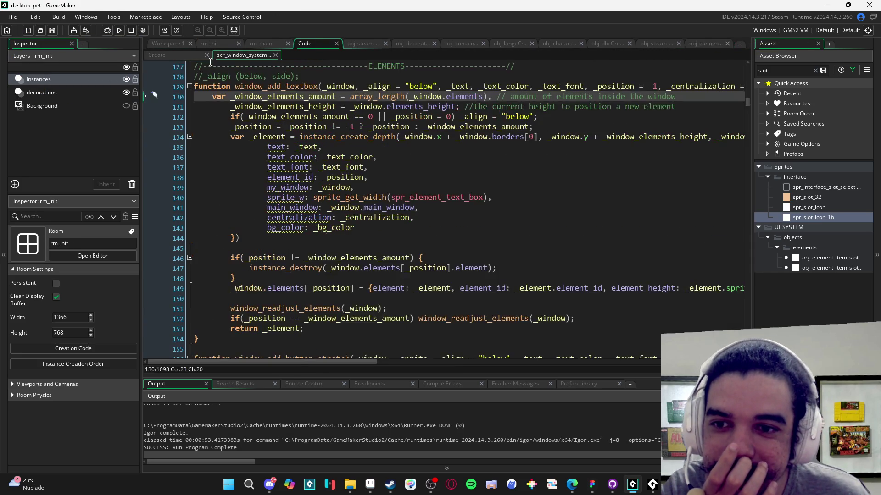
{"action": "left_click", "coordinate": [174, 56]}
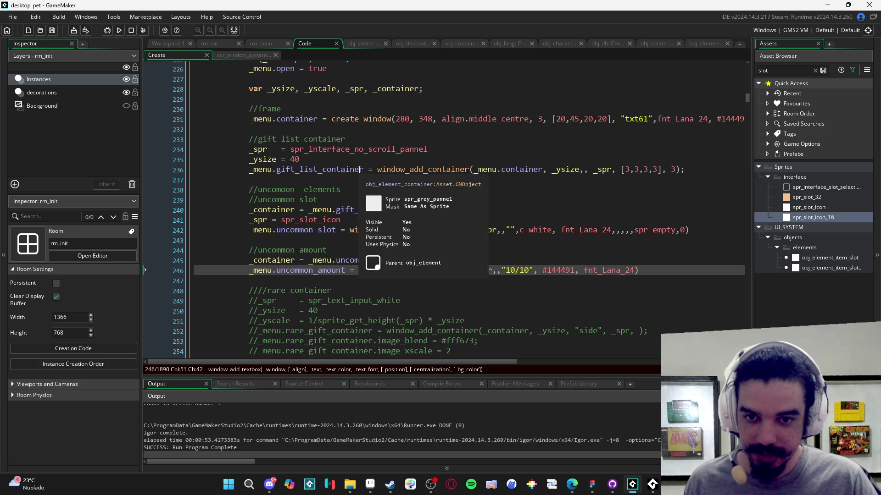
Step: Paste _menu.gift_list_container over _menu.uncommon_slot, delete that assignment line, and relaunch with F5
{"action": "left_click_drag", "start_coordinate": [366, 170], "coordinate": [247, 176]}
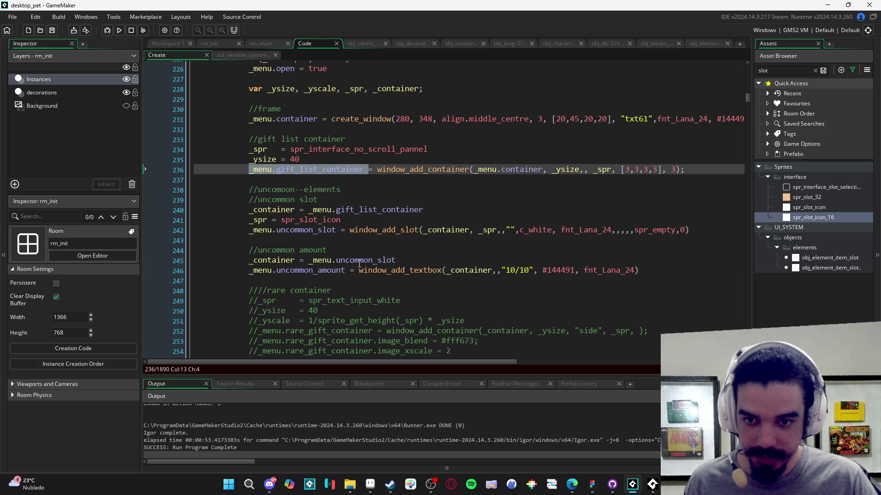
{"action": "key", "text": "ctrl+c"}
{"action": "left_click_drag", "start_coordinate": [410, 260], "coordinate": [310, 263]}
{"action": "key", "text": "ctrl+v"}
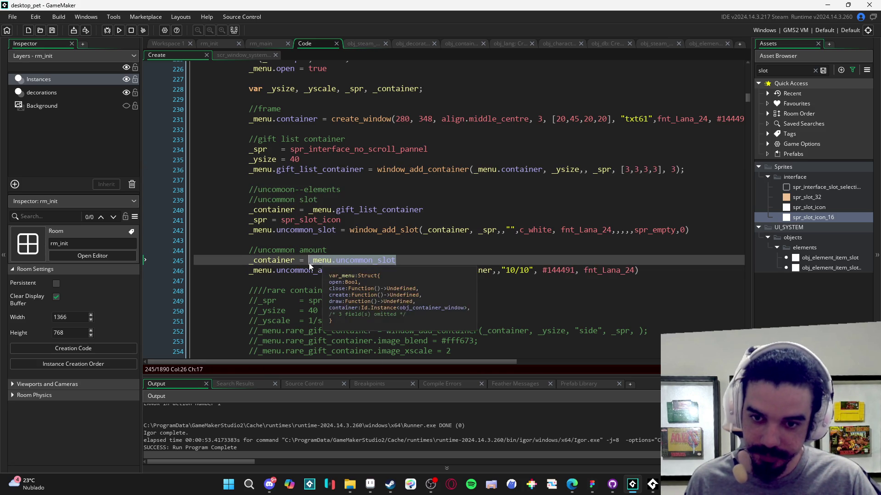
{"action": "left_click_drag", "start_coordinate": [428, 260], "coordinate": [167, 257]}
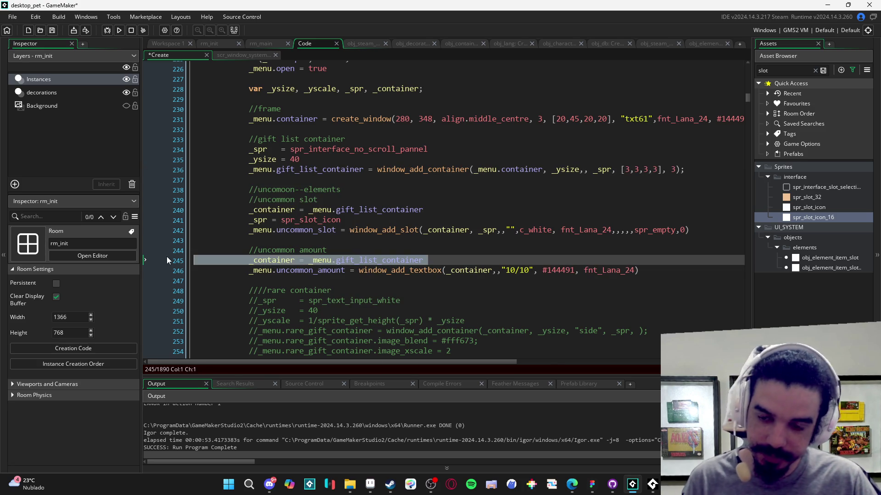
{"action": "key", "text": "Delete"}
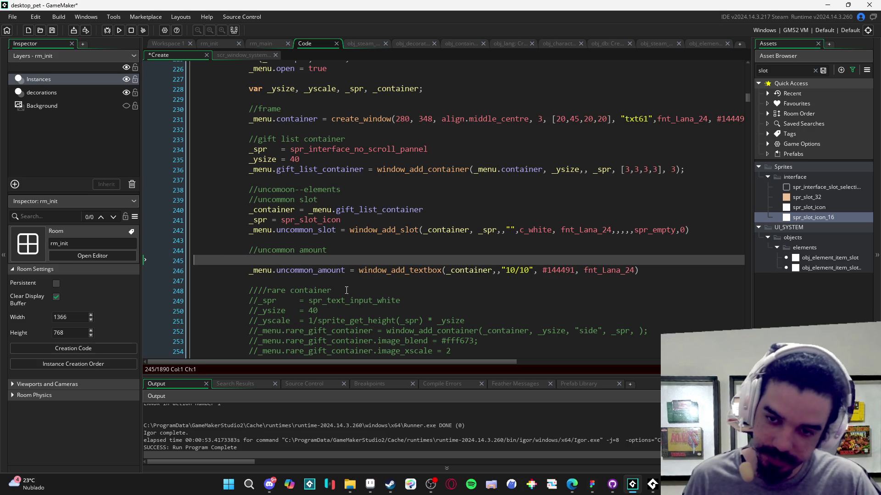
{"action": "key", "text": "BackSpace"}
{"action": "key", "text": "F5"}
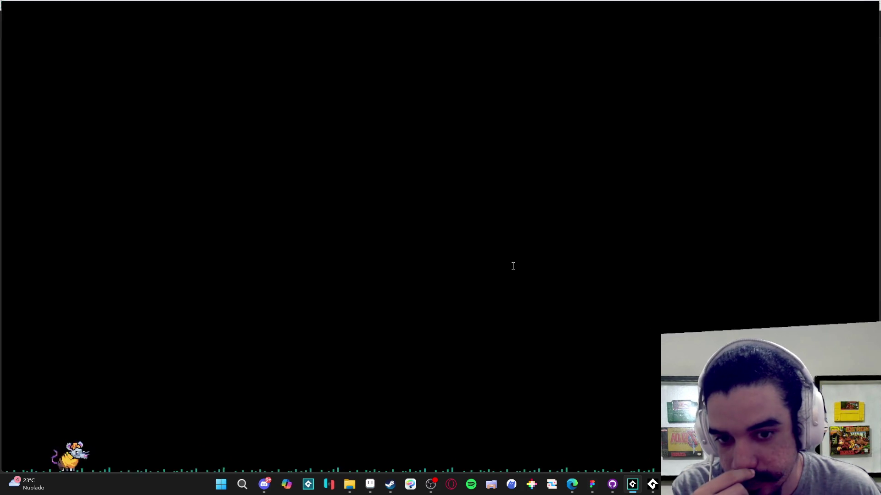
Step: Open the inventory and its Trocar exchange window, then close the game from the taskbar
{"action": "left_click", "coordinate": [546, 237]}
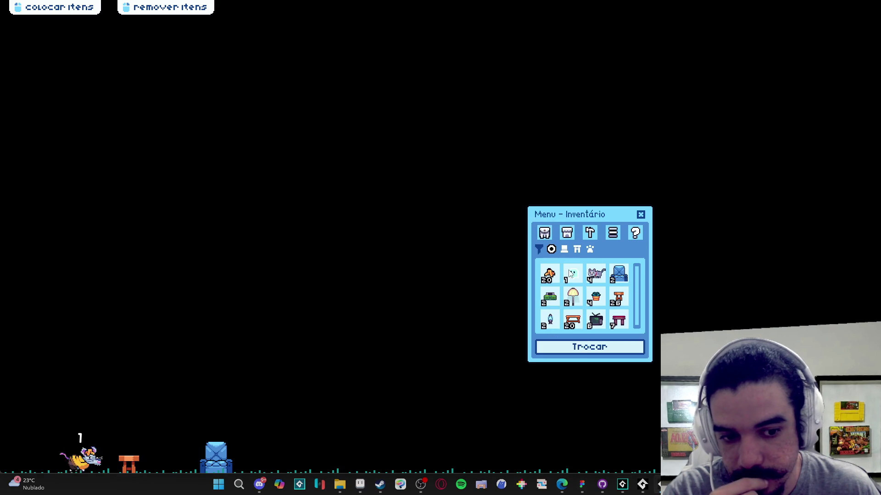
{"action": "left_click", "coordinate": [590, 347]}
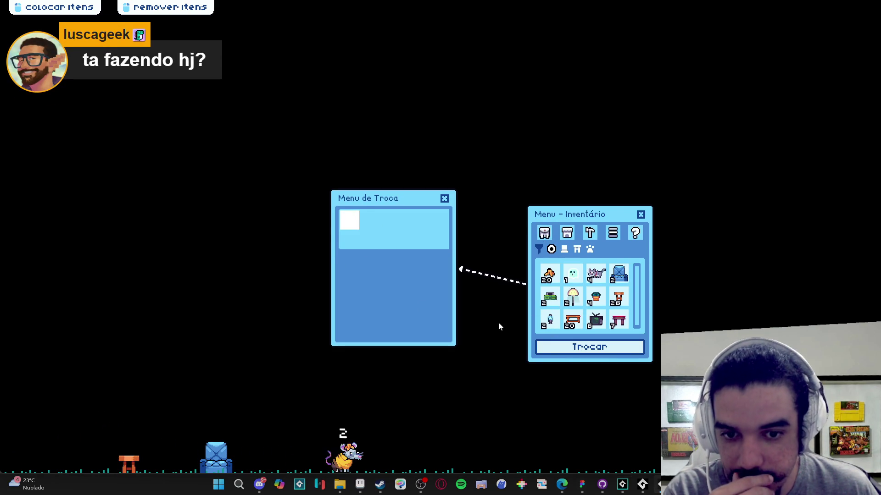
{"action": "right_click", "coordinate": [656, 484]}
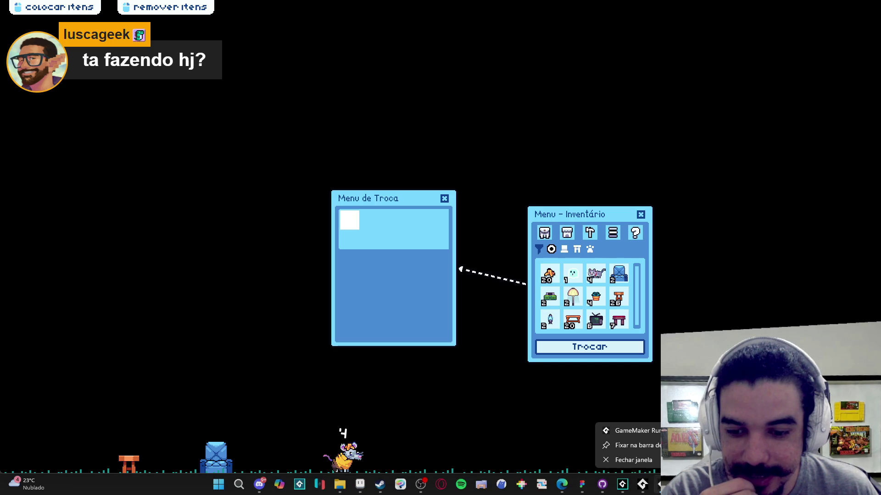
{"action": "left_click", "coordinate": [648, 460]}
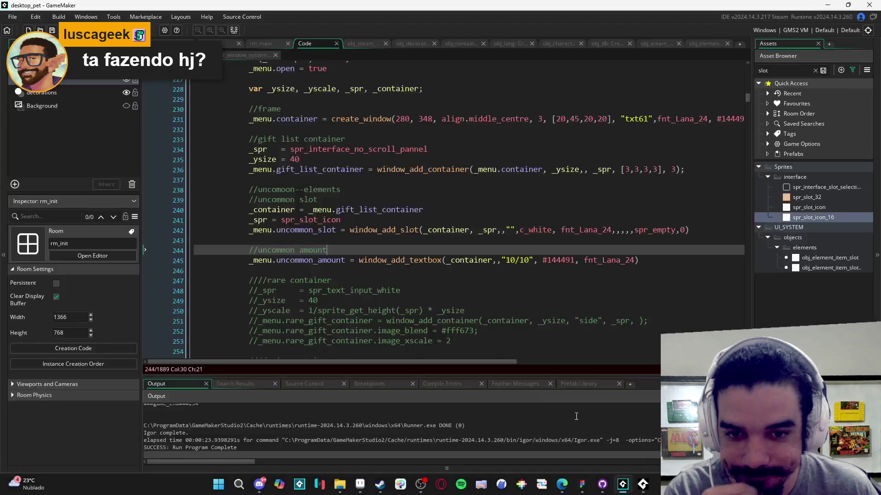
Step: Replace the _container argument on line 245 with _menu.gift_list_container
{"action": "left_click", "coordinate": [460, 269]}
{"action": "left_click", "coordinate": [491, 261]}
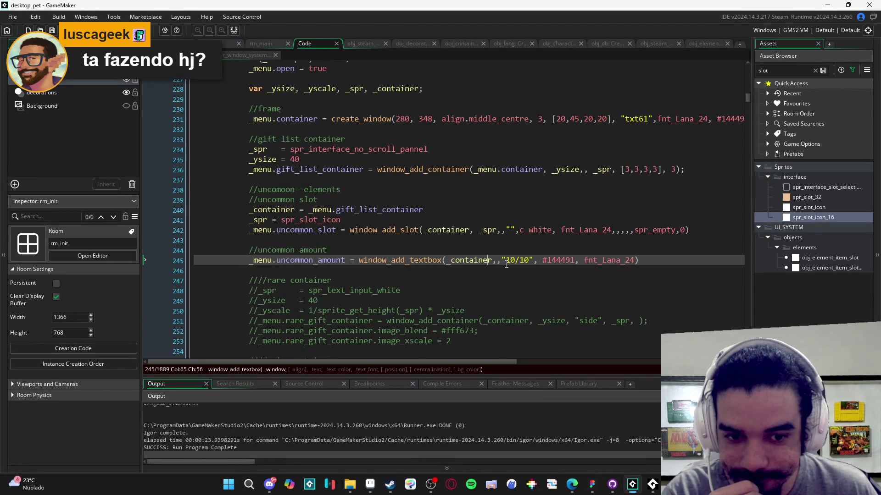
{"action": "left_click", "coordinate": [498, 260]}
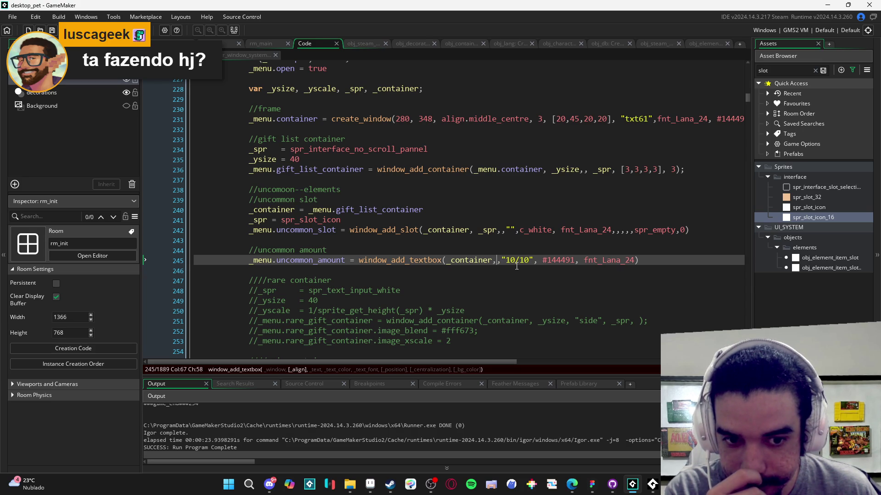
{"action": "left_click", "coordinate": [555, 260]}
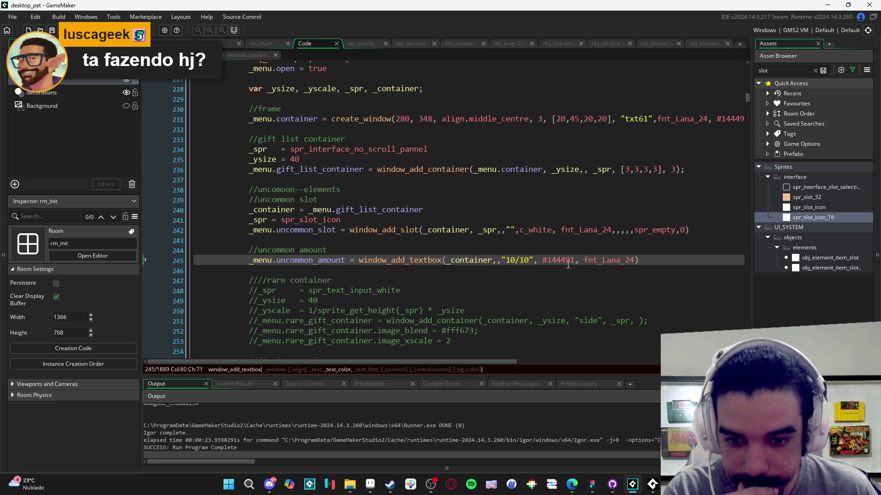
{"action": "left_click", "coordinate": [594, 261]}
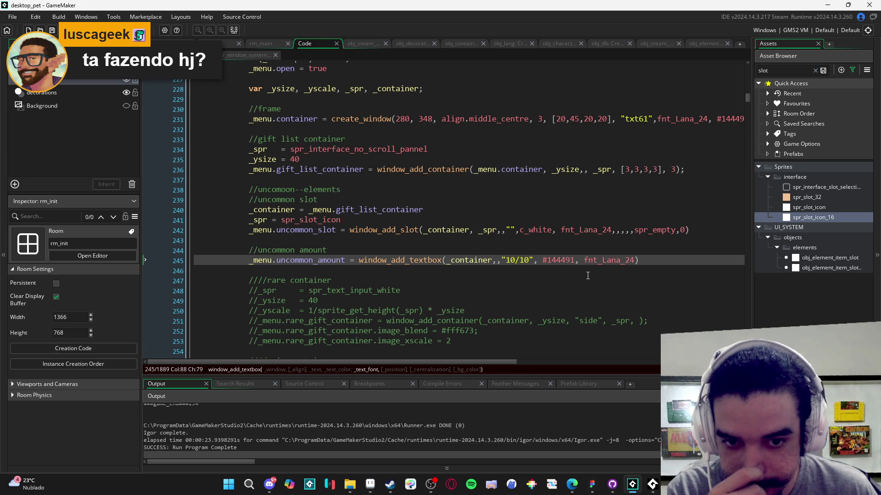
{"action": "left_click_drag", "start_coordinate": [366, 170], "coordinate": [249, 170]}
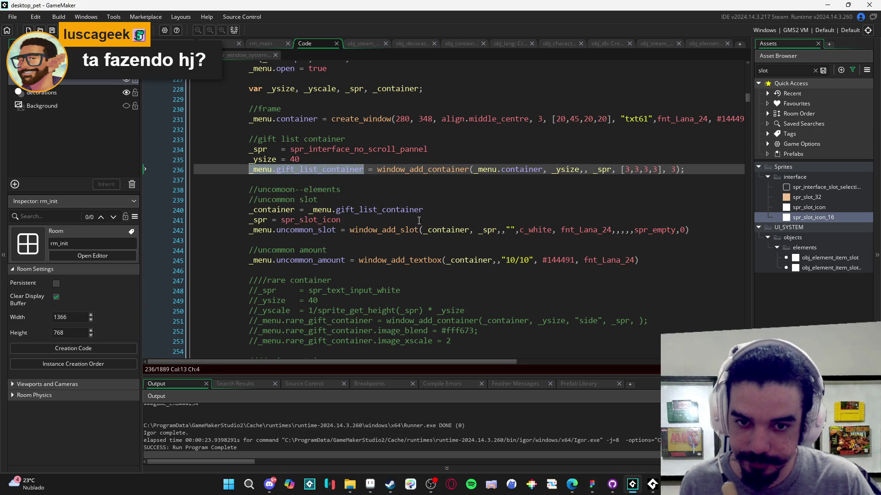
{"action": "double_click", "coordinate": [477, 260]}
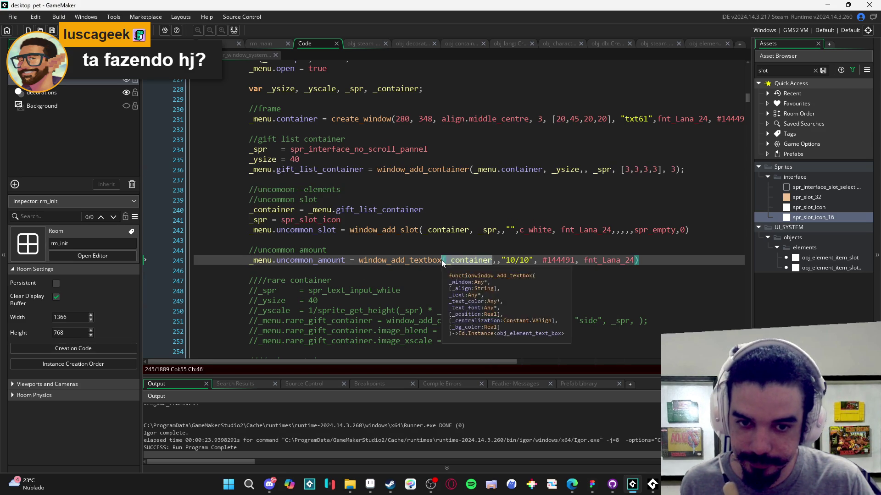
{"action": "key", "text": "ctrl+v"}
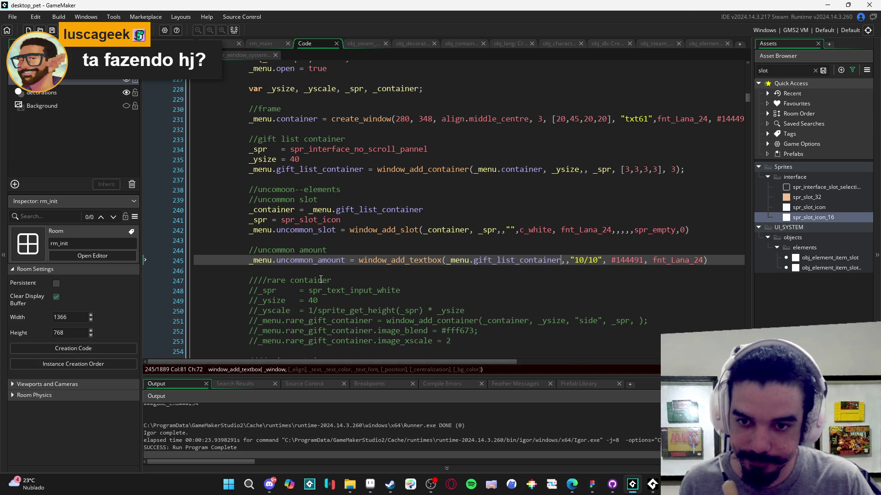
Step: Run the game, open the exchange menu to check it, and close the game window
{"action": "key", "text": "F5"}
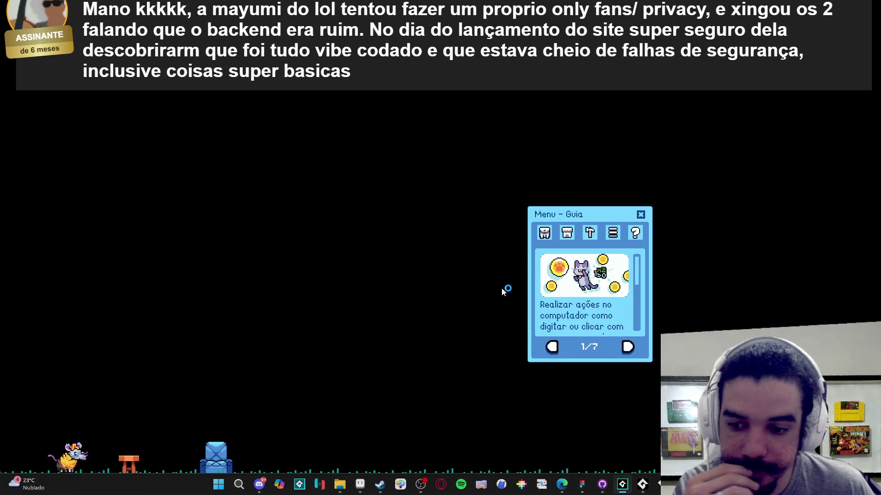
{"action": "left_click", "coordinate": [564, 345]}
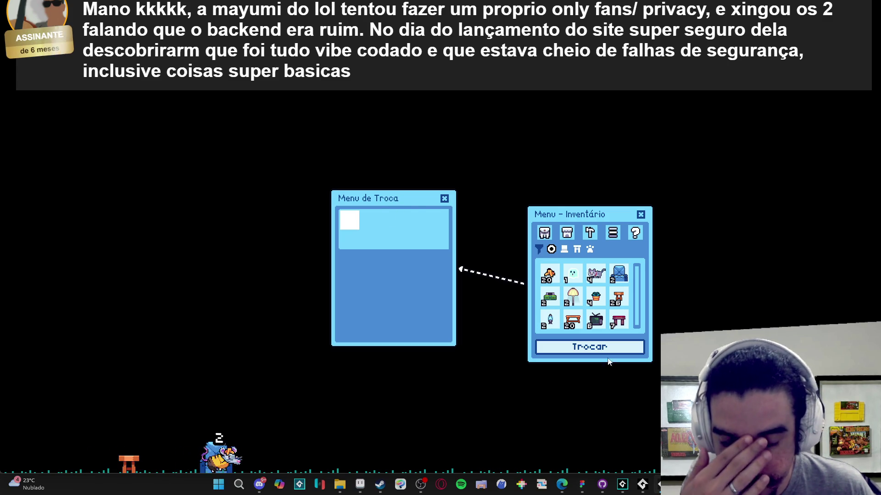
{"action": "right_click", "coordinate": [642, 485]}
{"action": "left_click", "coordinate": [641, 455]}
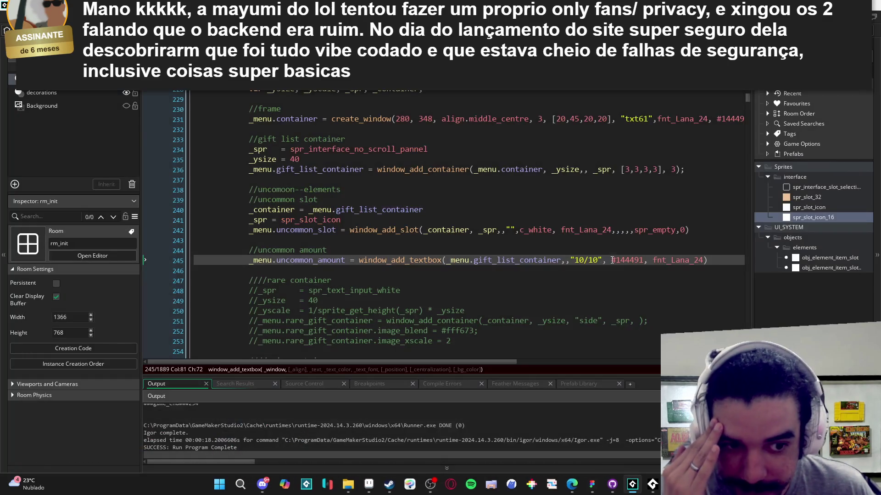
Step: Append ,,,c_black after fnt_Lana_24 as the textbox background colour
{"action": "left_click", "coordinate": [578, 262]}
{"action": "left_click", "coordinate": [612, 260]}
{"action": "left_click", "coordinate": [666, 261]}
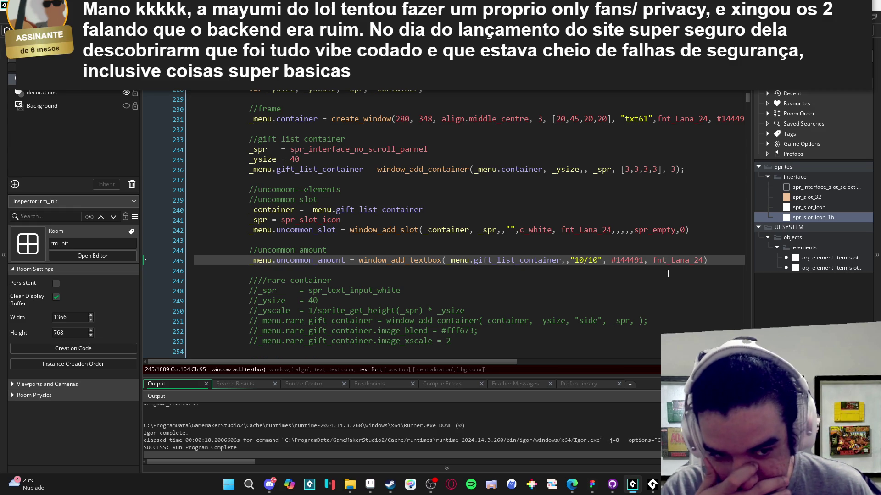
{"action": "left_click", "coordinate": [702, 260]}
{"action": "type", "text": ",,,"}
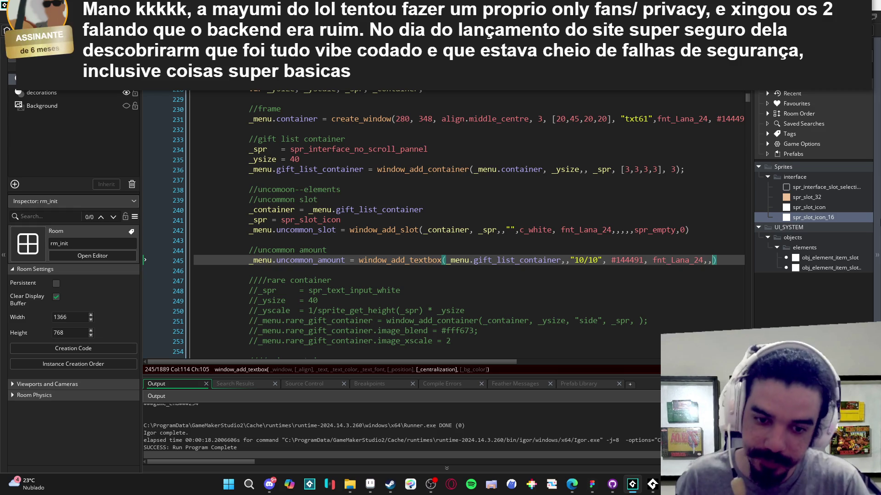
{"action": "type", "text": "c_black"}
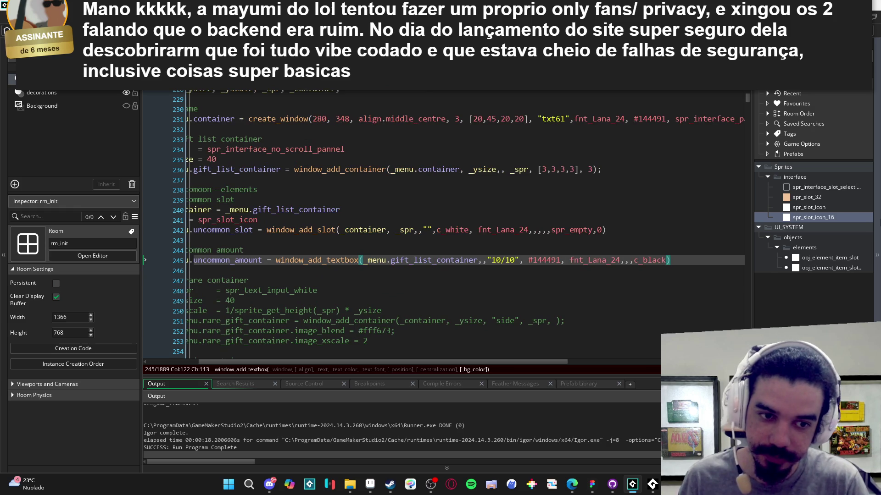
Step: Run the game, open the Trocar exchange menu, and return to the code editor
{"action": "key", "text": "F5"}
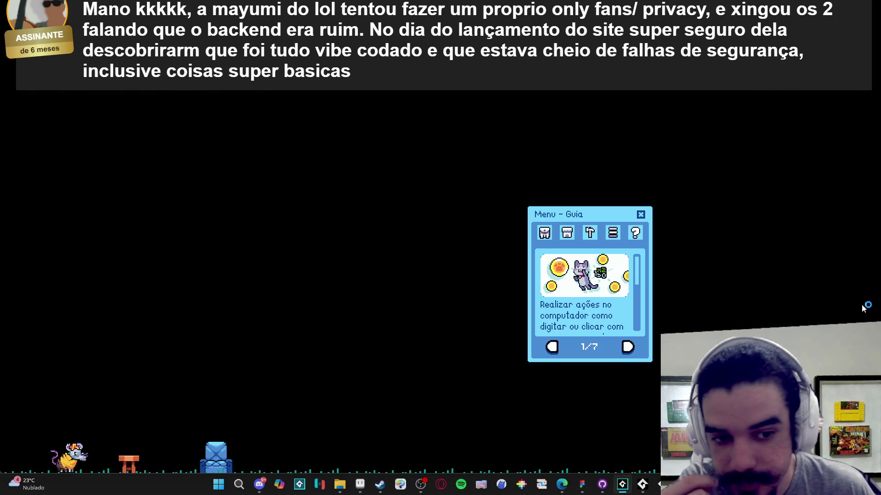
{"action": "left_click", "coordinate": [548, 233]}
{"action": "left_click", "coordinate": [589, 347]}
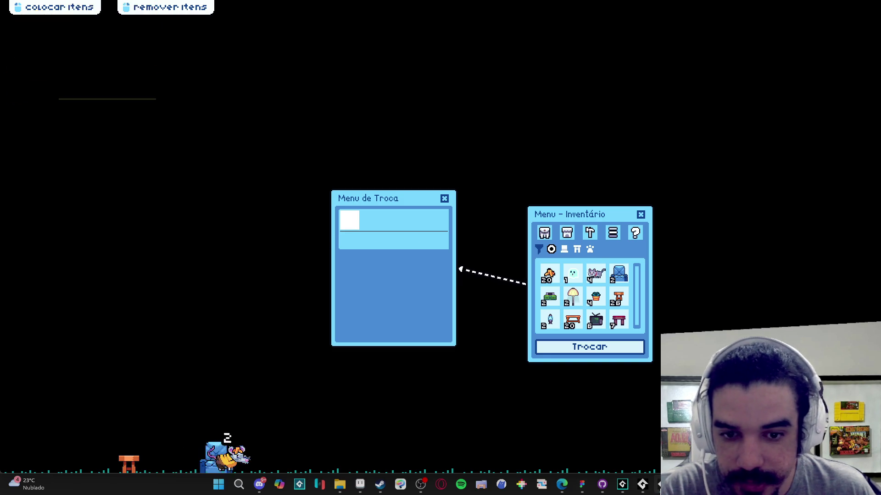
{"action": "mouse_move", "coordinate": [642, 484]}
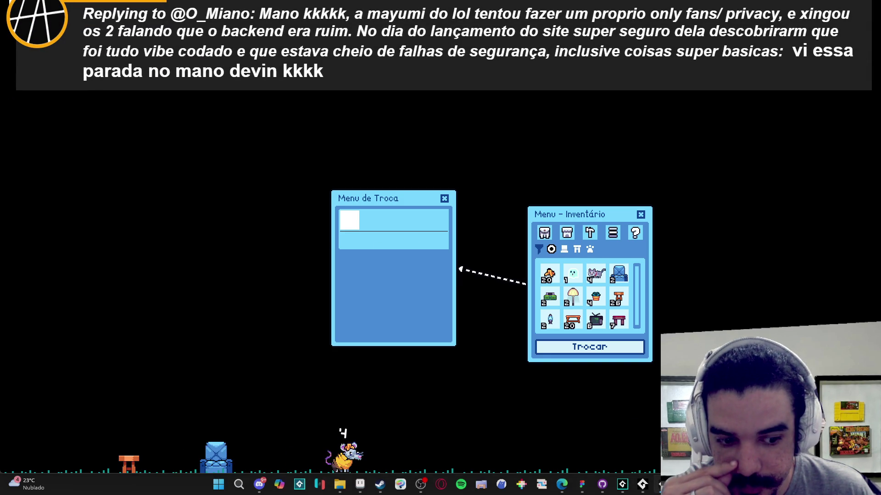
{"action": "left_click", "coordinate": [620, 427]}
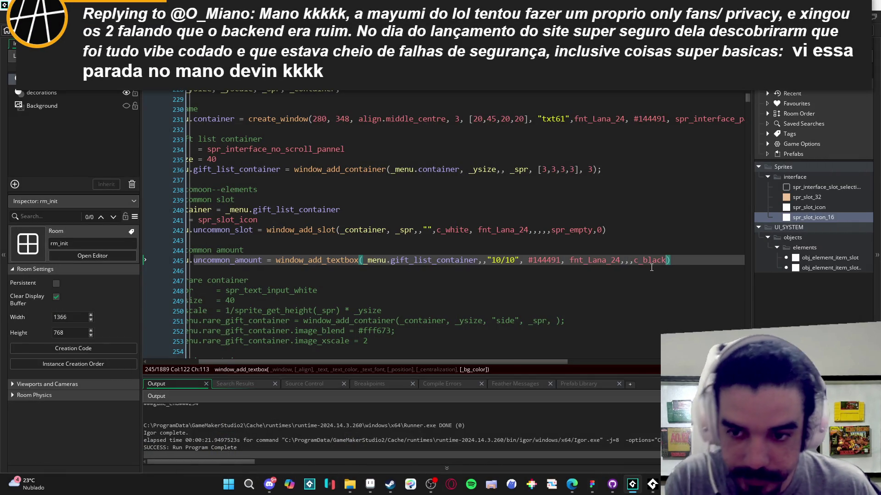
Step: Duplicate line 245 and turn the copy into _menu.uncommon_amount.text = "10/10"
{"action": "scroll", "coordinate": [312, 261], "scroll_direction": "left", "scroll_amount": 3}
{"action": "left_click", "coordinate": [344, 260]}
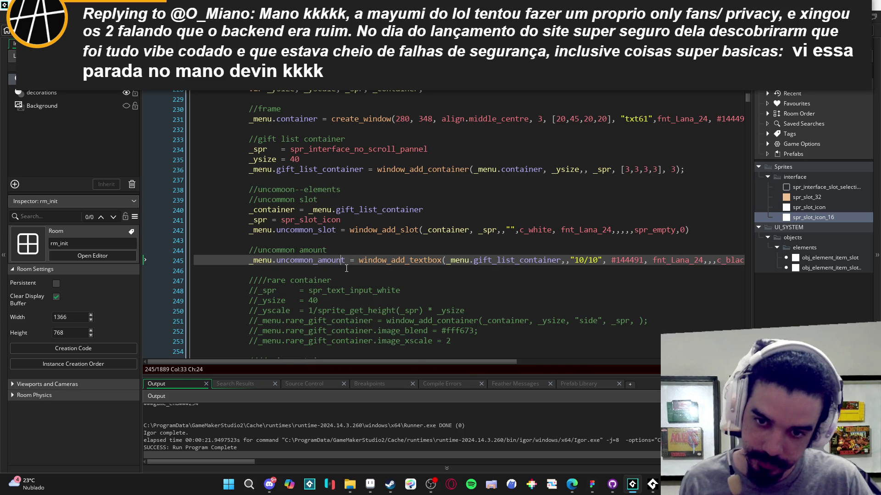
{"action": "key", "text": "ctrl+d"}
{"action": "left_click_drag", "start_coordinate": [634, 270], "coordinate": [344, 271]}
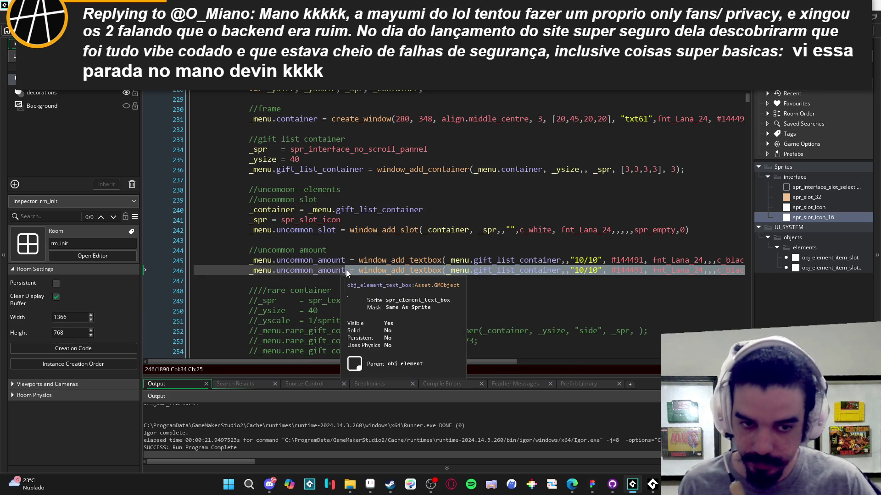
{"action": "type", "text": ".text = \"\""}
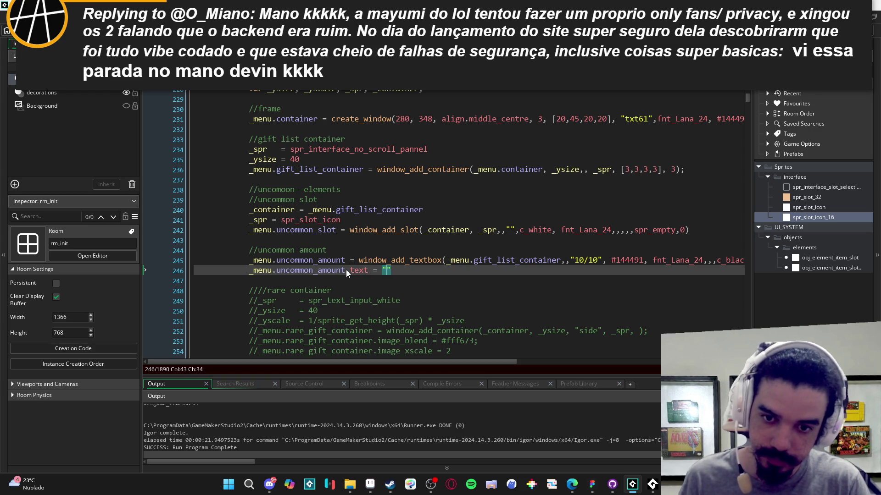
{"action": "type", "text": "10/10"}
Step: Run the game, open the exchange menu to check the amount, then close the game
{"action": "key", "text": "F5"}
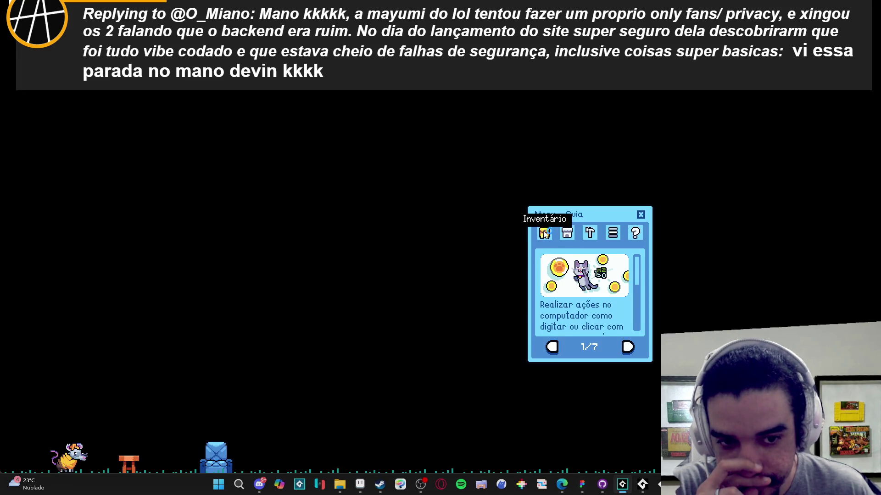
{"action": "left_click", "coordinate": [545, 232]}
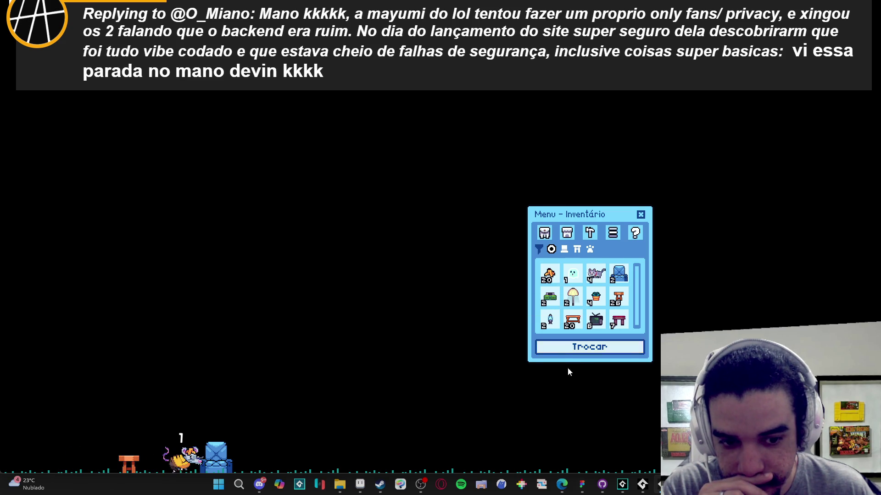
{"action": "left_click", "coordinate": [571, 348]}
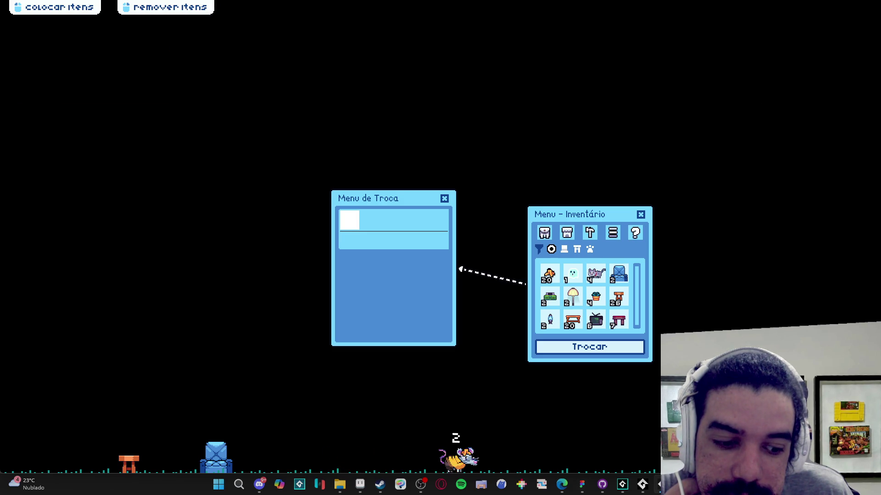
{"action": "mouse_move", "coordinate": [642, 484]}
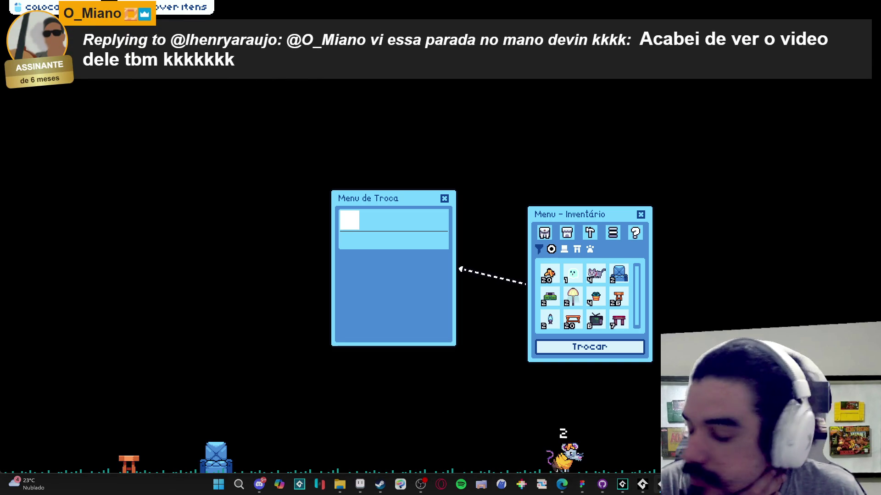
{"action": "right_click", "coordinate": [659, 484]}
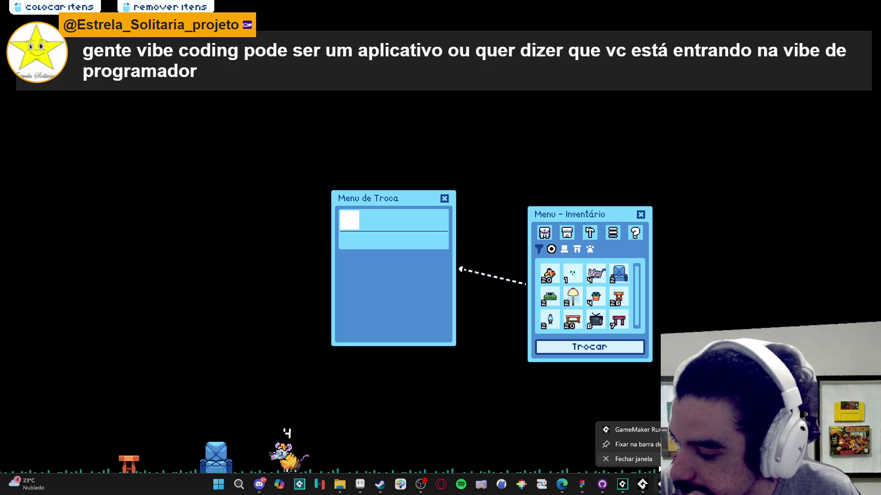
{"action": "left_click", "coordinate": [634, 459]}
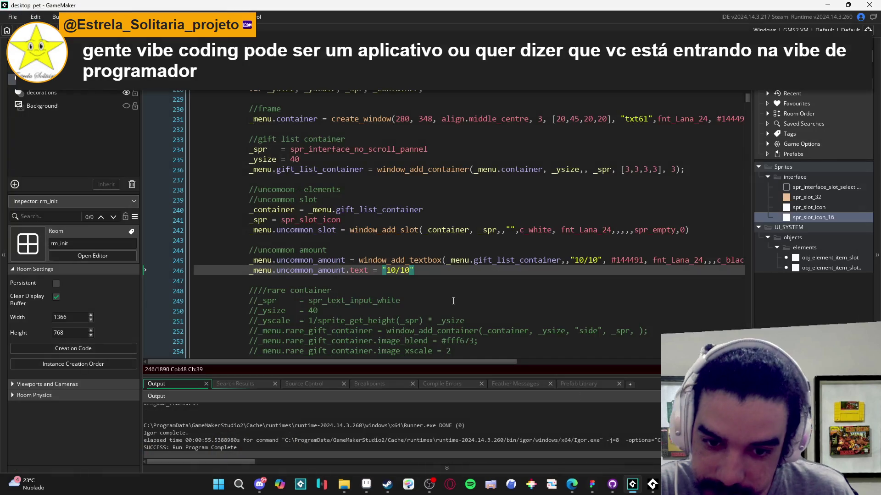
{"action": "left_click", "coordinate": [429, 271]}
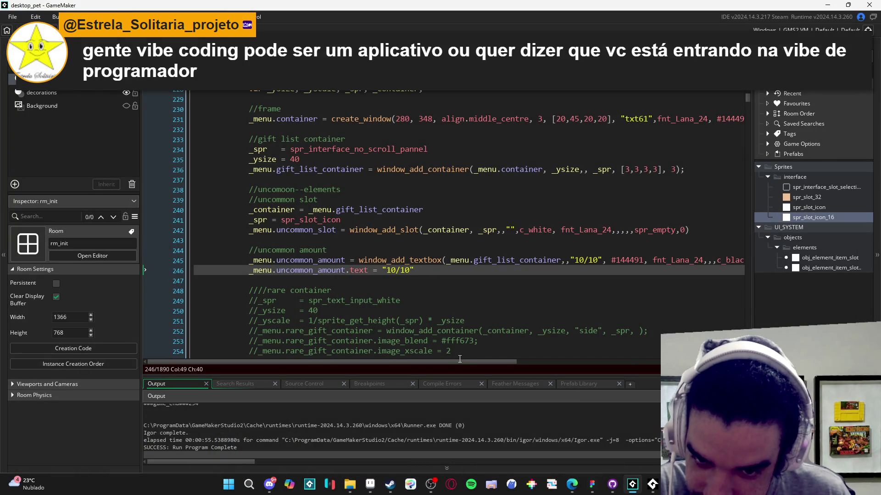
{"action": "left_click", "coordinate": [584, 261]}
{"action": "left_click", "coordinate": [456, 182]}
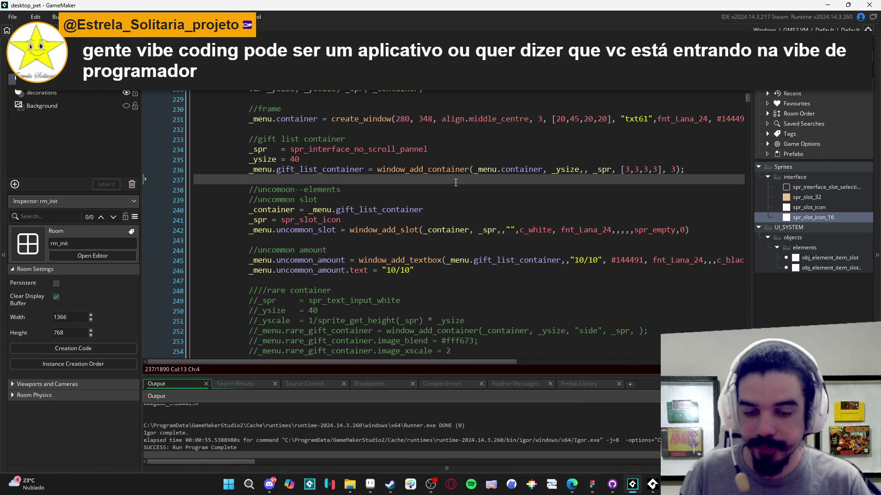
{"action": "key", "text": "Down"}
{"action": "key", "text": "Down"}
{"action": "key", "text": "Down"}
{"action": "key", "text": "shift+Right"}
{"action": "key", "text": "shift+Right"}
{"action": "key", "text": "shift+Right"}
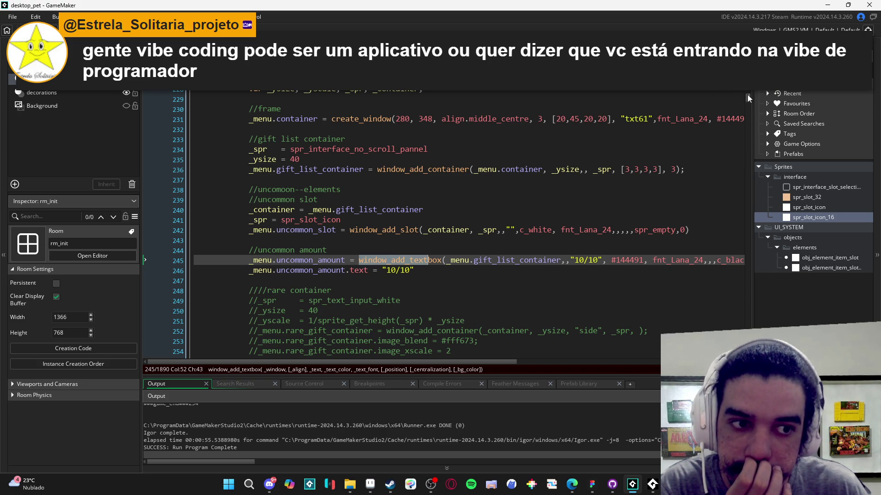
{"action": "left_click_drag", "start_coordinate": [747, 94], "coordinate": [748, 45]}
{"action": "left_click", "coordinate": [302, 170]}
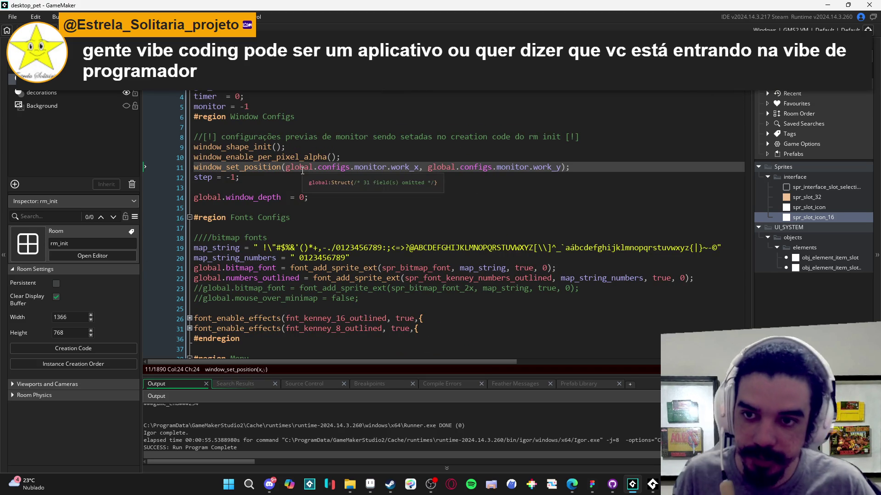
{"action": "key", "text": "alt+Left"}
{"action": "key", "text": "shift+Right"}
{"action": "key", "text": "shift+Right"}
{"action": "key", "text": "shift+Right"}
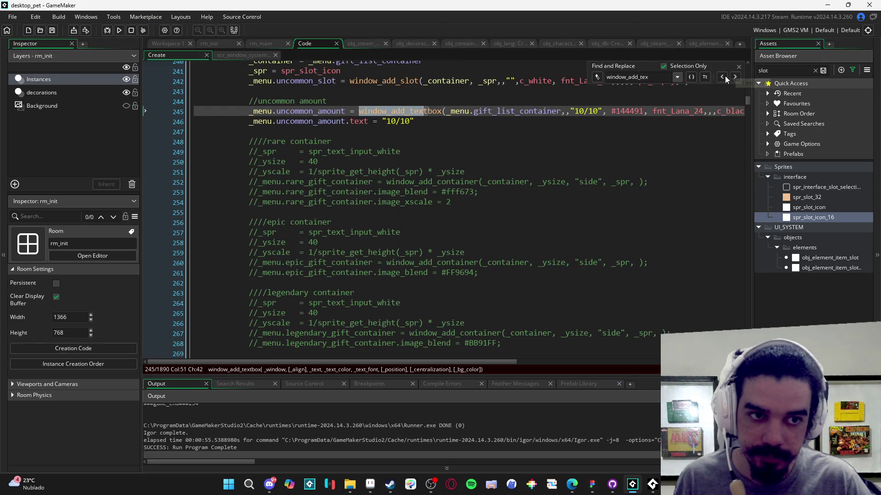
{"action": "left_click_drag", "start_coordinate": [747, 103], "coordinate": [750, 152]}
{"action": "left_click", "coordinate": [361, 216]}
{"action": "key", "text": "ctrl+f"}
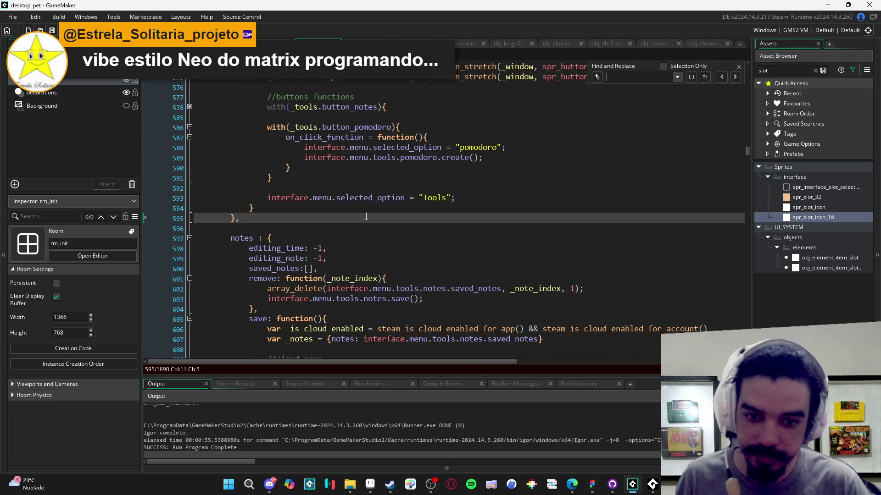
{"action": "type", "text": "add_text"}
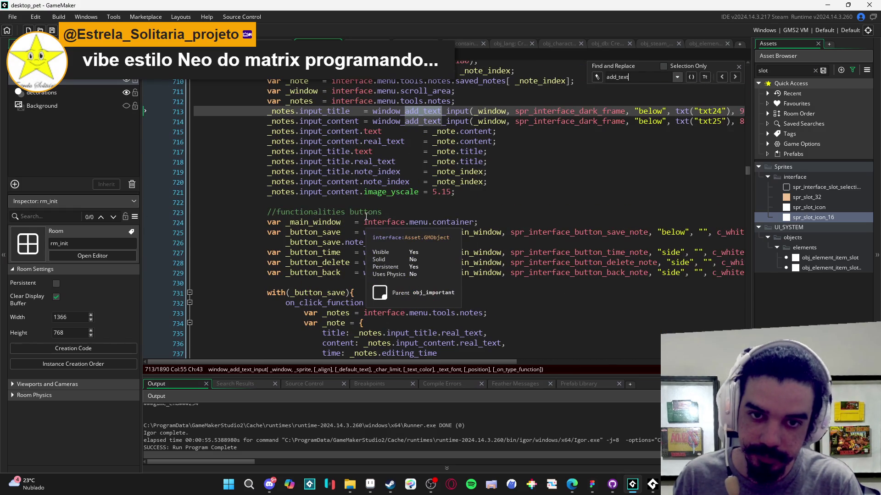
{"action": "left_click", "coordinate": [735, 77]}
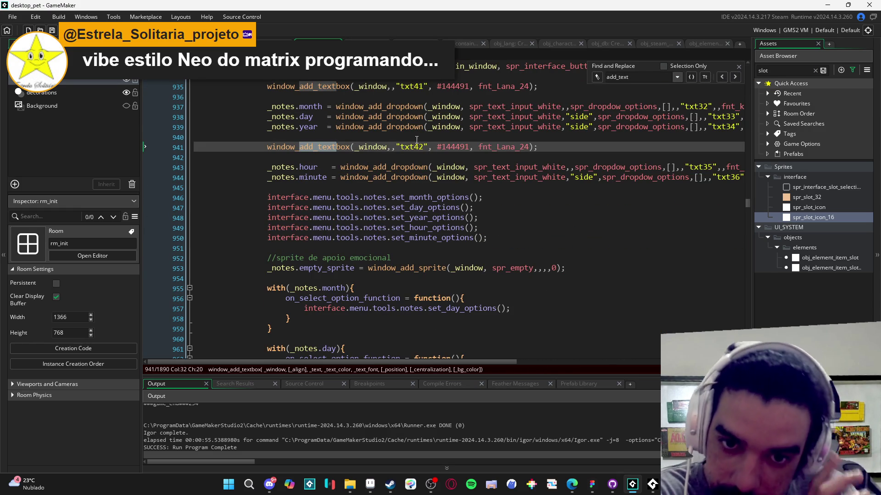
{"action": "left_click", "coordinate": [374, 147]}
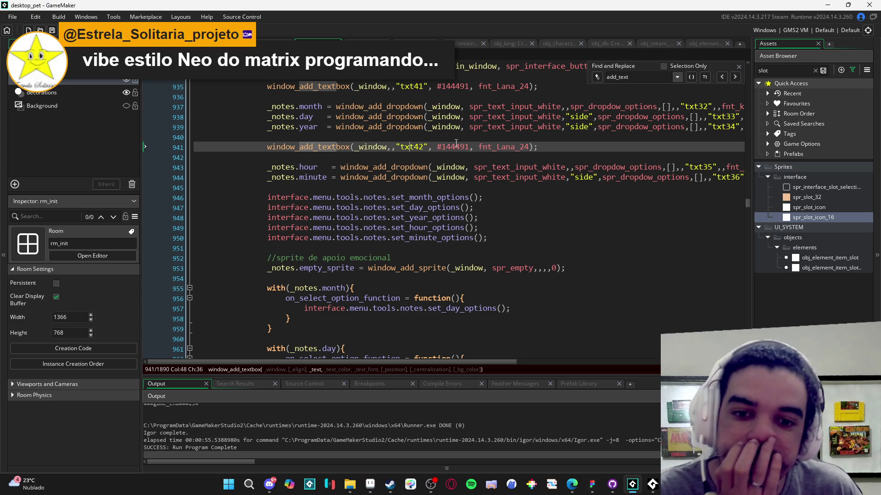
{"action": "left_click", "coordinate": [387, 147]}
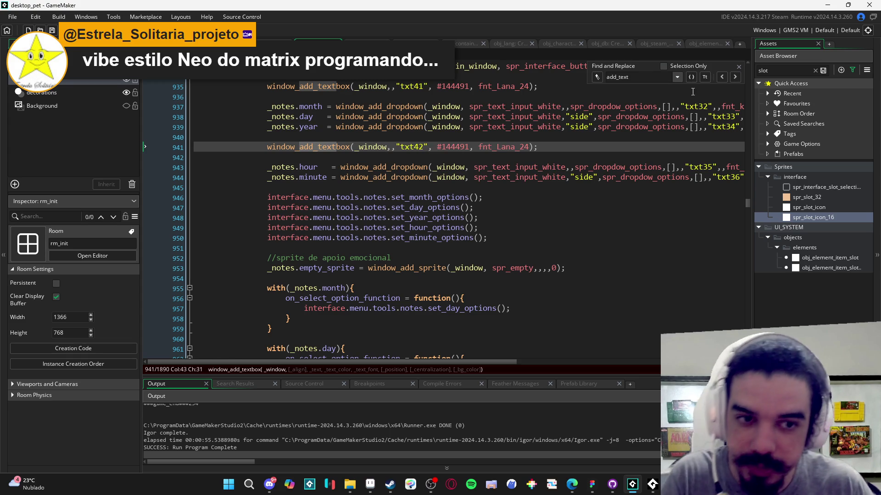
{"action": "left_click", "coordinate": [646, 77]}
{"action": "type", "text": "absolut"}
{"action": "key", "text": "ctrl+a"}
{"action": "type", "text": "dynam"}
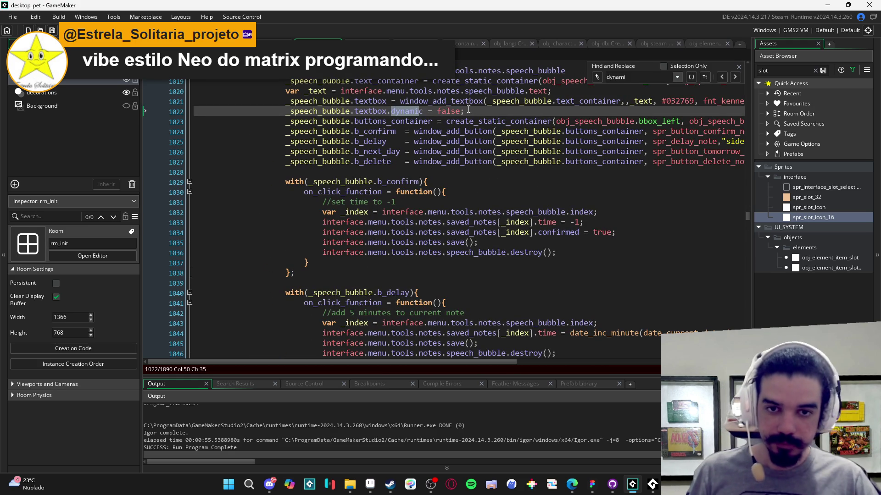
{"action": "left_click_drag", "start_coordinate": [464, 111], "coordinate": [285, 112]}
{"action": "type", "text": "window_add_text"}
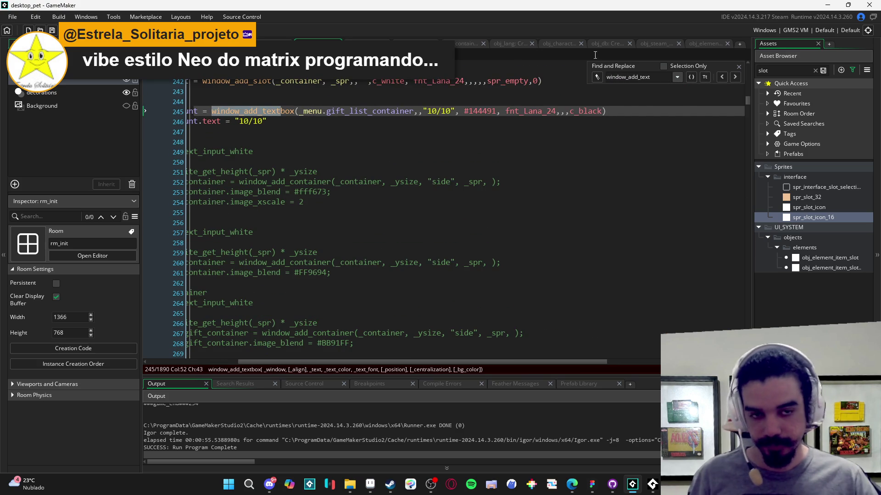
Step: Add a line below the textbox call setting _menu.uncommon_amount.dynamic = false
{"action": "left_click", "coordinate": [739, 69]}
{"action": "left_click", "coordinate": [258, 112]}
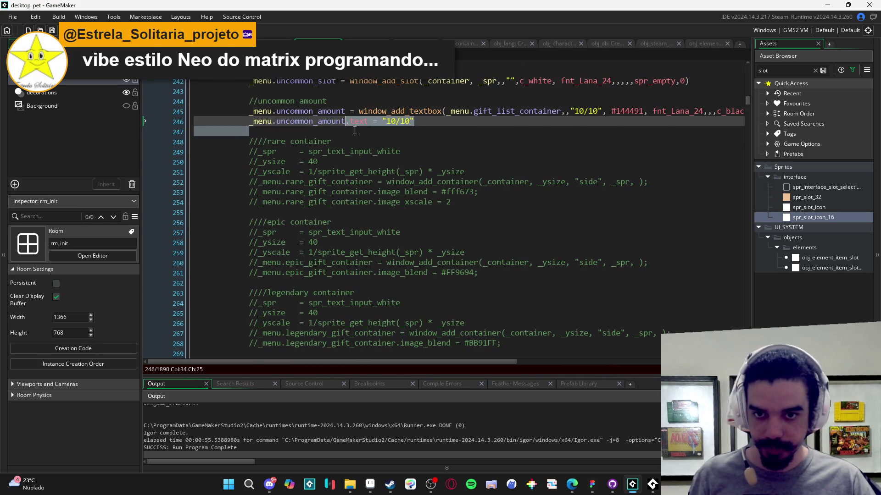
{"action": "left_click", "coordinate": [268, 117]}
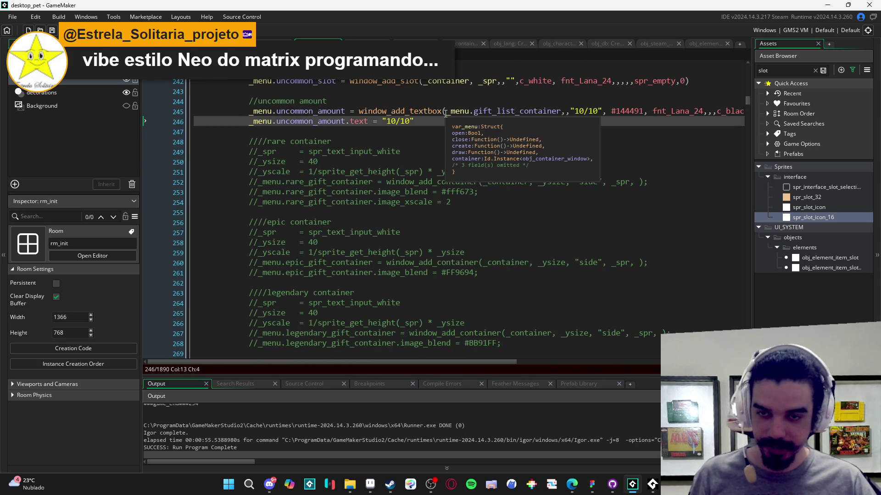
{"action": "key", "text": "Home"}
{"action": "key", "text": "Return"}
{"action": "key", "text": "Up"}
{"action": "key", "text": "Up"}
{"action": "key", "text": "ctrl+d"}
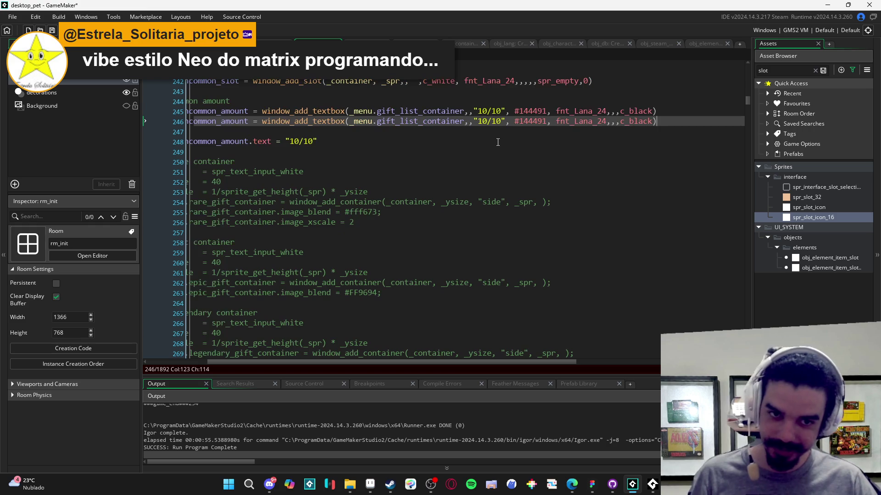
{"action": "scroll", "coordinate": [656, 142], "scroll_direction": "left", "scroll_amount": 2}
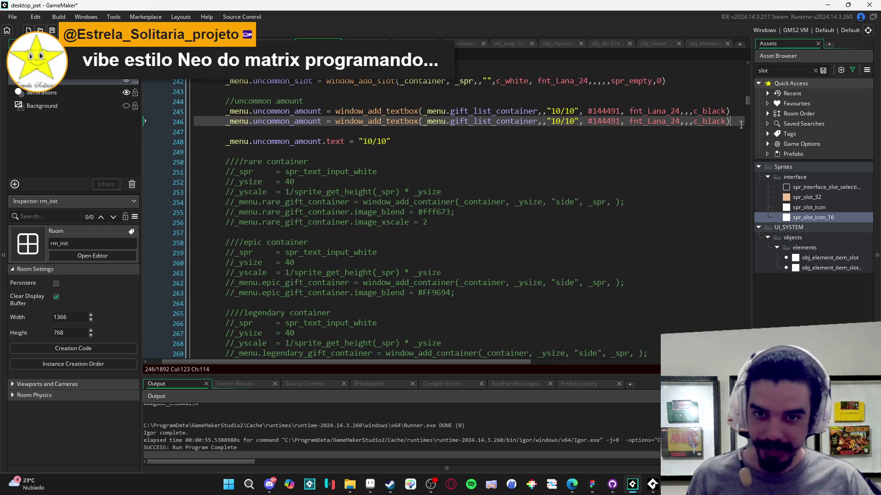
{"action": "left_click_drag", "start_coordinate": [730, 121], "coordinate": [324, 121]}
{"action": "type", "text": "._speech_bubble.textbox.dynamic = false;"}
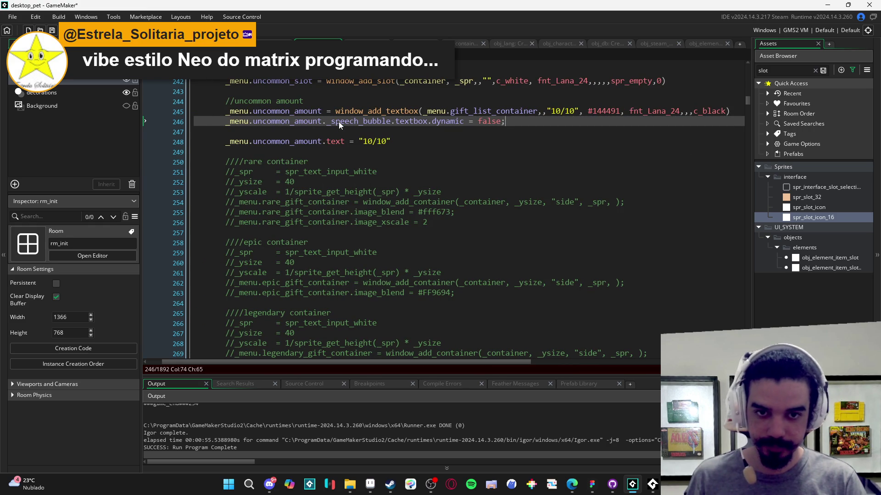
{"action": "key", "text": "BackSpace"}
{"action": "key", "text": "BackSpace"}
{"action": "key", "text": "BackSpace"}
{"action": "key", "text": "BackSpace"}
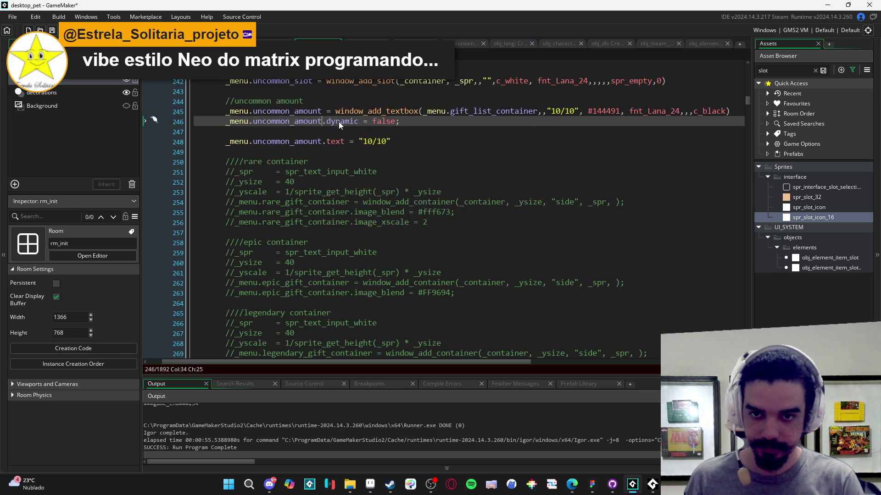
Step: Delete the .text = "10/10" line and rebuild the game with F5
{"action": "left_click_drag", "start_coordinate": [390, 141], "coordinate": [112, 144]}
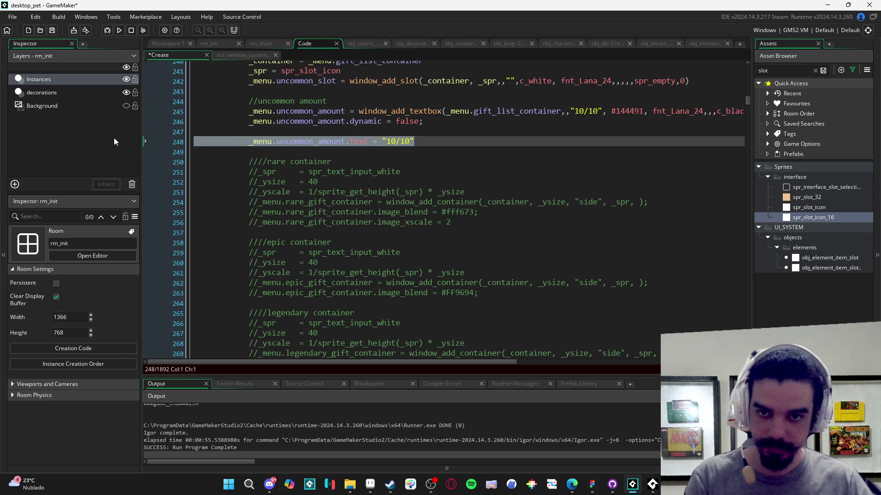
{"action": "key", "text": "BackSpace"}
{"action": "key", "text": "BackSpace"}
{"action": "key", "text": "BackSpace"}
{"action": "key", "text": "BackSpace"}
{"action": "key", "text": "F5"}
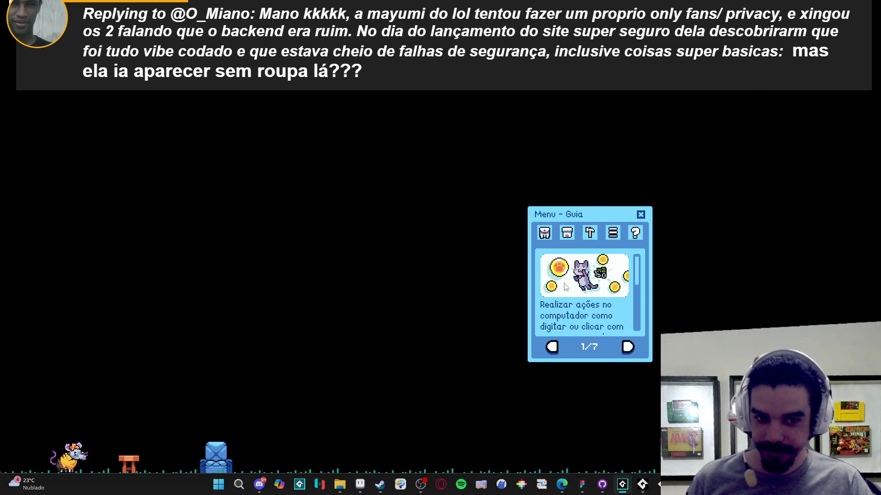
Step: View Menu de Troca from the game's Inventário, then return to the uncommon amount code
{"action": "left_click", "coordinate": [544, 233]}
{"action": "left_click", "coordinate": [591, 346]}
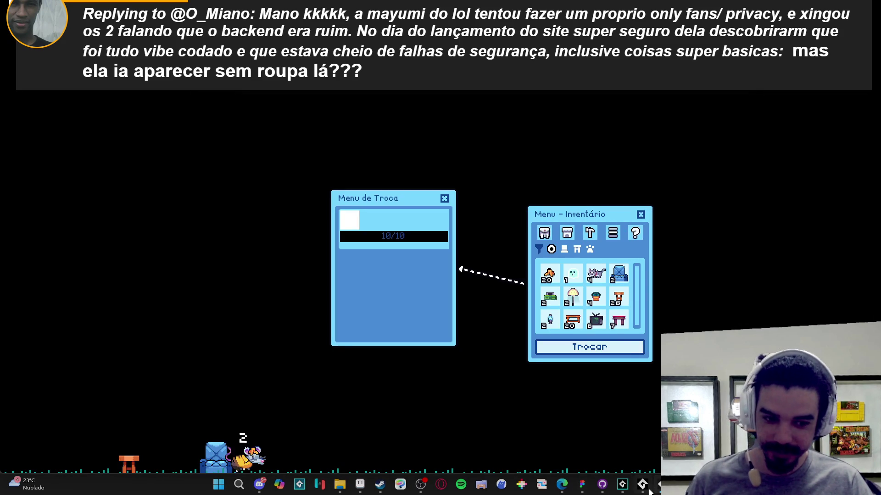
{"action": "mouse_move", "coordinate": [663, 484]}
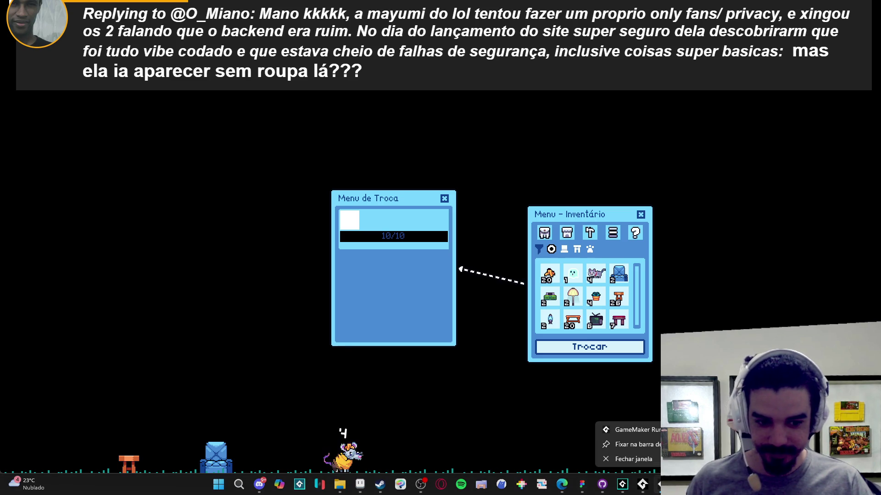
{"action": "left_click", "coordinate": [622, 484]}
{"action": "left_click", "coordinate": [497, 111]}
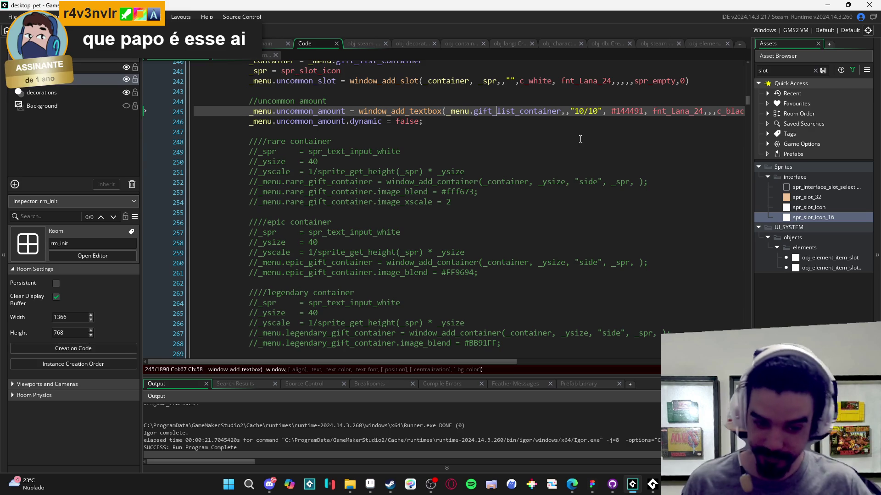
{"action": "left_click", "coordinate": [593, 488]}
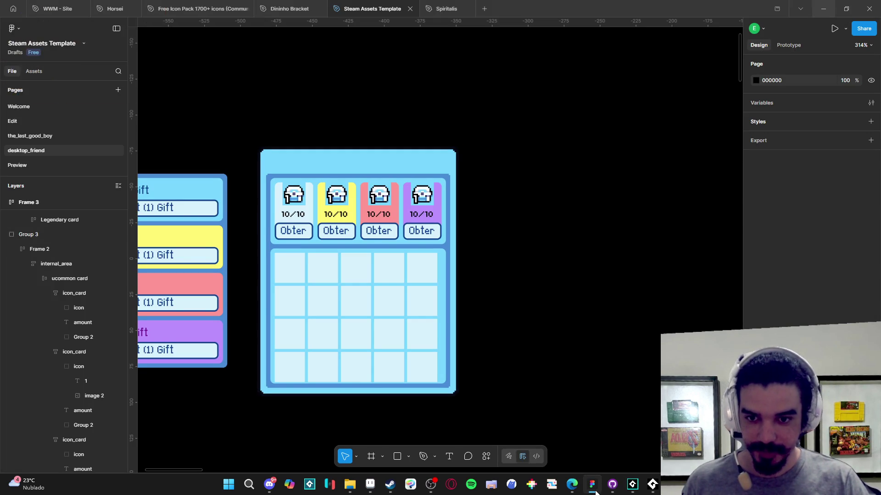
{"action": "key", "text": "alt+Tab"}
{"action": "scroll", "coordinate": [597, 322], "scroll_direction": "up", "scroll_amount": 6}
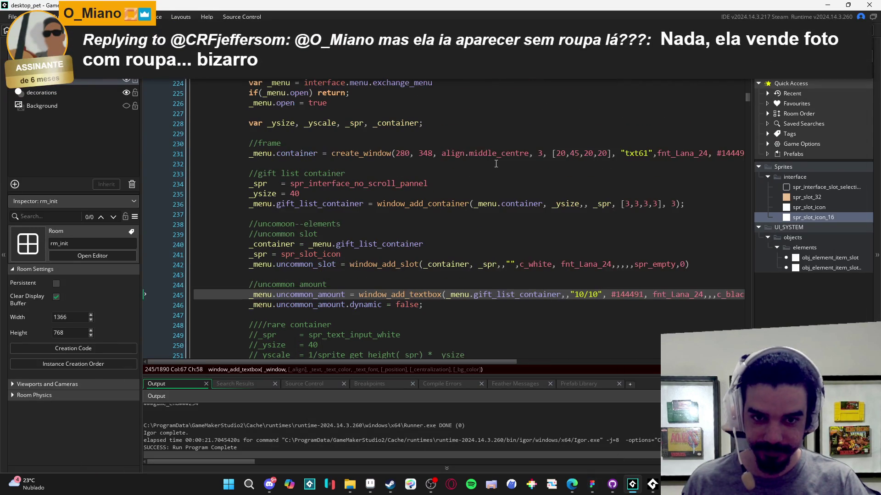
{"action": "left_click", "coordinate": [501, 156]}
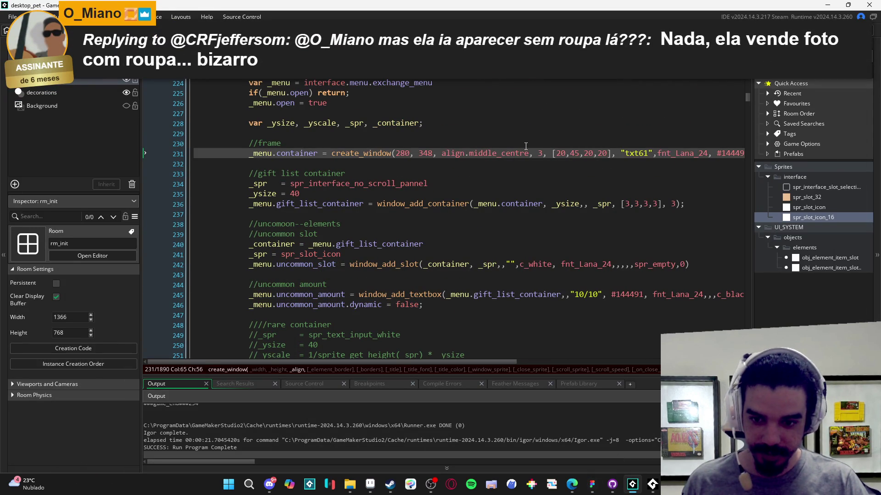
{"action": "left_click", "coordinate": [507, 203]}
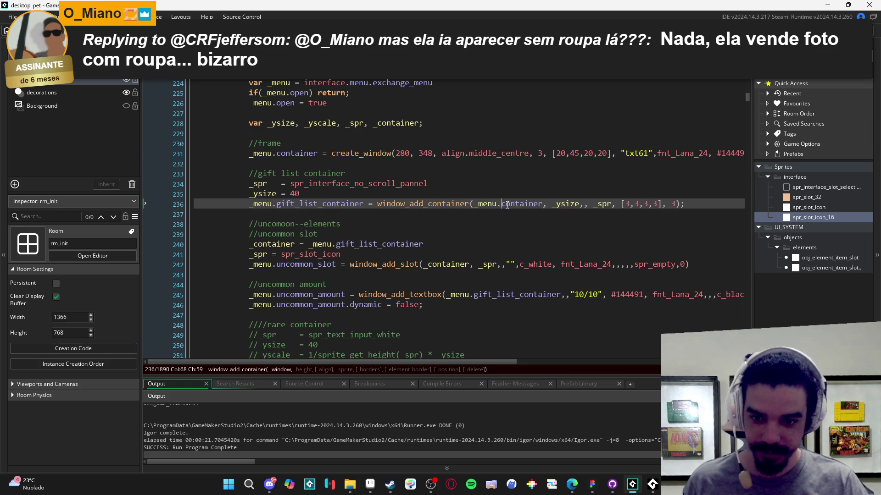
{"action": "scroll", "coordinate": [505, 206], "scroll_direction": "down", "scroll_amount": 1}
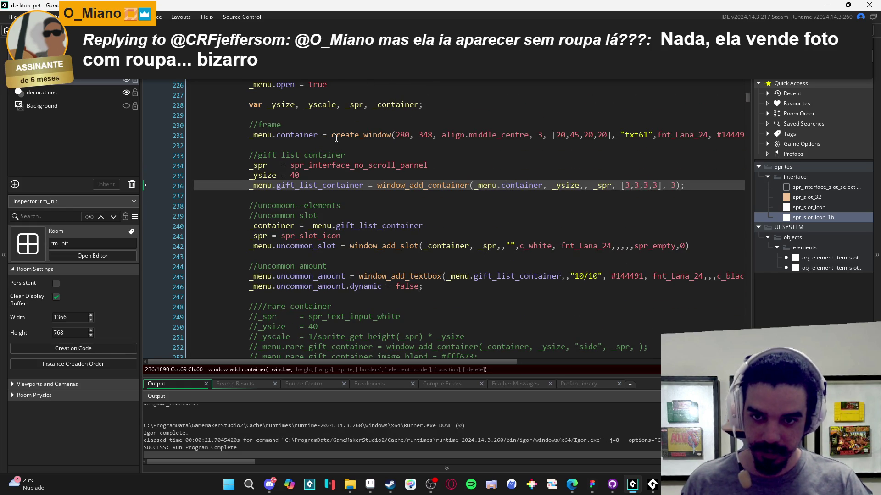
{"action": "left_click", "coordinate": [333, 137]}
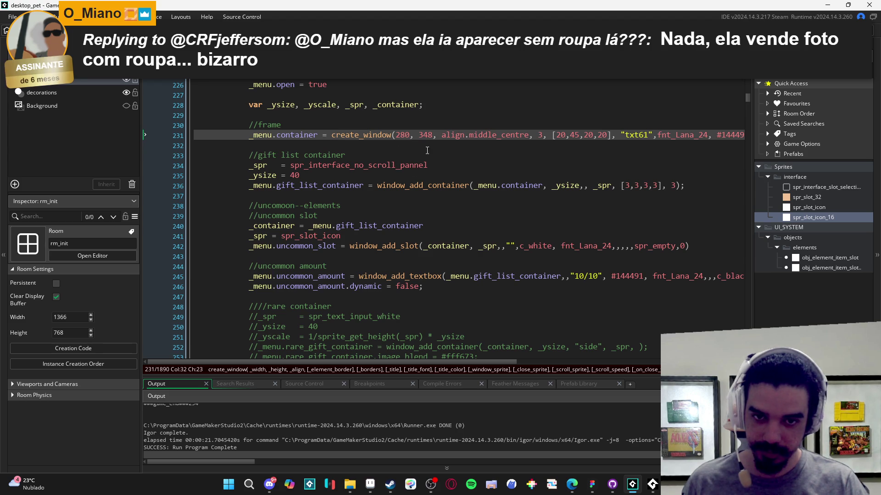
Step: Duplicate the gift list container line into three plain window_add_container calls and run the game
{"action": "left_click", "coordinate": [252, 186]}
{"action": "key", "text": "ctrl+d"}
{"action": "left_click", "coordinate": [252, 197]}
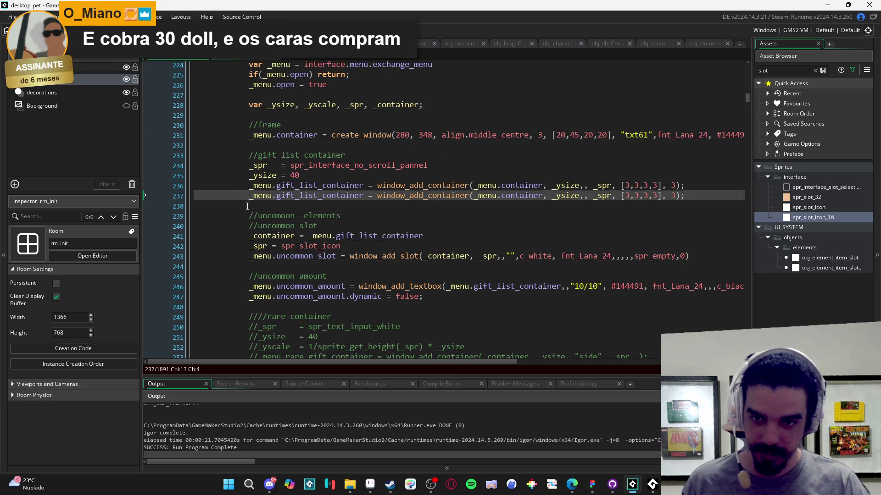
{"action": "key", "text": "ctrl+d"}
{"action": "key", "text": "ctrl+d"}
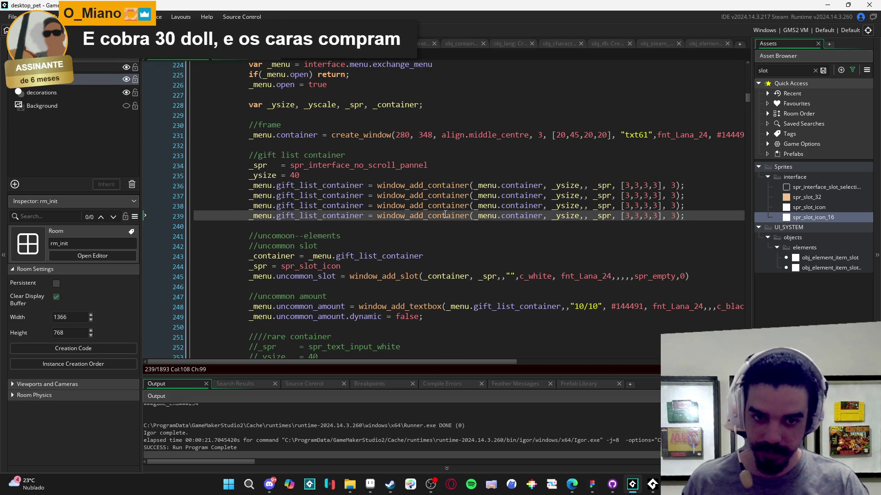
{"action": "mouse_move", "coordinate": [364, 196]}
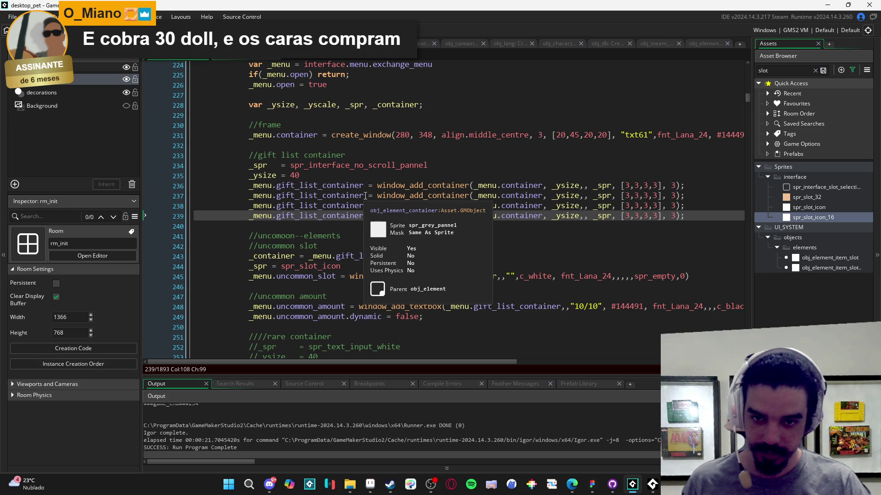
{"action": "mouse_move", "coordinate": [377, 196]}
{"action": "left_mouse_down"}
{"action": "mouse_move", "coordinate": [321, 216]}
{"action": "mouse_move", "coordinate": [247, 219]}
{"action": "left_mouse_up"}
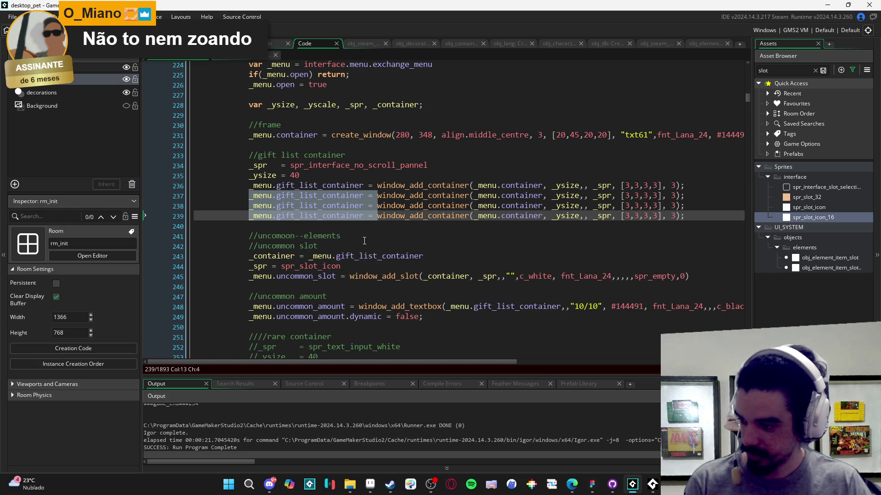
{"action": "key", "text": "Delete"}
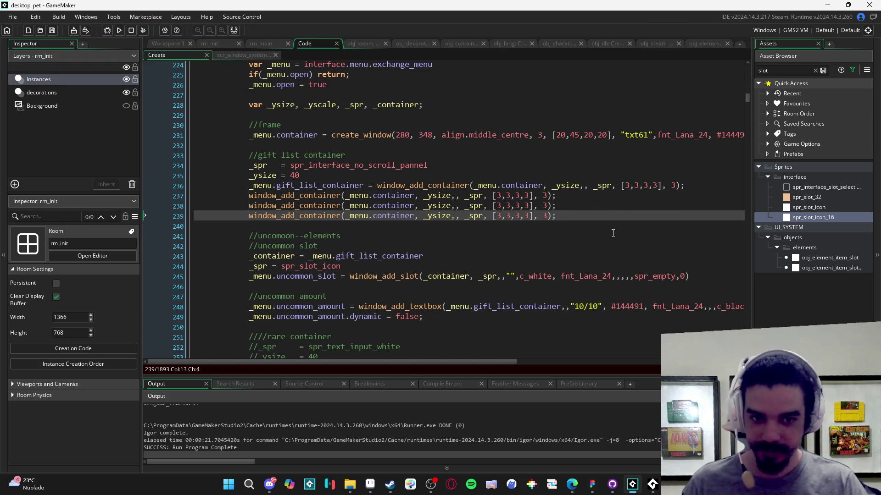
{"action": "key", "text": "F5"}
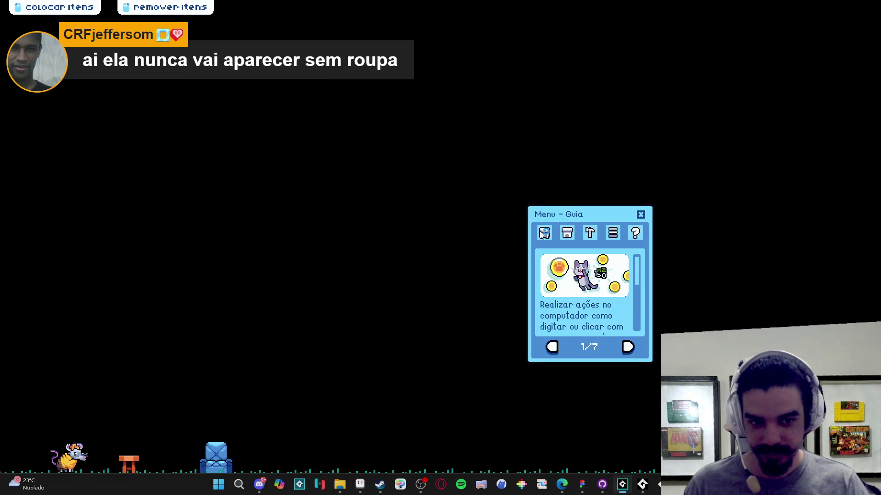
{"action": "left_click", "coordinate": [544, 233]}
{"action": "left_click", "coordinate": [587, 345]}
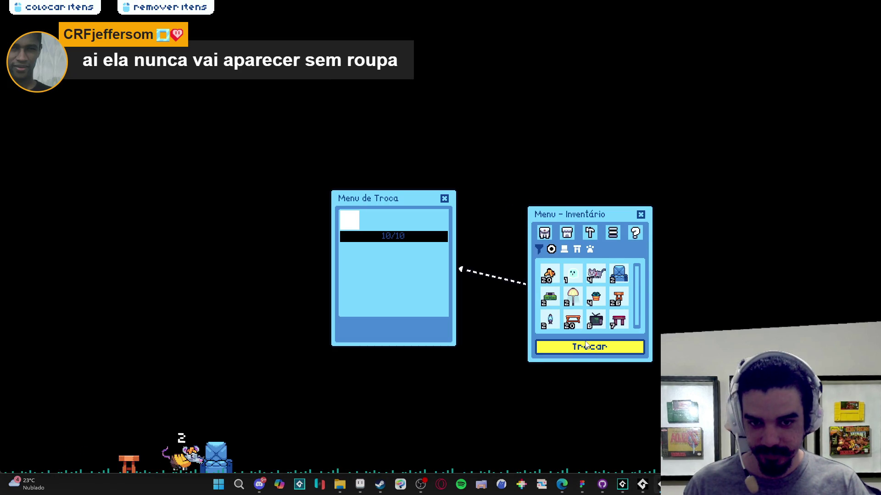
{"action": "left_click", "coordinate": [640, 215]}
{"action": "left_click", "coordinate": [623, 484]}
{"action": "left_click", "coordinate": [629, 452]}
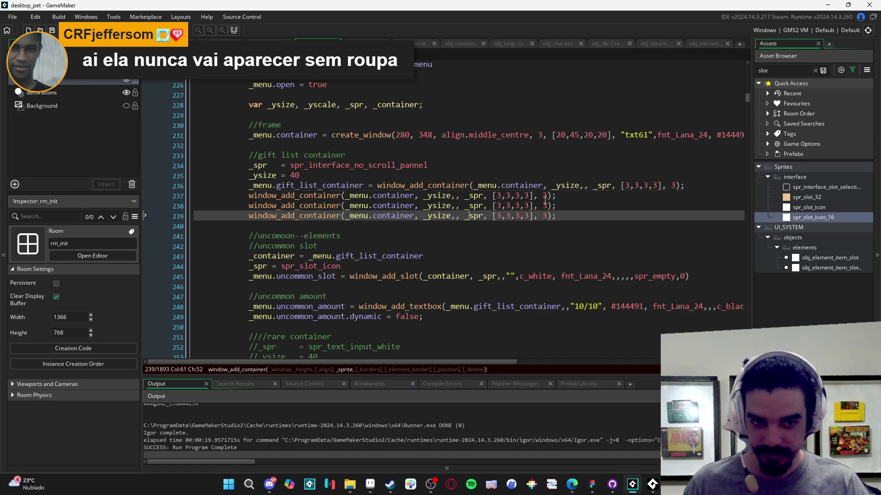
Step: Pass "side" after _ysize on container lines 237, 238 and 239, then rebuild the game
{"action": "key", "text": "Up"}
{"action": "key", "text": "Up"}
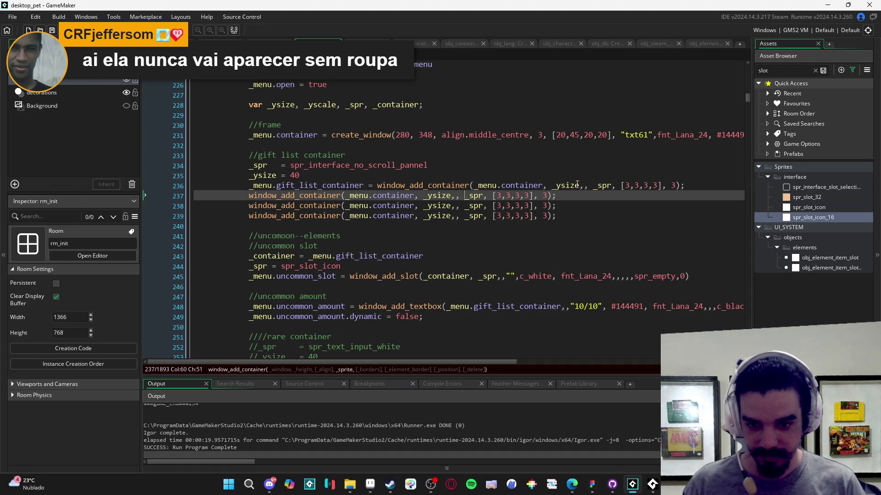
{"action": "key", "text": "Right"}
{"action": "type", "text": "\""}
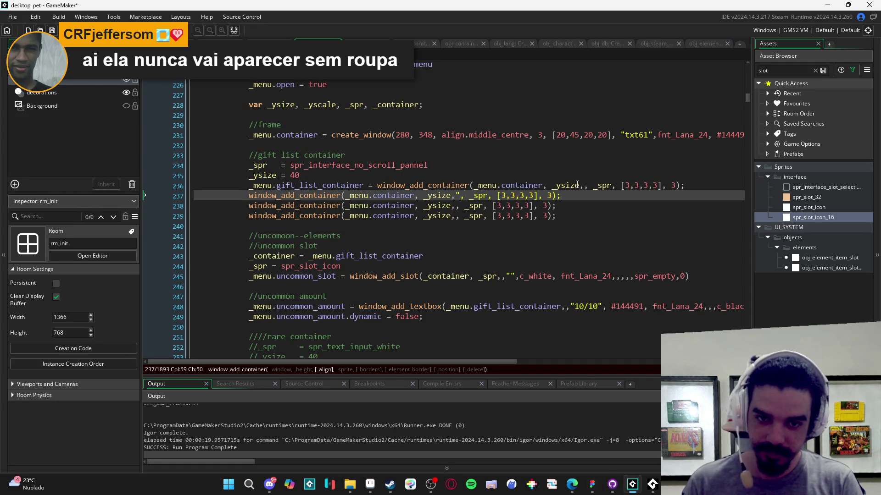
{"action": "type", "text": "side\""}
{"action": "key", "text": "shift+Left"}
{"action": "key", "text": "shift+Left"}
{"action": "key", "text": "shift+Left"}
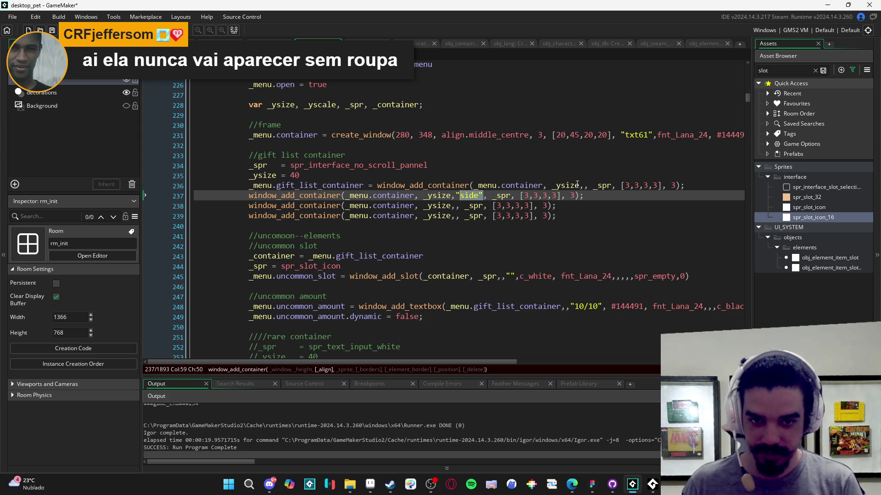
{"action": "key", "text": "ctrl+c"}
{"action": "key", "text": "Down"}
{"action": "key", "text": "shift+Right"}
{"action": "key", "text": "ctrl+v"}
{"action": "key", "text": "Down"}
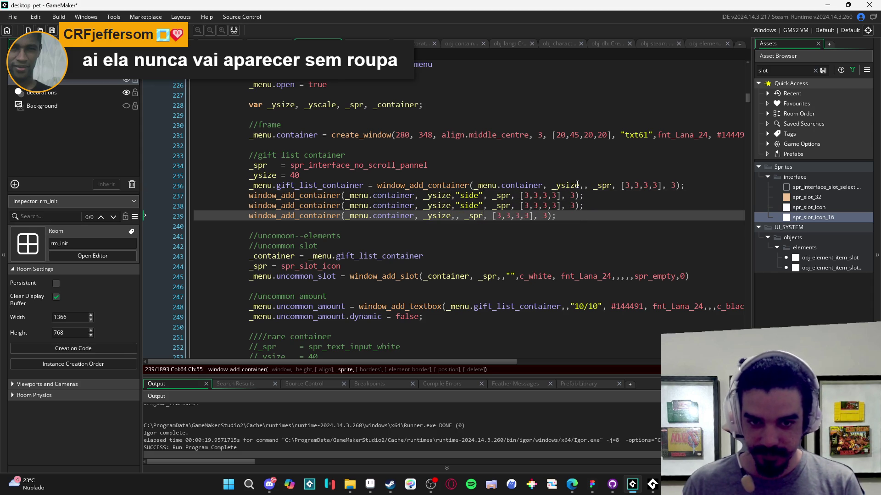
{"action": "key", "text": "shift+Right"}
{"action": "key", "text": "ctrl+v"}
{"action": "key", "text": "F5"}
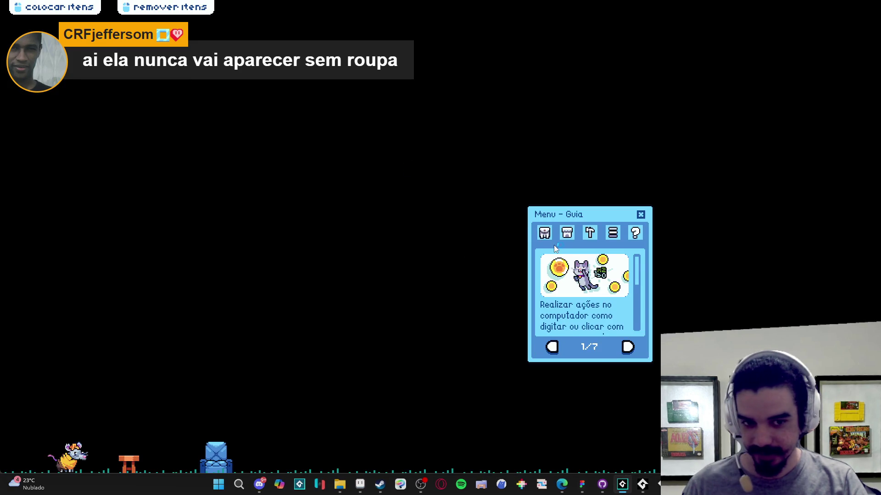
Step: Check Menu de Troca beside the inventory in the test run, then close the game
{"action": "left_click", "coordinate": [545, 233]}
{"action": "left_click", "coordinate": [599, 349]}
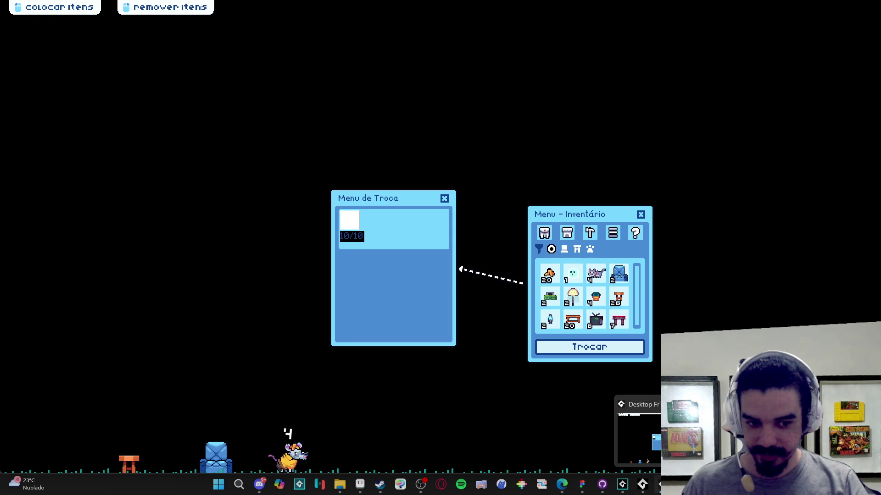
{"action": "right_click", "coordinate": [659, 484]}
{"action": "left_click", "coordinate": [610, 461]}
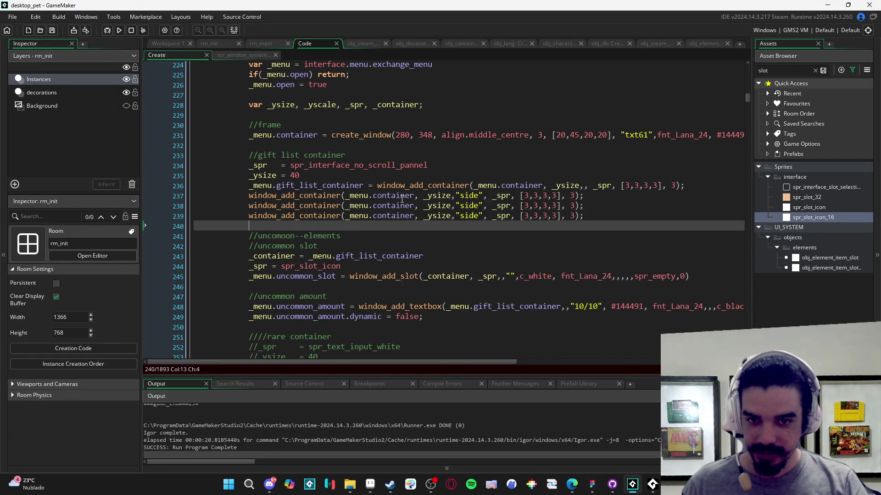
Step: Delete the three added "side" container lines 237–239
{"action": "mouse_move", "coordinate": [404, 197]}
{"action": "mouse_move", "coordinate": [453, 208]}
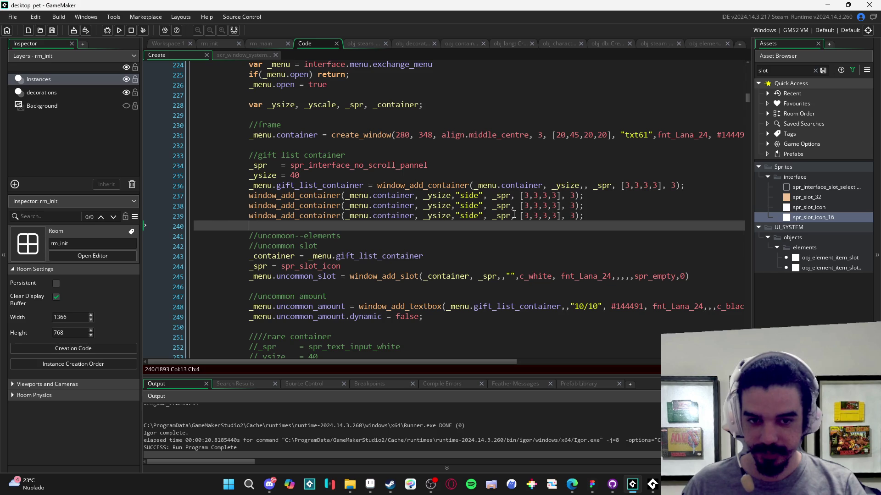
{"action": "left_click", "coordinate": [545, 197]}
{"action": "left_click", "coordinate": [552, 205]}
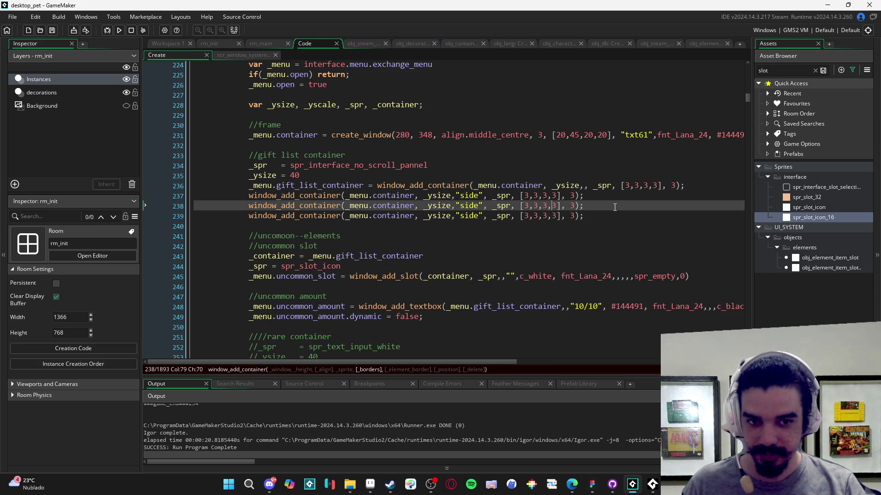
{"action": "left_click_drag", "start_coordinate": [598, 215], "coordinate": [226, 198]}
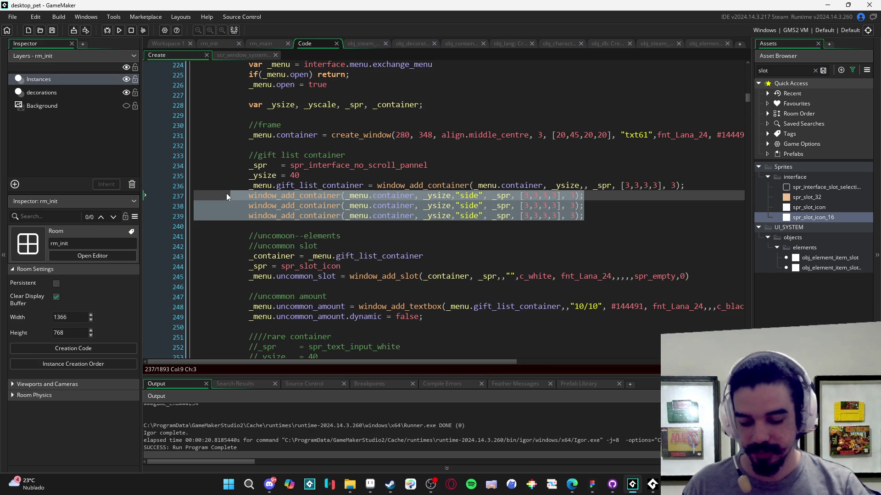
{"action": "key", "text": "Delete"}
Step: Rebuild the game, recheck Menu de Troca showing the slot with 10/10, and close it
{"action": "key", "text": "F5"}
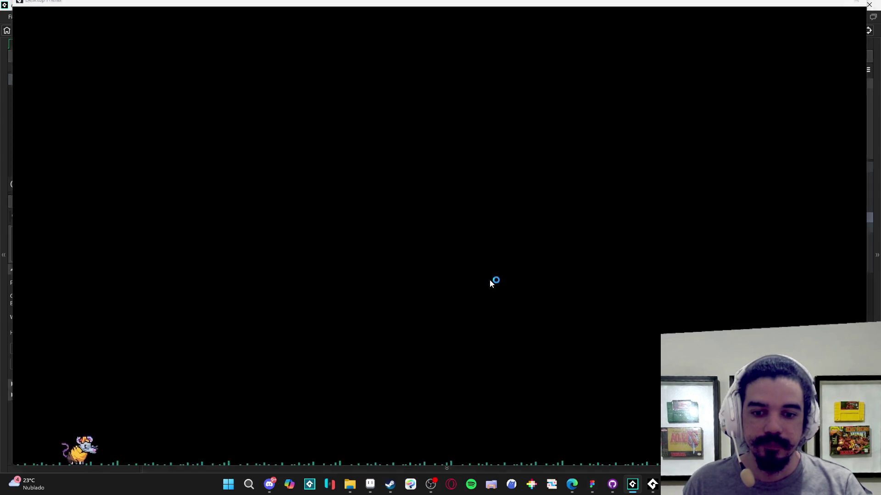
{"action": "left_click", "coordinate": [546, 242]}
{"action": "left_click", "coordinate": [600, 352]}
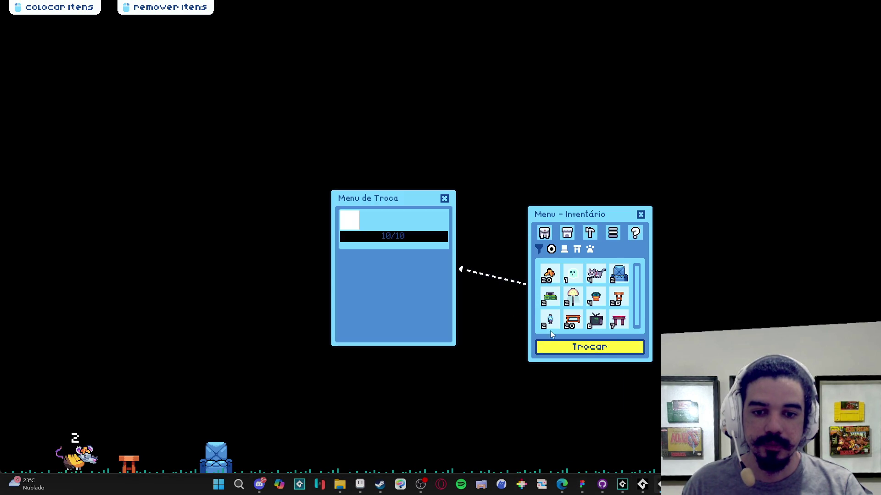
{"action": "right_click", "coordinate": [642, 485]}
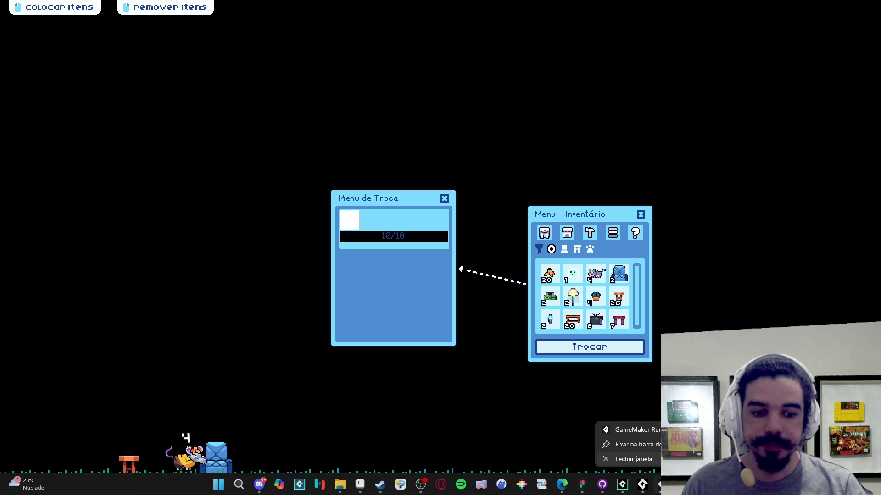
{"action": "left_click", "coordinate": [615, 458]}
{"action": "scroll", "coordinate": [312, 199], "scroll_direction": "down", "scroll_amount": 4}
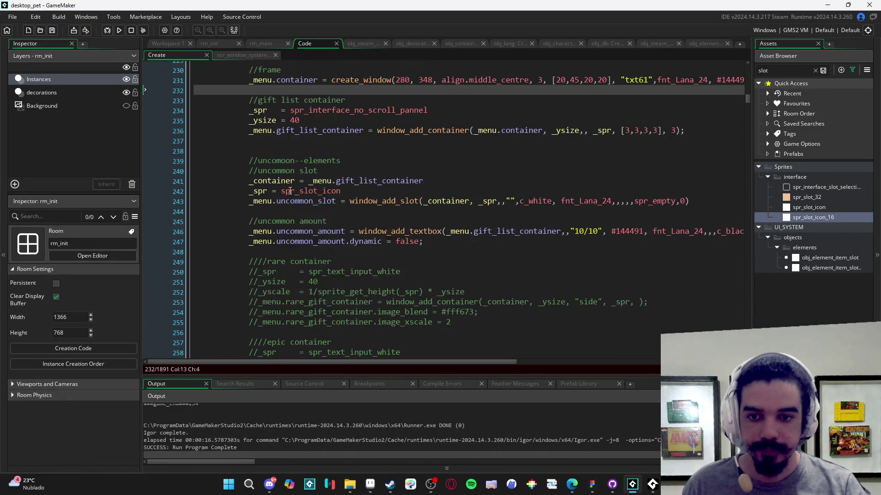
Step: Duplicate the uncommon slot and amount block below itself
{"action": "left_click", "coordinate": [329, 196]}
{"action": "key", "text": "Return"}
{"action": "key", "text": "Return"}
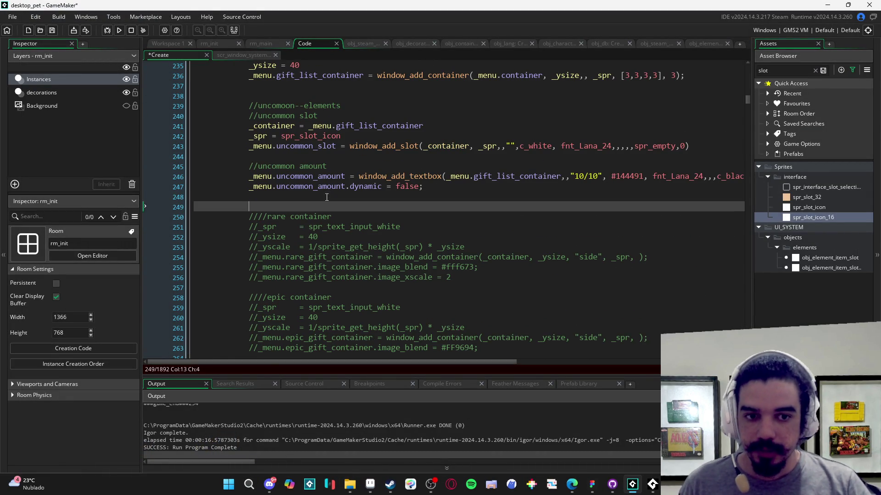
{"action": "left_click_drag", "start_coordinate": [245, 105], "coordinate": [250, 207]}
{"action": "key", "text": "ctrl+d"}
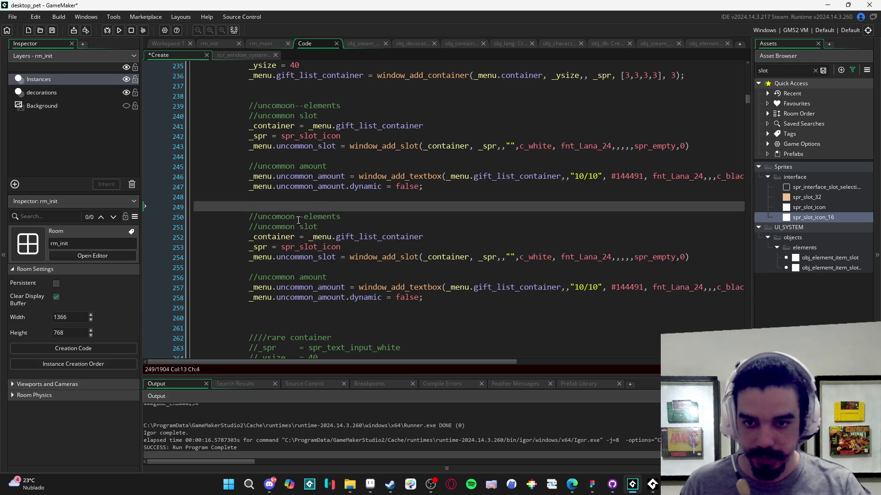
Step: Rename the copied heading, slot comment and amount variables from uncommon to rare
{"action": "double_click", "coordinate": [295, 219]}
{"action": "type", "text": "rare"}
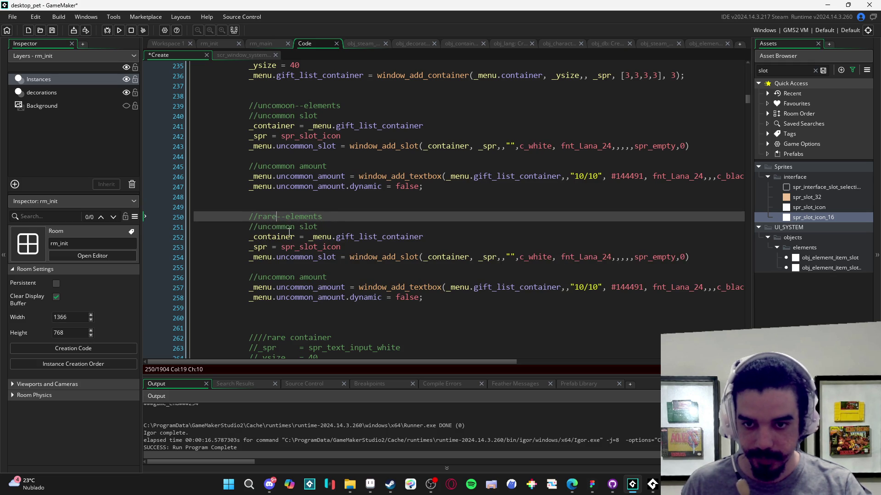
{"action": "left_click_drag", "start_coordinate": [299, 229], "coordinate": [259, 227]}
{"action": "type", "text": "rare"}
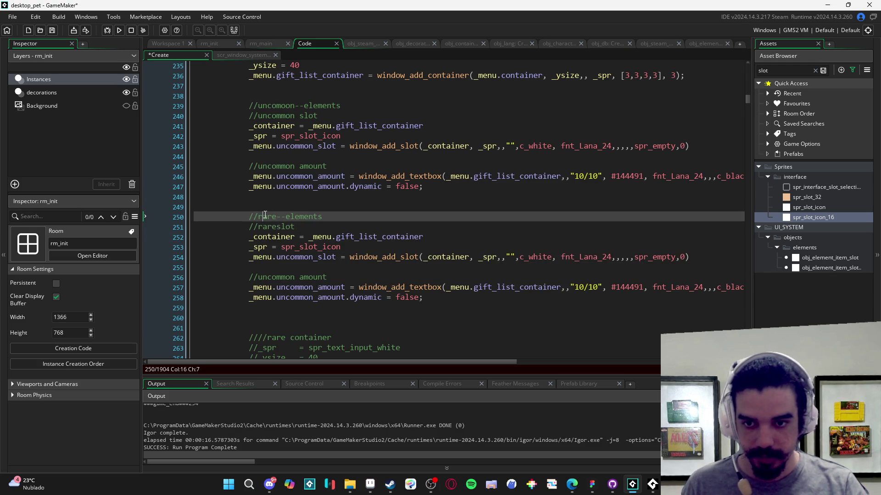
{"action": "left_click", "coordinate": [331, 288]}
{"action": "double_click", "coordinate": [333, 287]}
{"action": "type", "text": "rare"}
{"action": "double_click", "coordinate": [315, 298]}
{"action": "type", "text": "rare"}
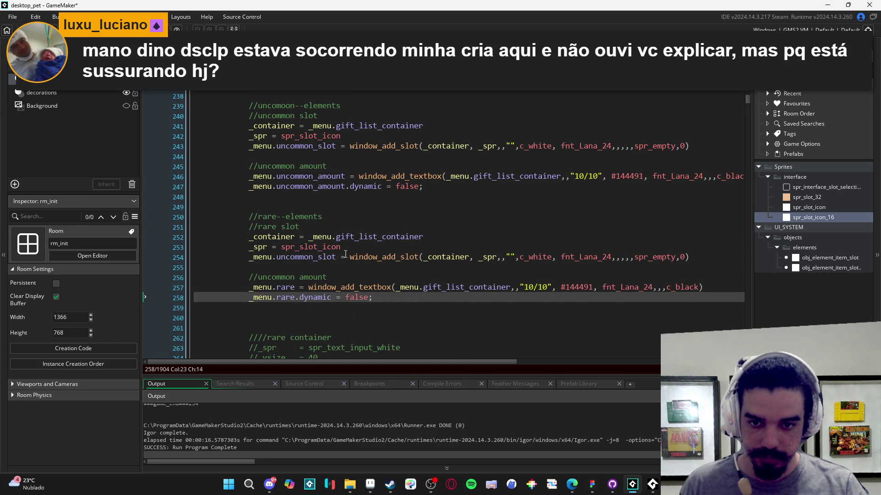
Step: Remove the colour arguments from the rare amount (line 257) and uncommon amount (line 246) textboxes
{"action": "left_click", "coordinate": [672, 287]}
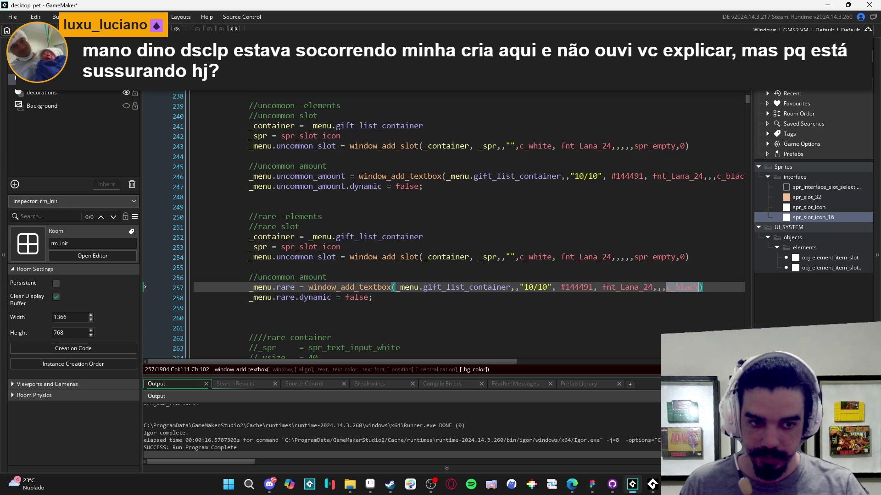
{"action": "key", "text": "Delete"}
{"action": "key", "text": "Delete"}
{"action": "key", "text": "Delete"}
{"action": "type", "text": "_white"}
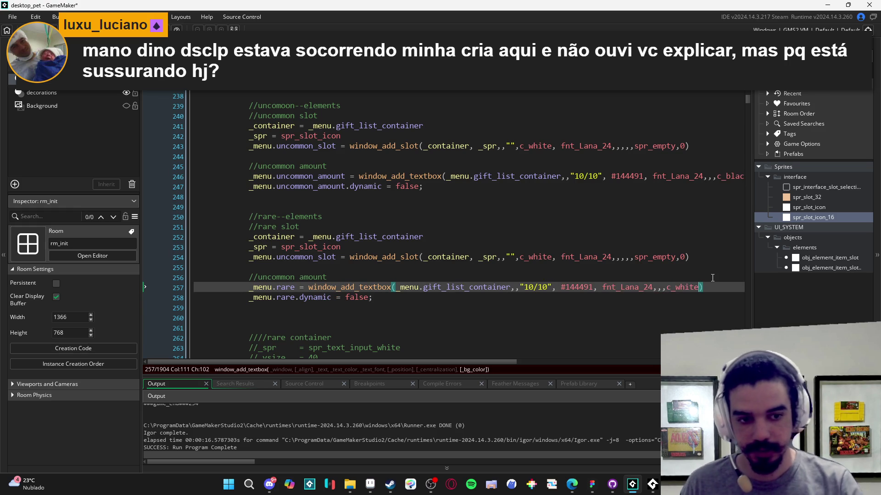
{"action": "double_click", "coordinate": [683, 287]}
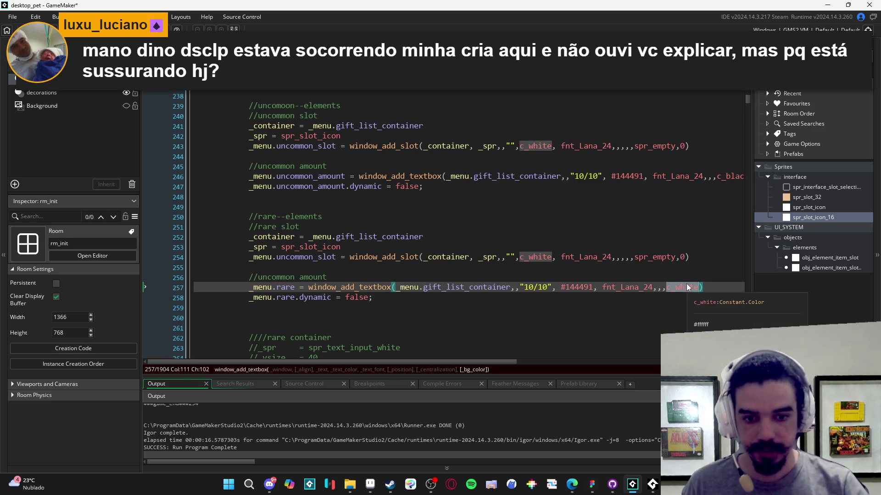
{"action": "key", "text": "BackSpace"}
{"action": "scroll", "coordinate": [686, 287], "scroll_direction": "up", "scroll_amount": 1}
{"action": "scroll", "coordinate": [665, 206], "scroll_direction": "right", "scroll_amount": 2}
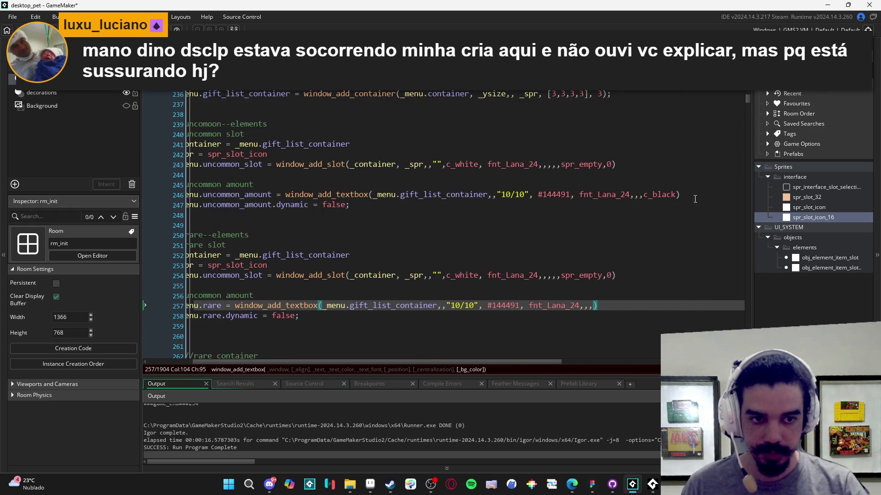
{"action": "double_click", "coordinate": [659, 195]}
{"action": "key", "text": "BackSpace"}
{"action": "scroll", "coordinate": [591, 301], "scroll_direction": "left", "scroll_amount": 2}
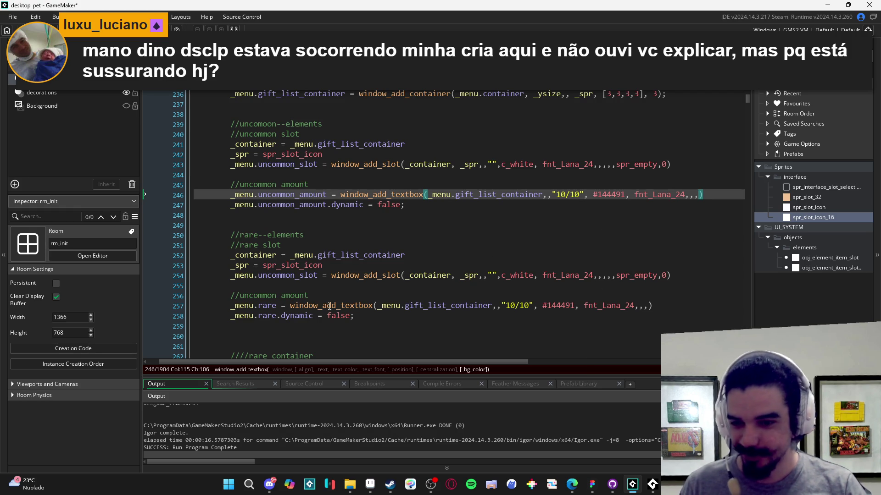
Step: Rename the copied amount comment to rare
{"action": "double_click", "coordinate": [245, 295]}
{"action": "type", "text": "rare"}
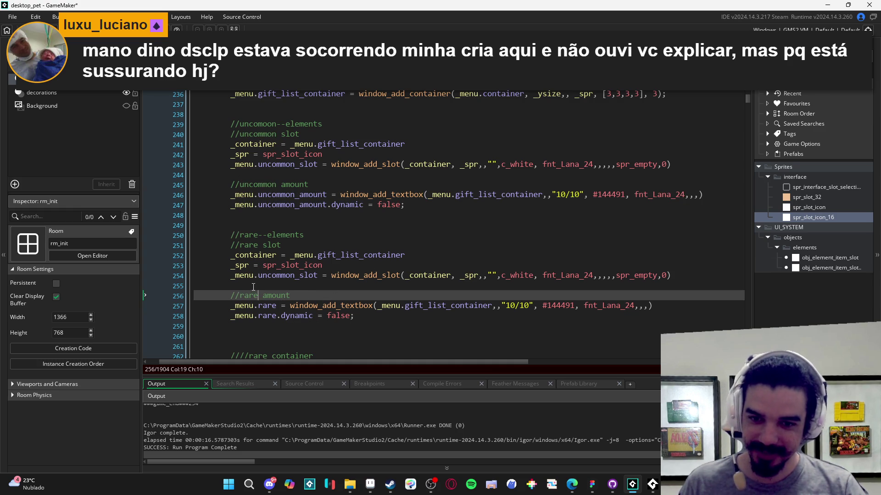
{"action": "scroll", "coordinate": [326, 234], "scroll_direction": "up", "scroll_amount": 2}
{"action": "scroll", "coordinate": [319, 248], "scroll_direction": "down", "scroll_amount": 1}
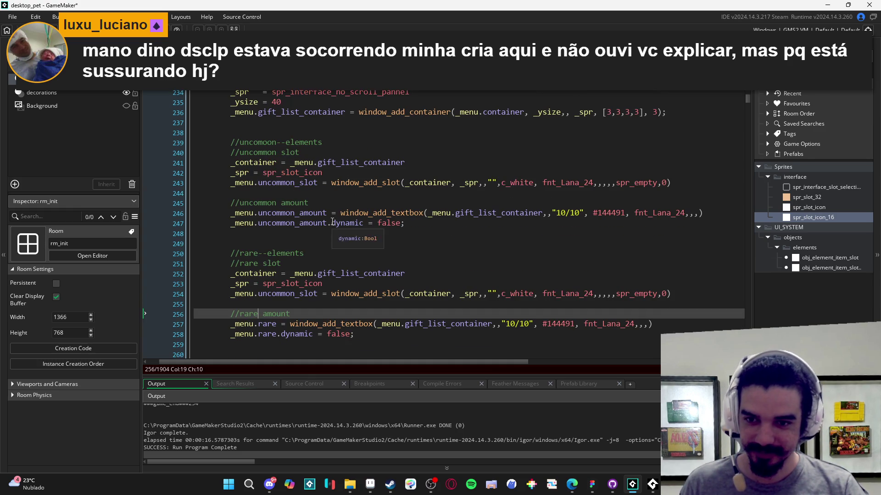
{"action": "scroll", "coordinate": [345, 260], "scroll_direction": "up", "scroll_amount": 2}
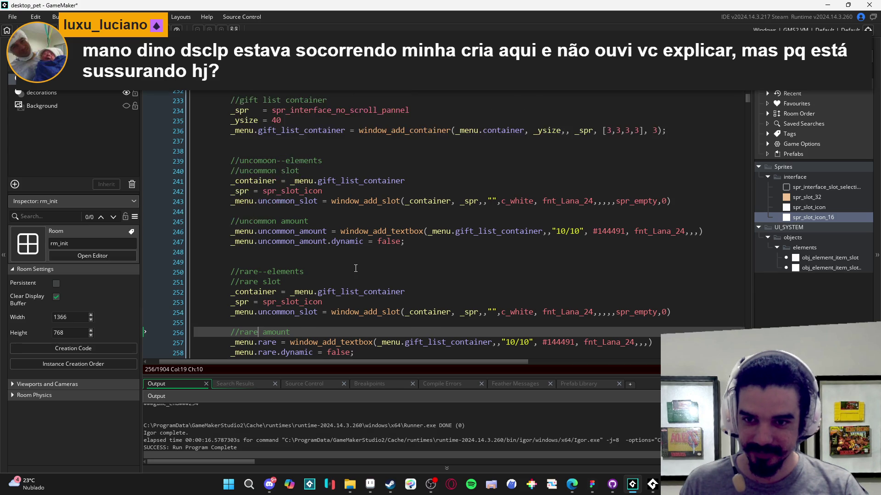
{"action": "scroll", "coordinate": [419, 304], "scroll_direction": "down", "scroll_amount": 4}
Step: Build and run the game to test the new rare elements
{"action": "left_click", "coordinate": [419, 305]}
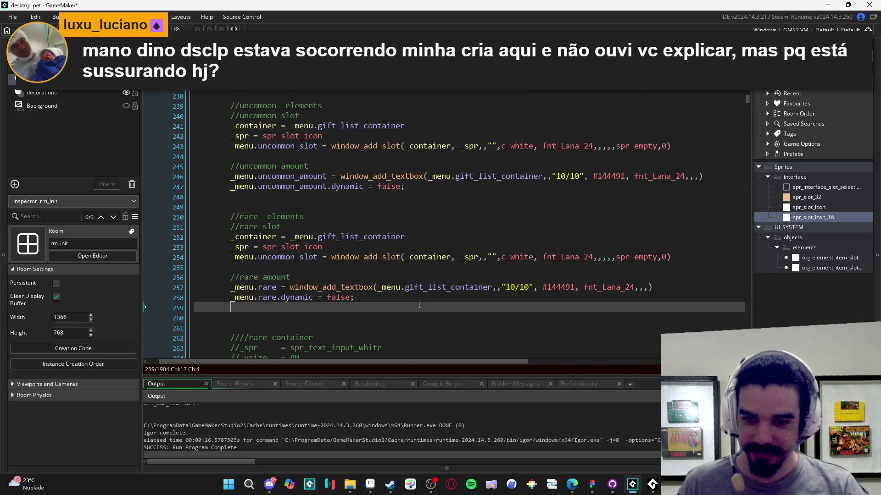
{"action": "scroll", "coordinate": [419, 304], "scroll_direction": "up", "scroll_amount": 2}
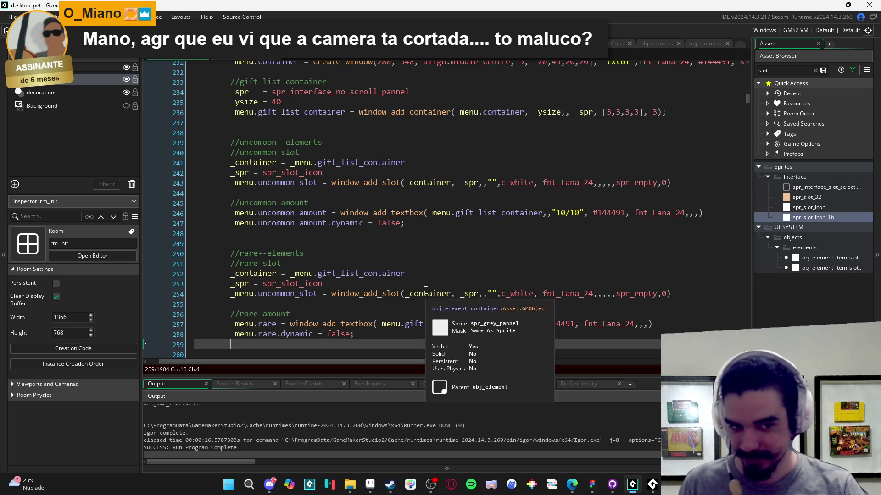
{"action": "scroll", "coordinate": [422, 298], "scroll_direction": "down", "scroll_amount": 3}
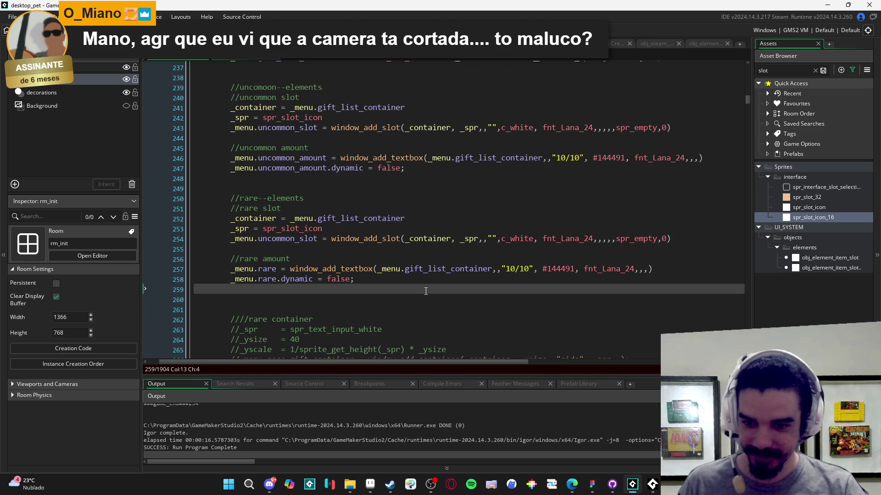
{"action": "left_click", "coordinate": [431, 487]}
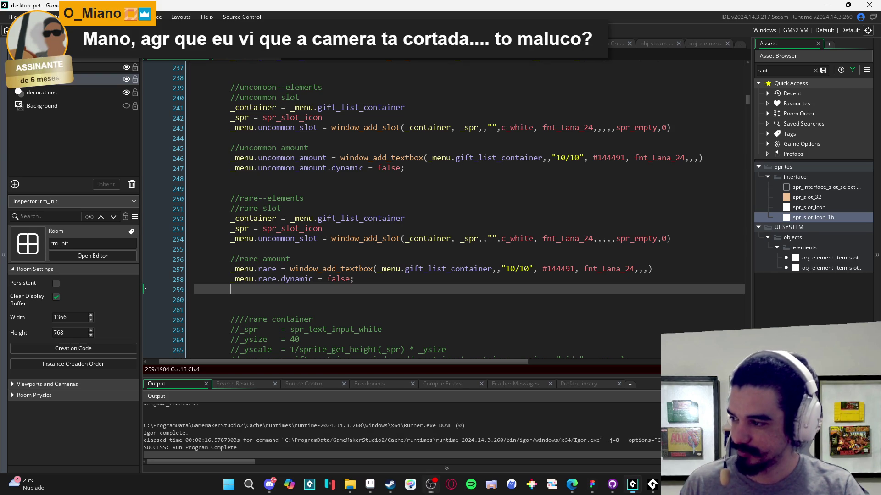
{"action": "left_click", "coordinate": [356, 285]}
{"action": "left_click", "coordinate": [402, 301]}
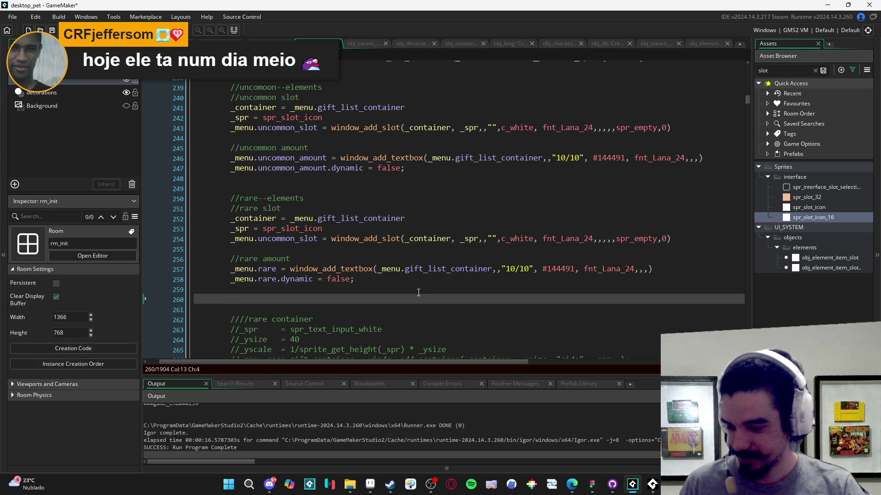
{"action": "key", "text": "F5"}
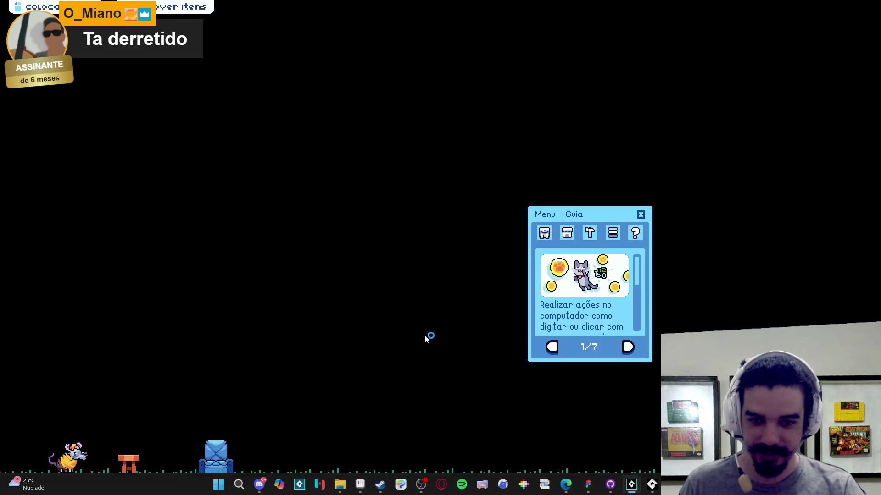
Step: View Menu de Troca in the test run, showing two slots and one 10/10, then close it
{"action": "left_click", "coordinate": [544, 233]}
{"action": "left_click", "coordinate": [590, 354]}
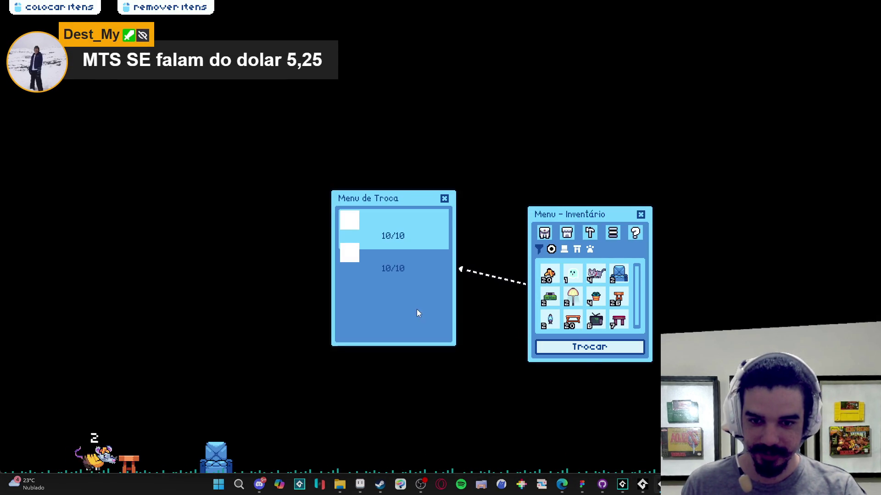
{"action": "right_click", "coordinate": [662, 485]}
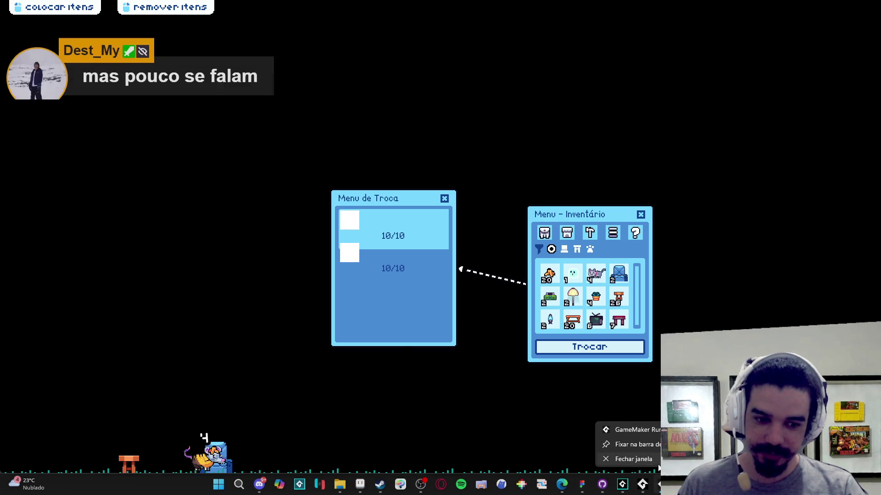
{"action": "left_click", "coordinate": [629, 456]}
Step: Place the caret before the rare amount textbox's text argument to add an align argument
{"action": "left_click", "coordinate": [576, 276]}
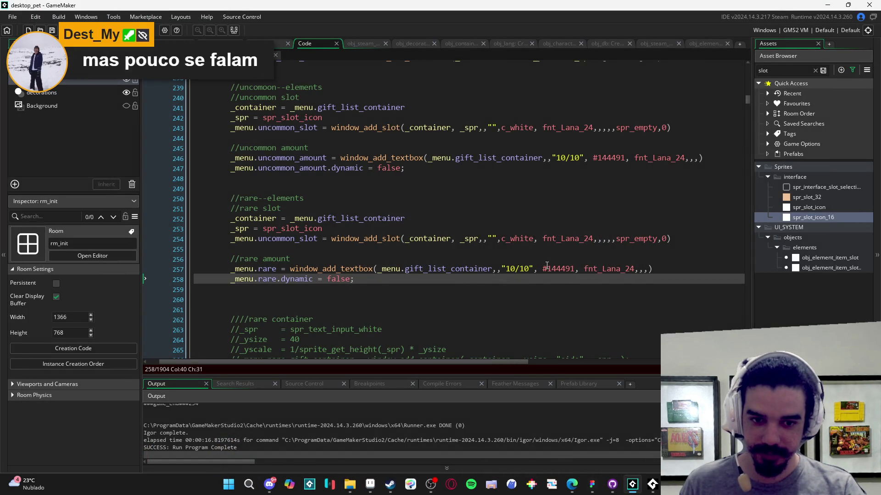
{"action": "left_click", "coordinate": [501, 269]}
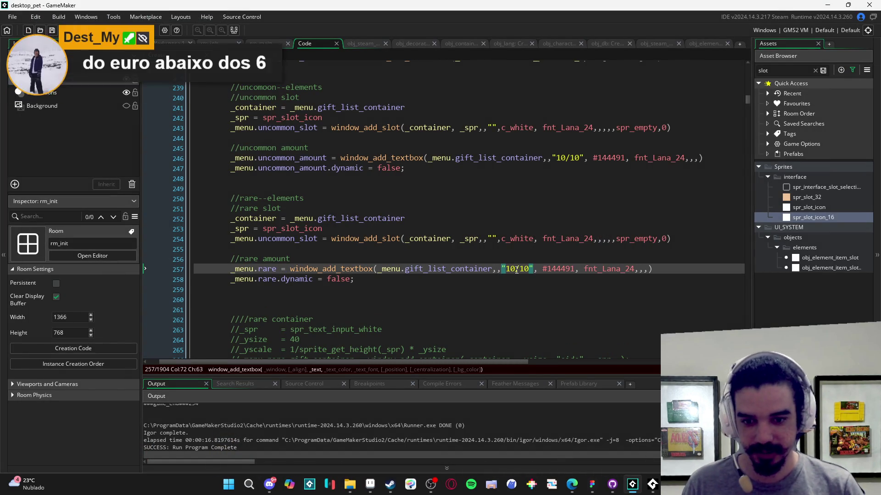
{"action": "key", "text": "Left"}
{"action": "key", "text": "Left"}
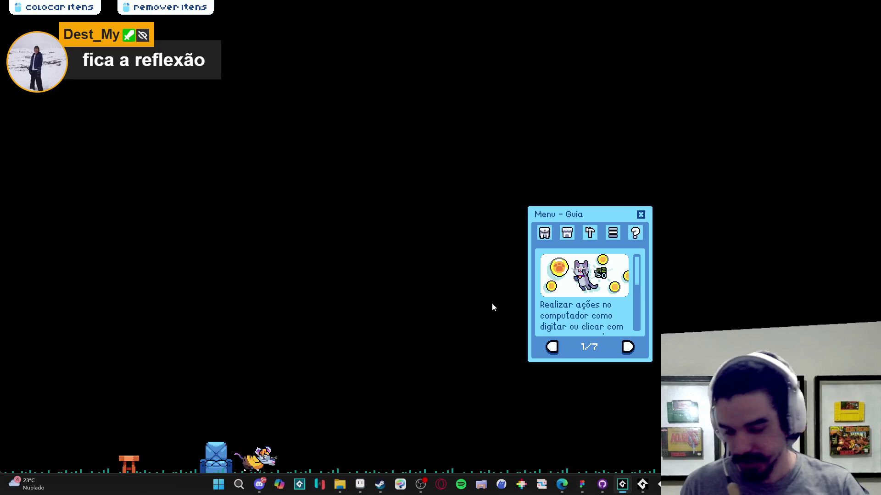
Step: Recheck Menu de Troca from Inventário in the running game and close it
{"action": "left_click", "coordinate": [545, 233]}
{"action": "left_click", "coordinate": [589, 347]}
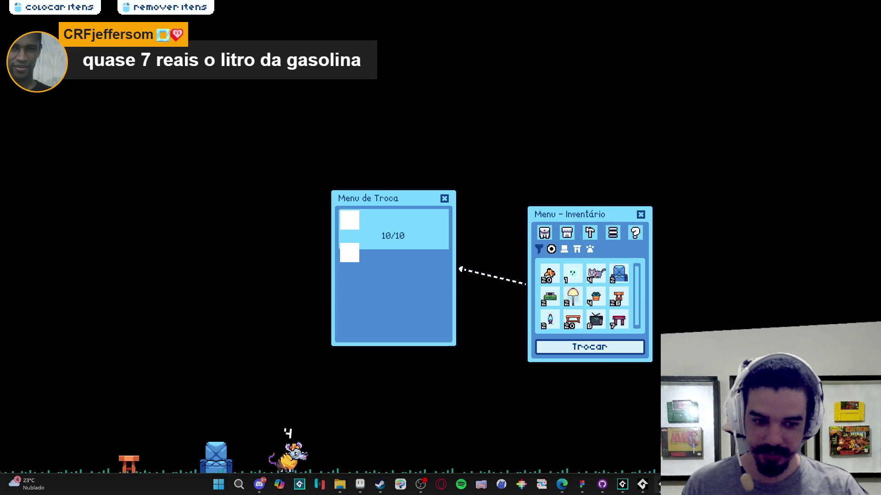
{"action": "right_click", "coordinate": [658, 484]}
{"action": "left_click", "coordinate": [657, 460]}
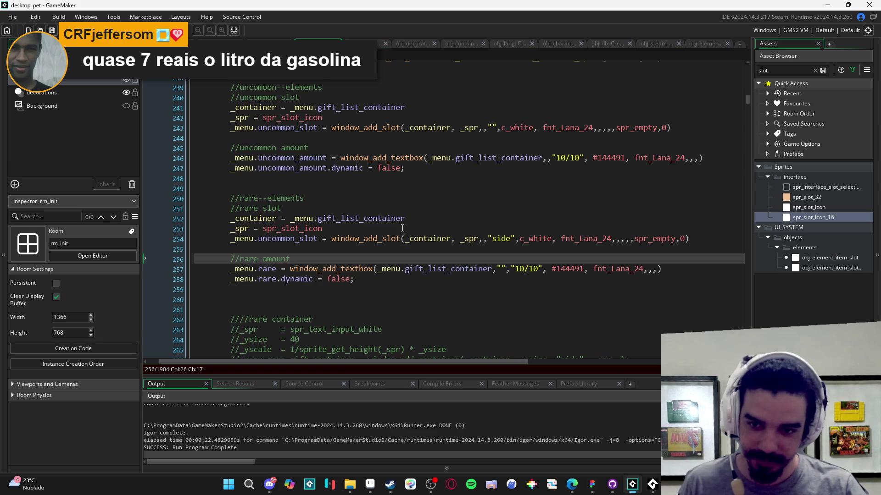
Step: Comment out the rare amount textbox lines 256–258 with Ctrl+K
{"action": "left_click", "coordinate": [464, 228]}
{"action": "left_click", "coordinate": [420, 190]}
{"action": "left_click_drag", "start_coordinate": [231, 249], "coordinate": [390, 288]}
{"action": "key", "text": "ctrl+k"}
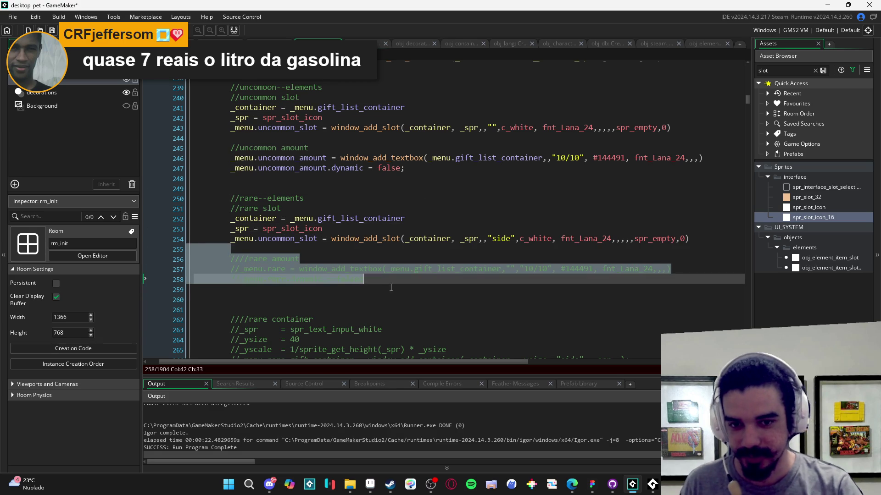
Step: Review the rare slot call's description argument and rebuild the game
{"action": "left_click", "coordinate": [387, 238]}
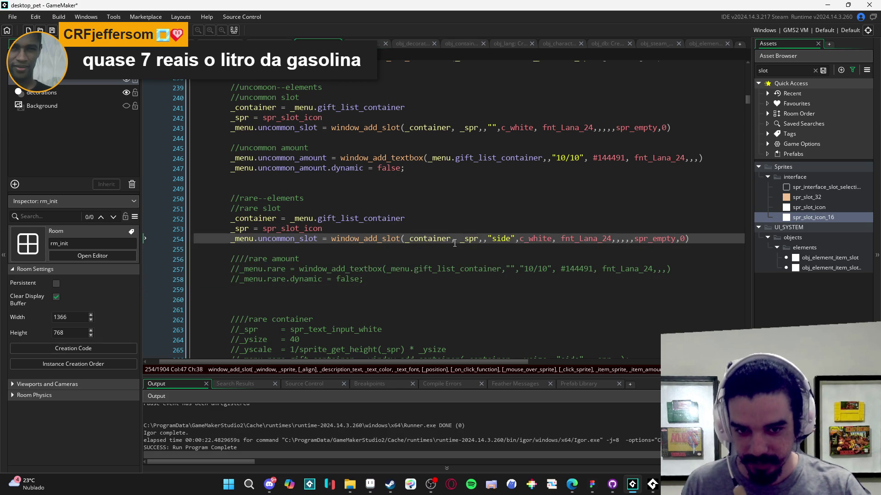
{"action": "left_click", "coordinate": [493, 240]}
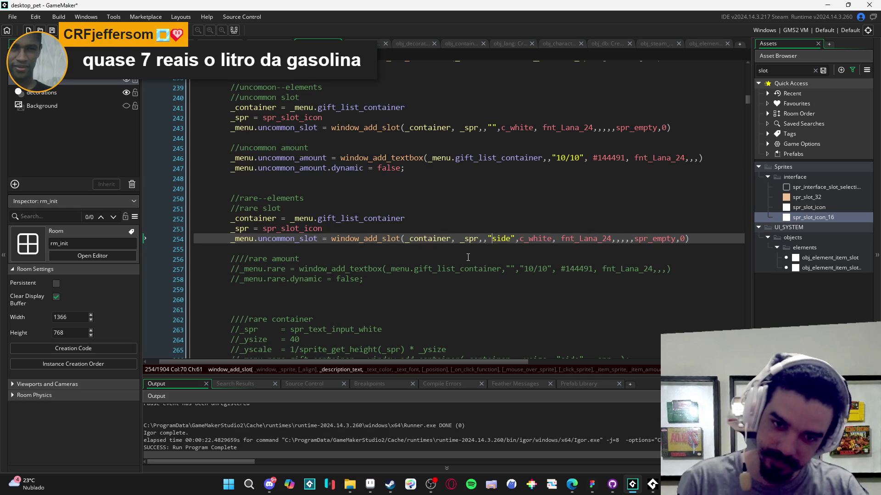
{"action": "key", "text": "F5"}
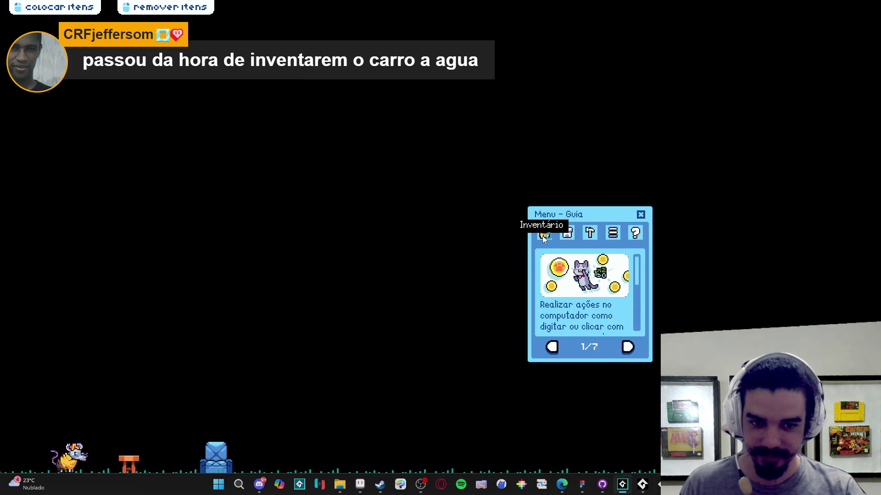
Step: View Menu de Troca, still two slots and one 10/10, close the game, and reselect the rare amount lines
{"action": "left_click", "coordinate": [544, 233]}
{"action": "left_click", "coordinate": [590, 350]}
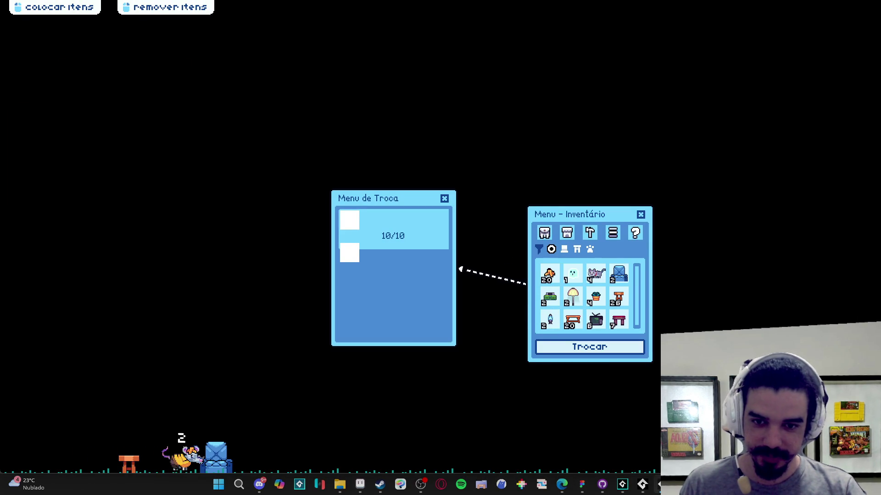
{"action": "right_click", "coordinate": [643, 484]}
{"action": "left_click", "coordinate": [633, 466]}
{"action": "left_click", "coordinate": [495, 254]}
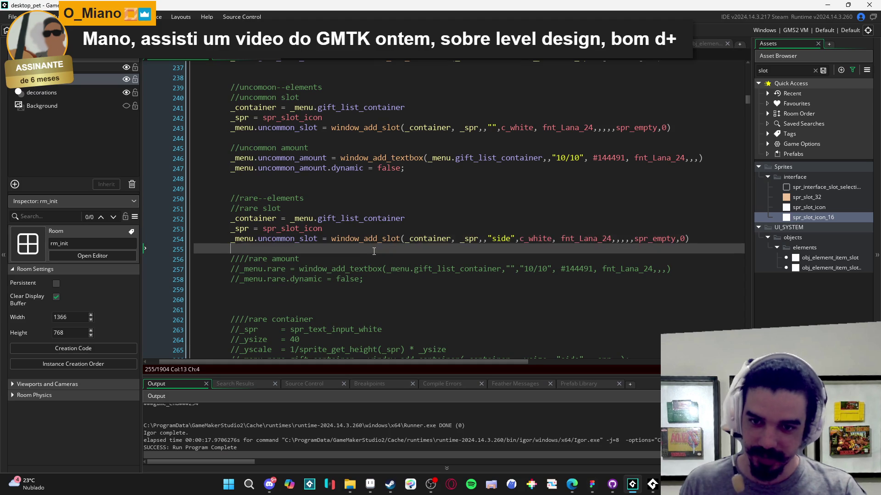
Step: Uncomment the rare amount lines, then comment out lines 245–258 from uncommon amount through rare code
{"action": "left_click", "coordinate": [442, 287], "text": "shift"}
{"action": "key", "text": "ctrl+shift+k"}
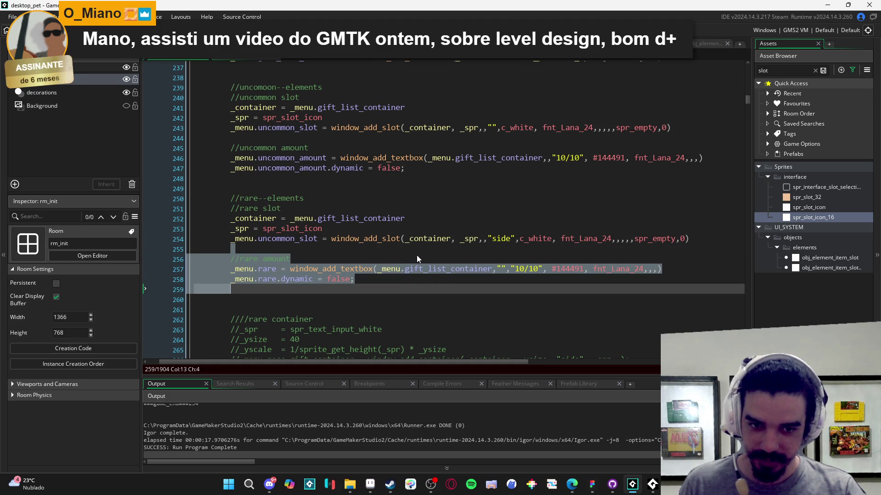
{"action": "left_click", "coordinate": [365, 311]}
{"action": "mouse_move", "coordinate": [231, 289]}
{"action": "left_mouse_down"}
{"action": "mouse_move", "coordinate": [312, 205]}
{"action": "mouse_move", "coordinate": [222, 144]}
{"action": "left_mouse_up"}
{"action": "key", "text": "ctrl+k"}
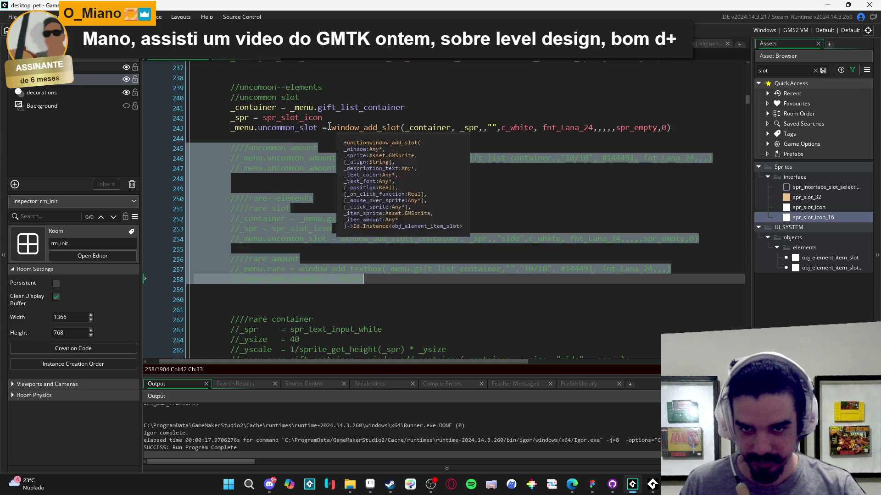
Step: Copy line 243's window_add_slot call onto line 244 with "side" as its description
{"action": "left_click_drag", "start_coordinate": [331, 128], "coordinate": [687, 125]}
{"action": "key", "text": "ctrl+c"}
{"action": "left_click", "coordinate": [343, 148]}
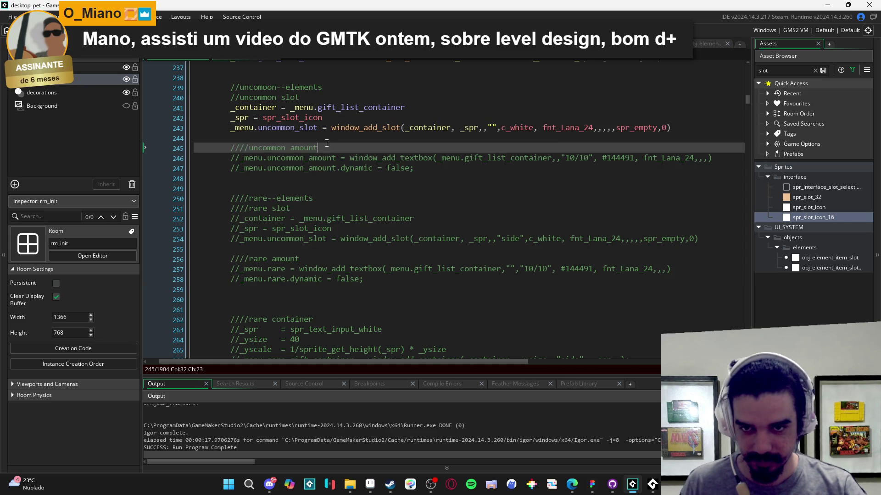
{"action": "key", "text": "Up"}
{"action": "key", "text": "ctrl+v"}
{"action": "type", "text": "side"}
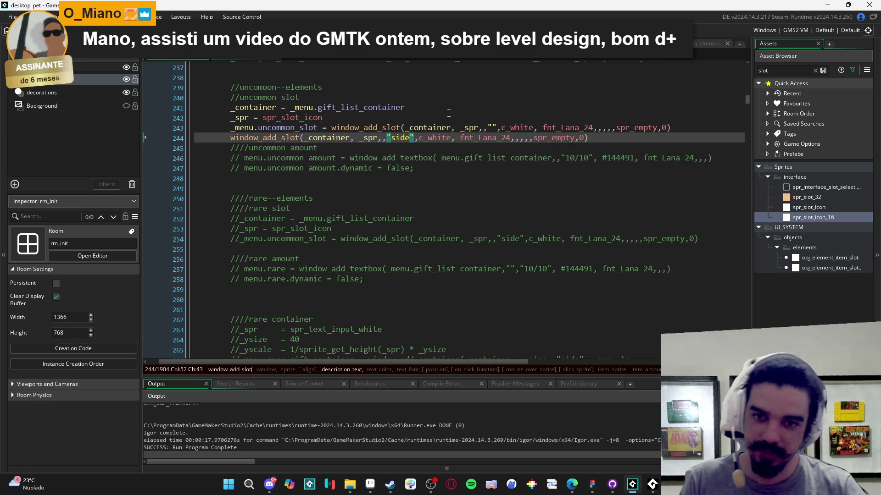
Step: Run the game to see two stacked slots, close it, and open the window_add_slot definition
{"action": "key", "text": "F5"}
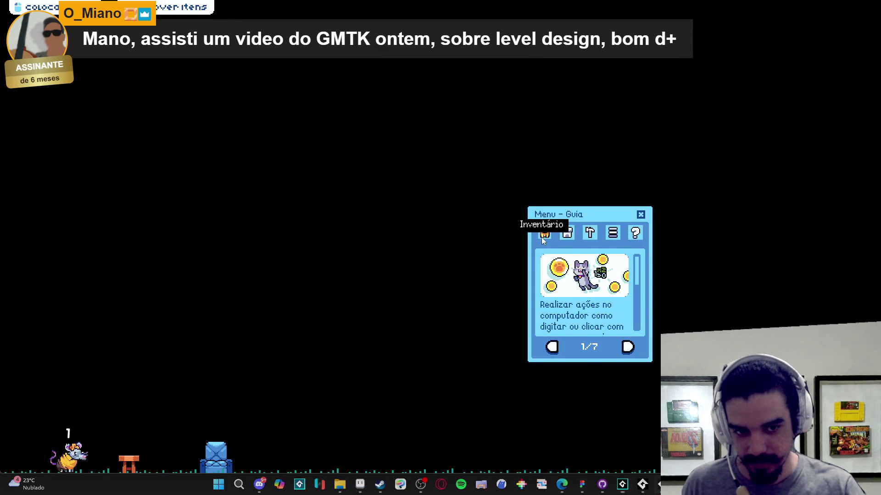
{"action": "left_click", "coordinate": [545, 233]}
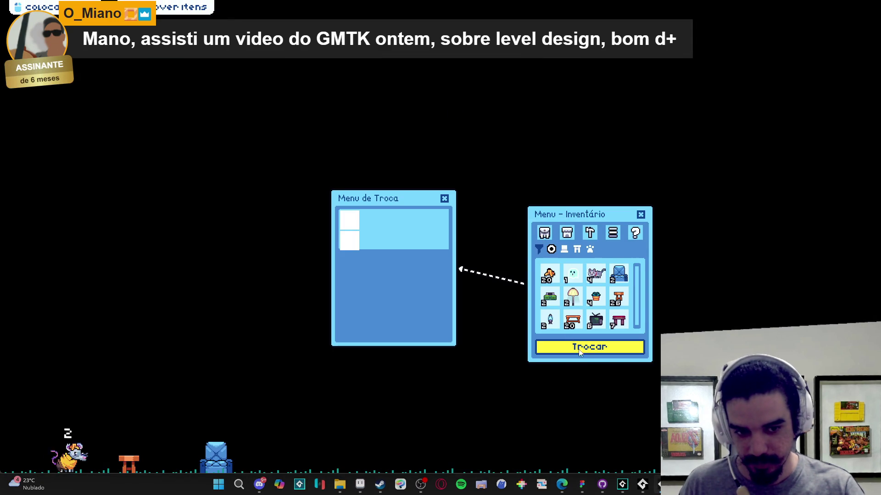
{"action": "right_click", "coordinate": [642, 484]}
{"action": "left_click", "coordinate": [614, 457]}
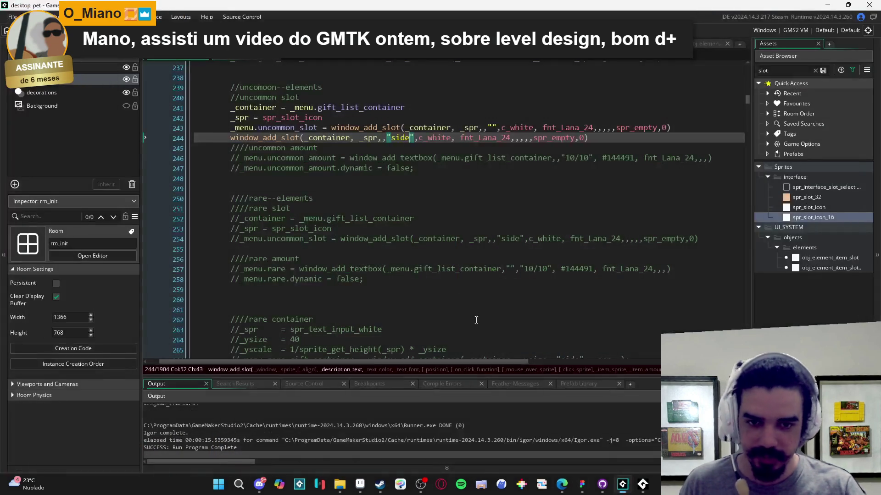
{"action": "right_click", "coordinate": [271, 138]}
{"action": "left_click", "coordinate": [349, 154]}
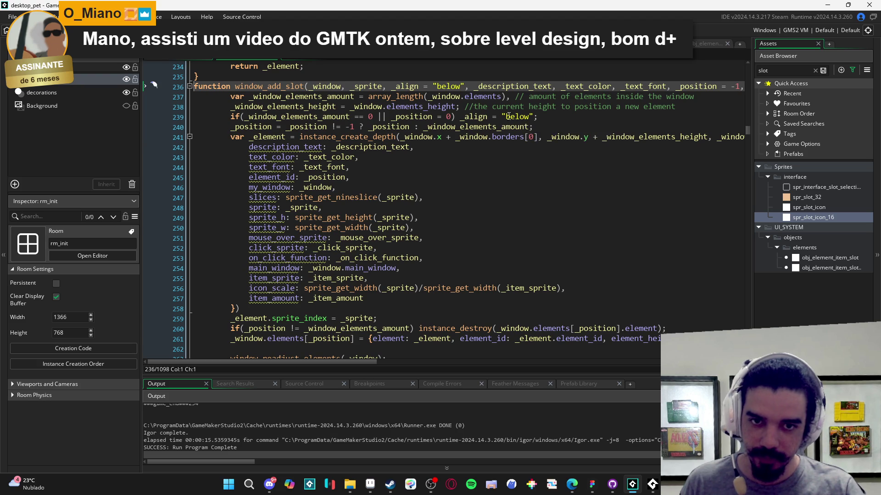
Step: Search the window_add_slot definition for the "side" case, then return to the menu code
{"action": "scroll", "coordinate": [546, 144], "scroll_direction": "down", "scroll_amount": 2}
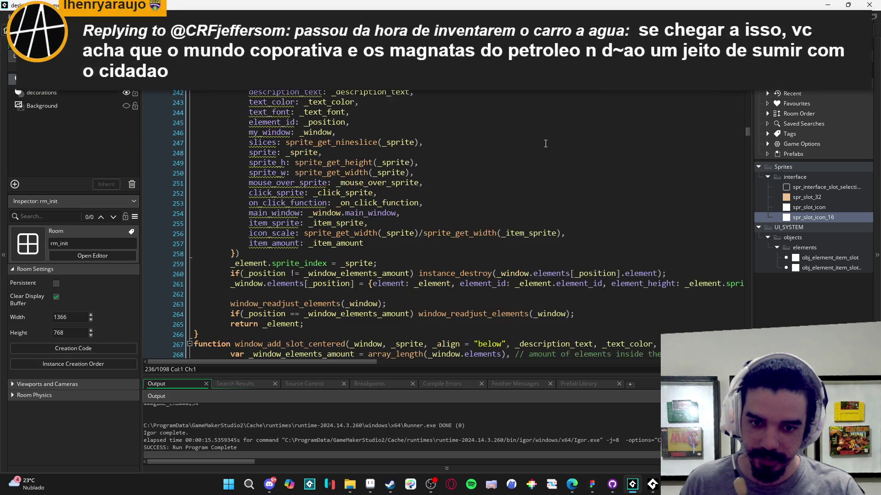
{"action": "scroll", "coordinate": [546, 144], "scroll_direction": "down", "scroll_amount": 12}
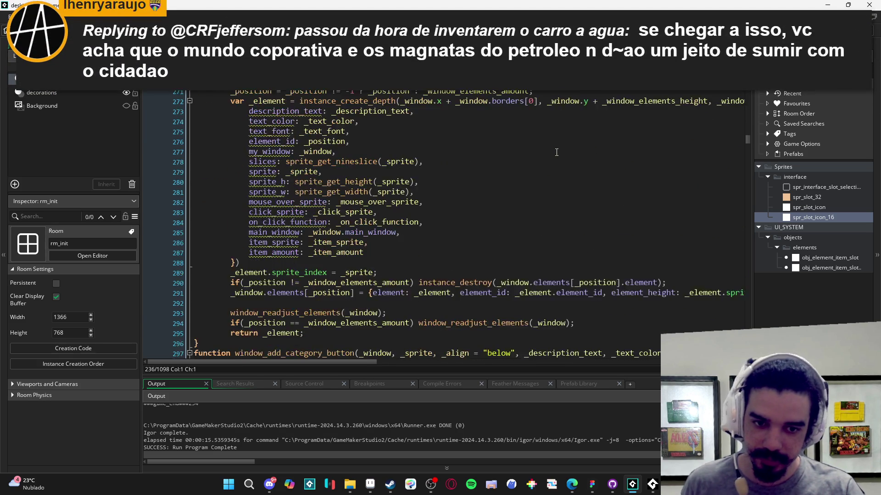
{"action": "scroll", "coordinate": [550, 147], "scroll_direction": "up", "scroll_amount": 8}
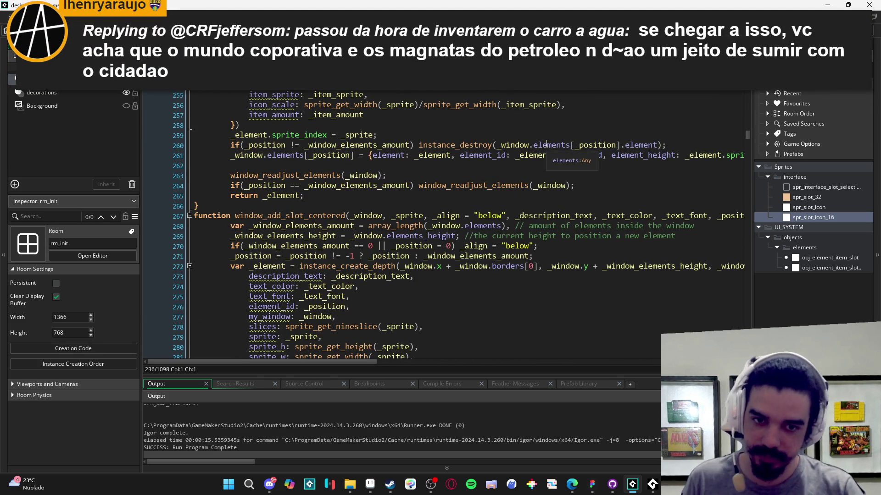
{"action": "type", "text": "case \"side\":"}
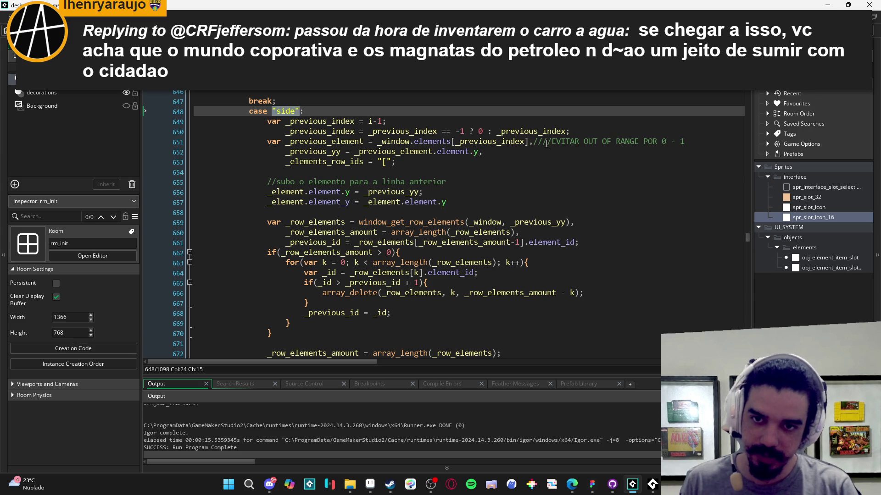
{"action": "scroll", "coordinate": [546, 144], "scroll_direction": "down", "scroll_amount": 9}
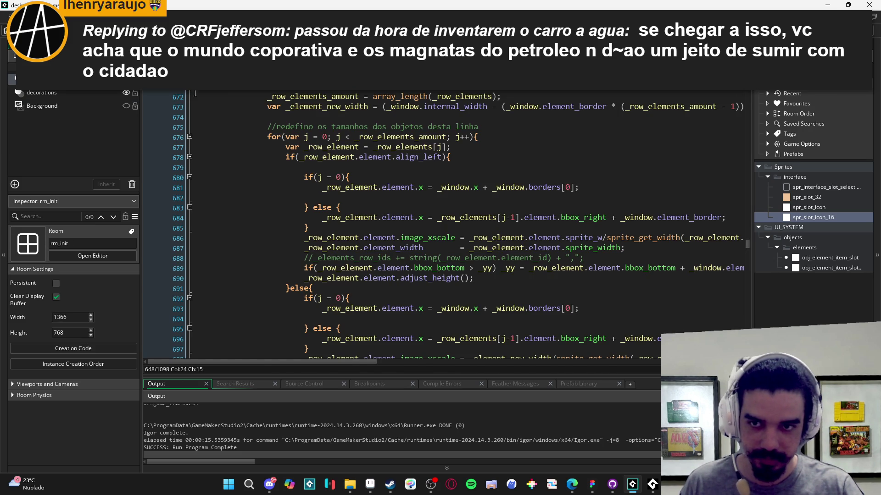
{"action": "key", "text": "Return"}
Step: Delete the test "side" window_add_slot line 244
{"action": "left_click", "coordinate": [488, 138]}
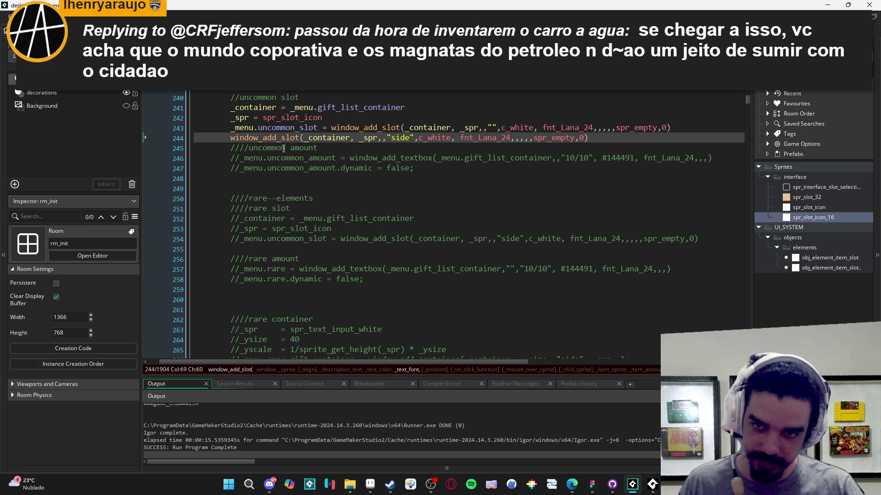
{"action": "mouse_move", "coordinate": [333, 141]}
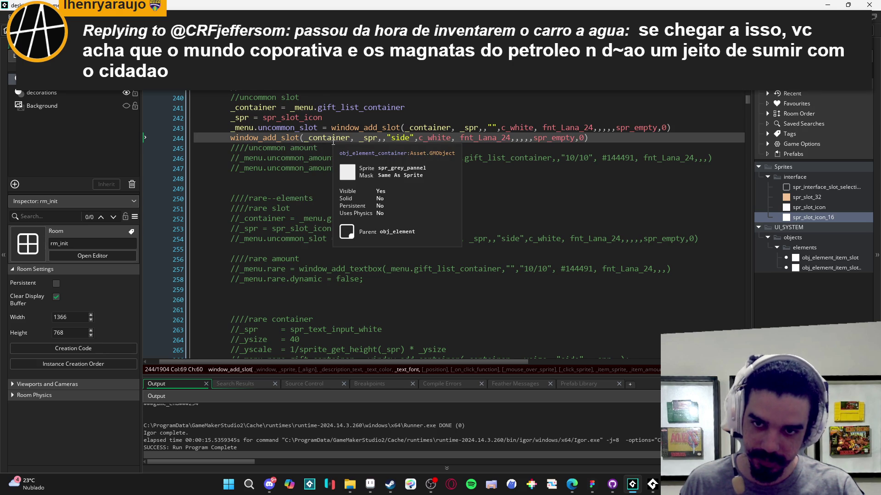
{"action": "scroll", "coordinate": [333, 142], "scroll_direction": "up", "scroll_amount": 2}
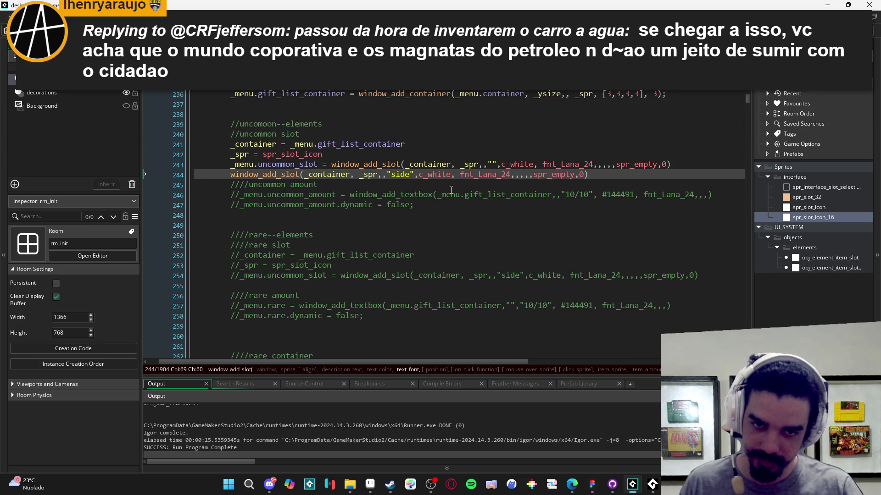
{"action": "left_click", "coordinate": [393, 175]}
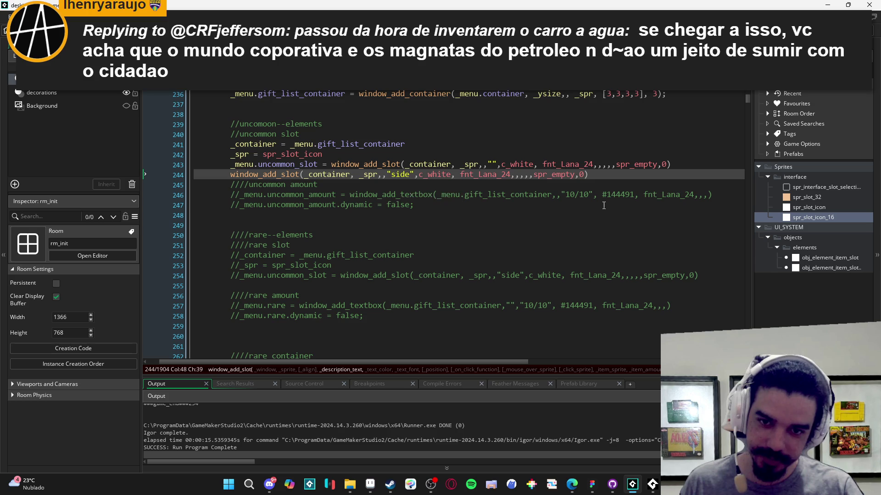
{"action": "key", "text": "BackSpace"}
{"action": "key", "text": "End"}
{"action": "key", "text": "shift+Home"}
{"action": "key", "text": "BackSpace"}
Step: Uncomment lines 245–258 so the uncommon amount and rare slot/amount code is active
{"action": "left_click_drag", "start_coordinate": [357, 194], "coordinate": [419, 317]}
{"action": "key", "text": "ctrl+shift+k"}
{"action": "left_click", "coordinate": [401, 240]}
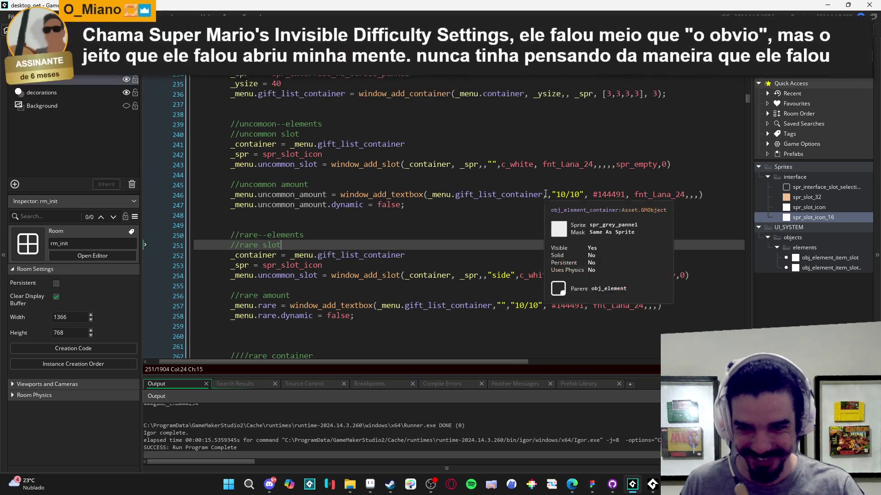
Step: On line 254, pass "side" after _spr in the rare slot call, leaving an empty "" description
{"action": "scroll", "coordinate": [474, 216], "scroll_direction": "down", "scroll_amount": 2}
{"action": "left_click", "coordinate": [482, 221]}
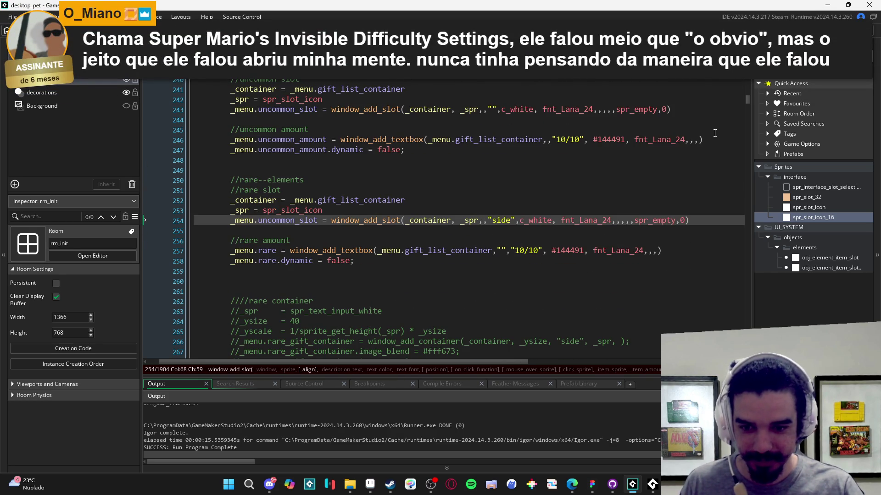
{"action": "type", "text": "\"side\","}
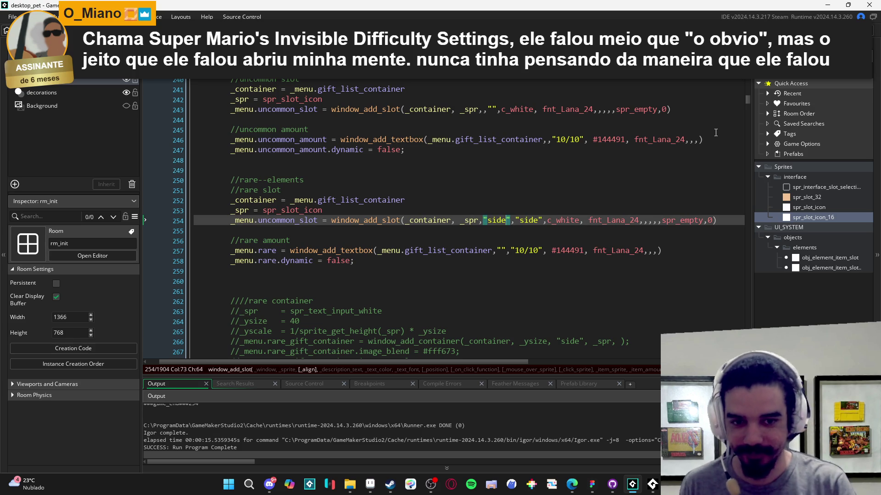
{"action": "key", "text": "Right"}
{"action": "key", "text": "ctrl+shift+Right"}
{"action": "key", "text": "Delete"}
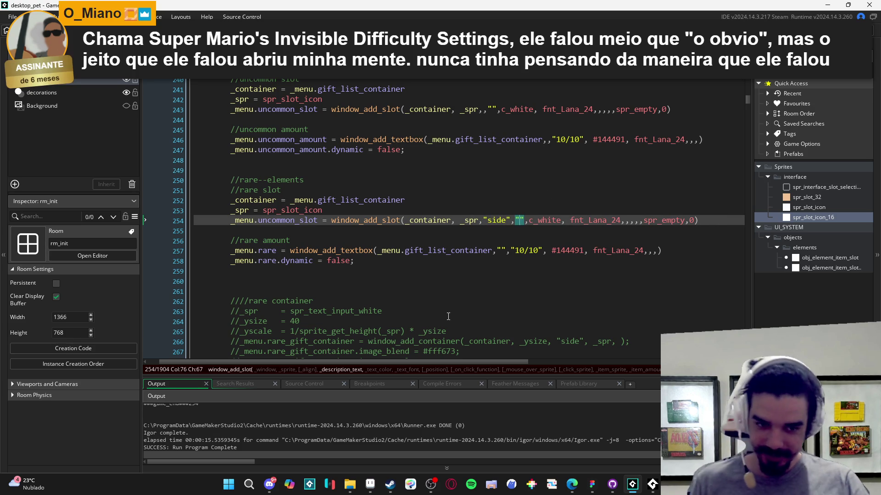
{"action": "scroll", "coordinate": [448, 316], "scroll_direction": "down", "scroll_amount": 1}
Step: Test-run the game, open Inventário and Menu de Troca, then close the game window
{"action": "key", "text": "F5"}
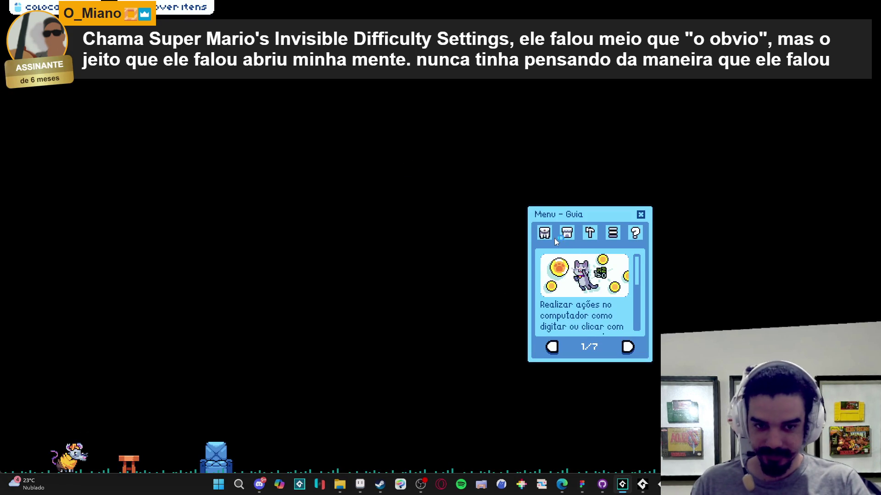
{"action": "left_click", "coordinate": [545, 232]}
{"action": "left_click", "coordinate": [624, 352]}
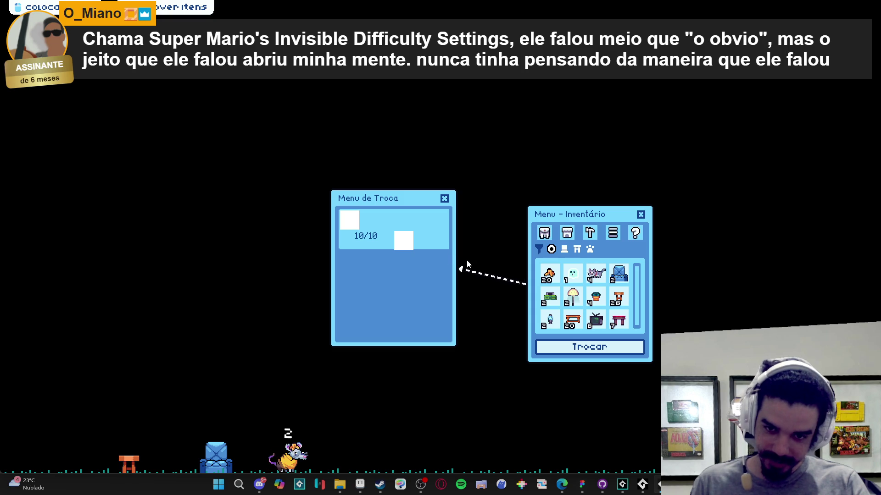
{"action": "right_click", "coordinate": [642, 484]}
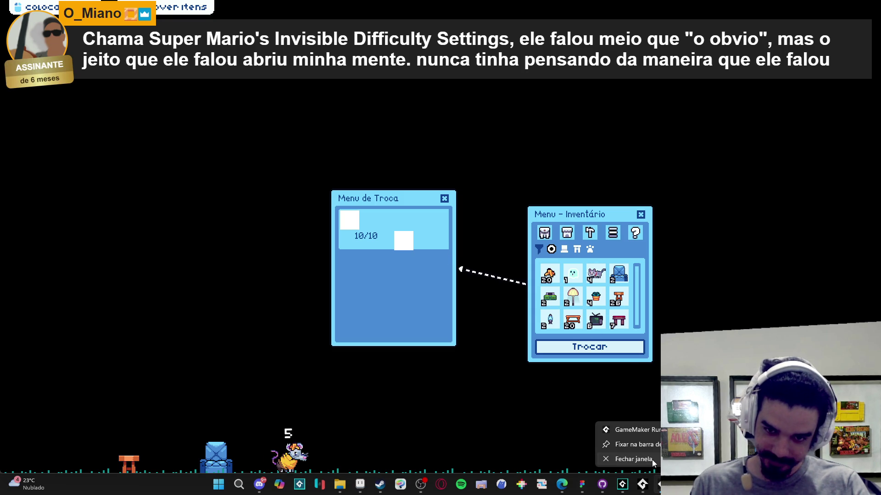
{"action": "left_click", "coordinate": [651, 459]}
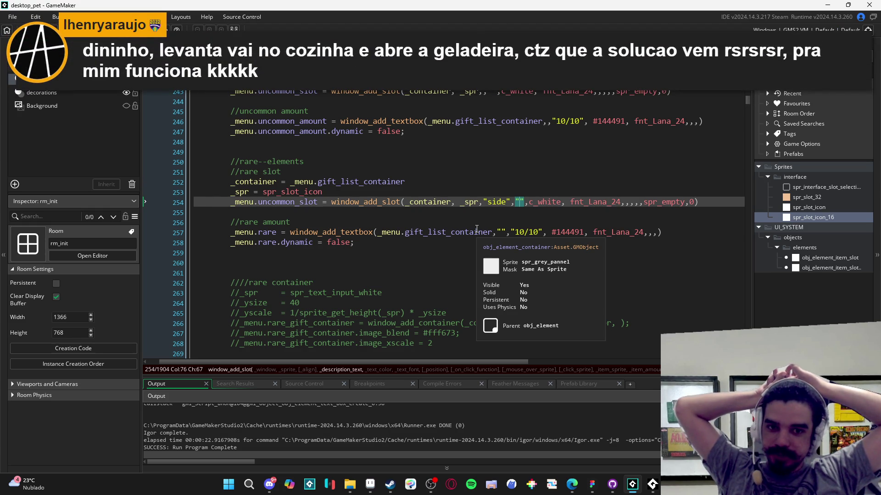
{"action": "scroll", "coordinate": [476, 229], "scroll_direction": "down", "scroll_amount": 3}
{"action": "scroll", "coordinate": [476, 229], "scroll_direction": "up", "scroll_amount": 6}
{"action": "mouse_move", "coordinate": [358, 352]}
{"action": "left_mouse_down"}
{"action": "mouse_move", "coordinate": [272, 241]}
{"action": "mouse_move", "coordinate": [216, 276]}
{"action": "mouse_move", "coordinate": [218, 140]}
{"action": "mouse_move", "coordinate": [208, 163]}
{"action": "left_mouse_up"}
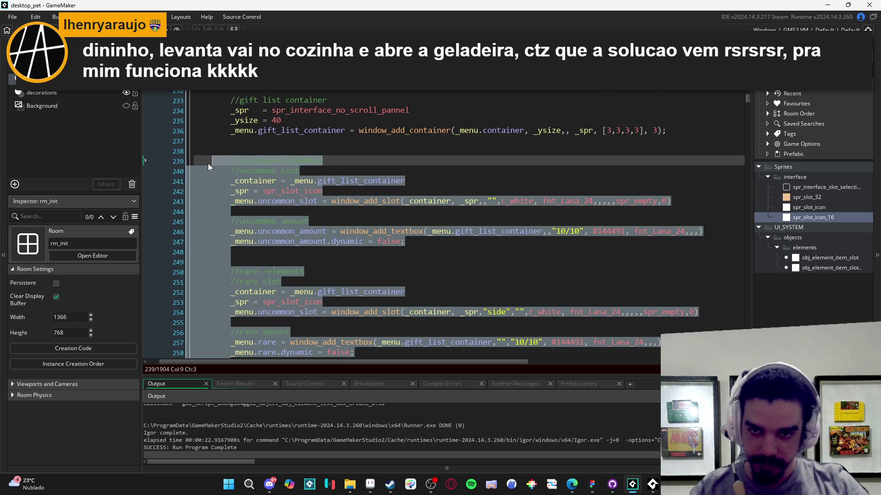
{"action": "key", "text": "BackSpace"}
{"action": "key", "text": "BackSpace"}
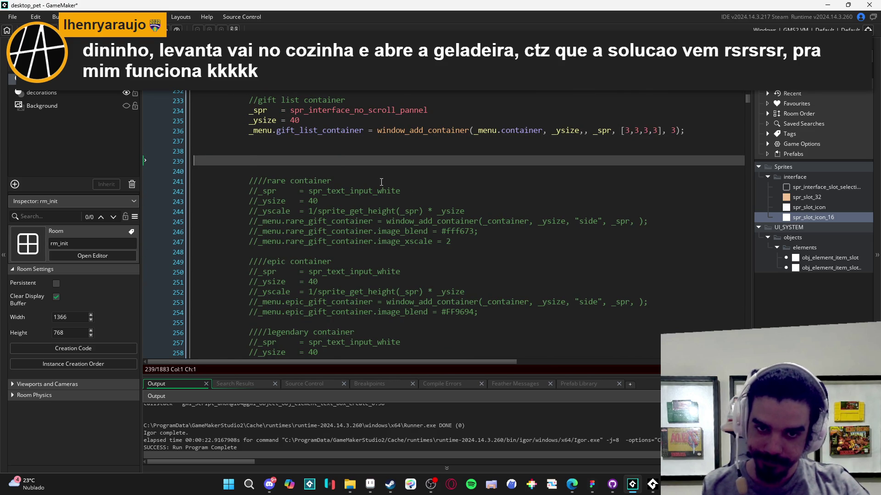
Step: Delete the leftover empty line and review the gift list container line's border values
{"action": "key", "text": "BackSpace"}
{"action": "key", "text": "BackSpace"}
{"action": "key", "text": "BackSpace"}
{"action": "scroll", "coordinate": [382, 182], "scroll_direction": "up", "scroll_amount": 2}
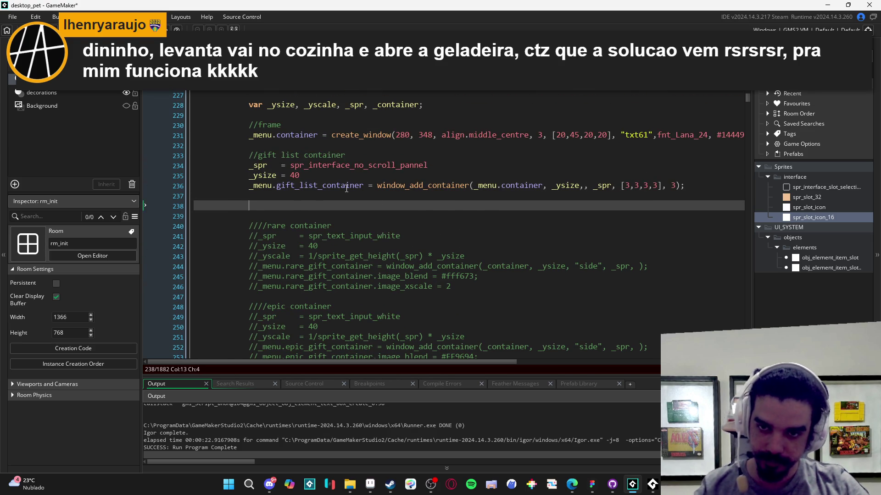
{"action": "left_click", "coordinate": [309, 184]}
{"action": "left_click", "coordinate": [654, 196]}
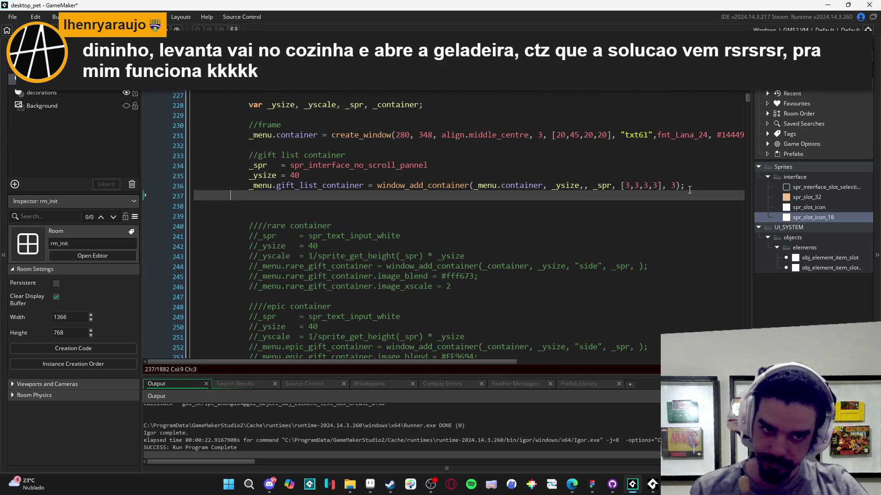
{"action": "key", "text": "Up"}
{"action": "left_click", "coordinate": [634, 186]}
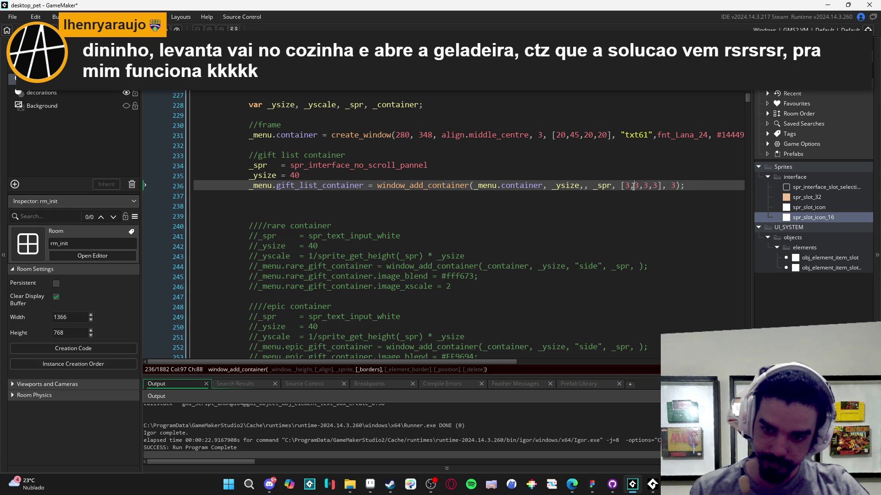
{"action": "left_click", "coordinate": [685, 195]}
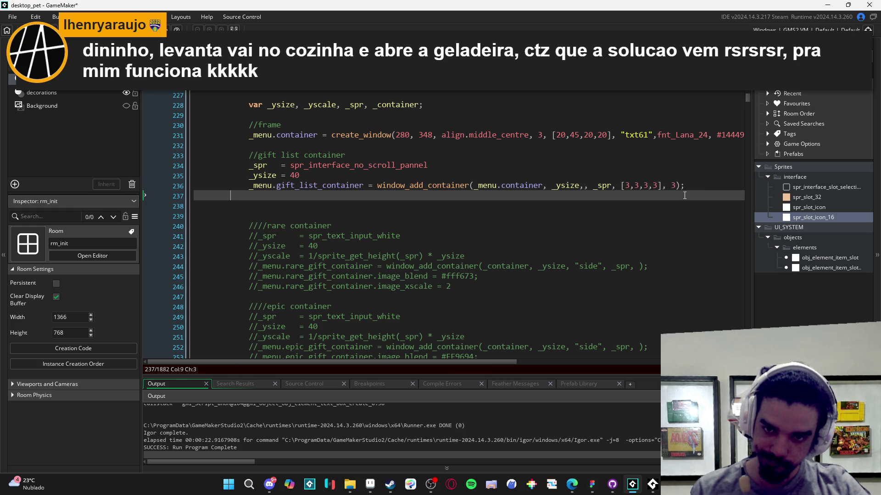
{"action": "left_click_drag", "start_coordinate": [684, 196], "coordinate": [171, 165]}
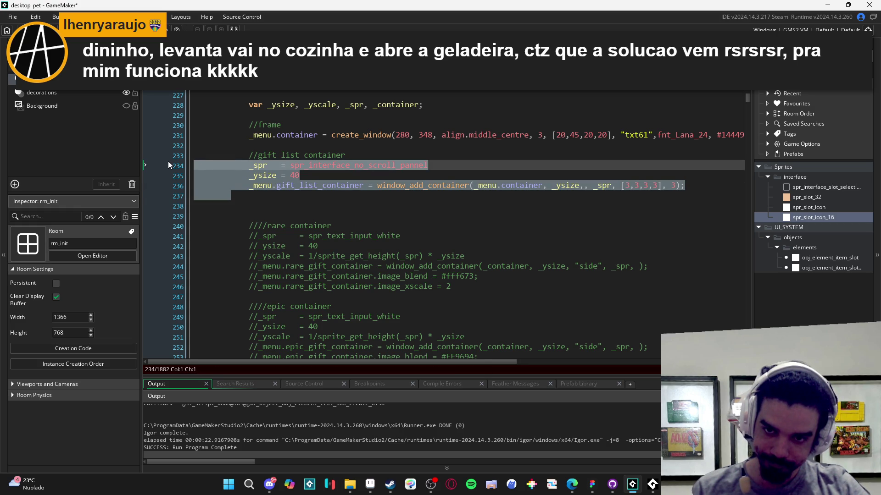
{"action": "left_click", "coordinate": [251, 189]}
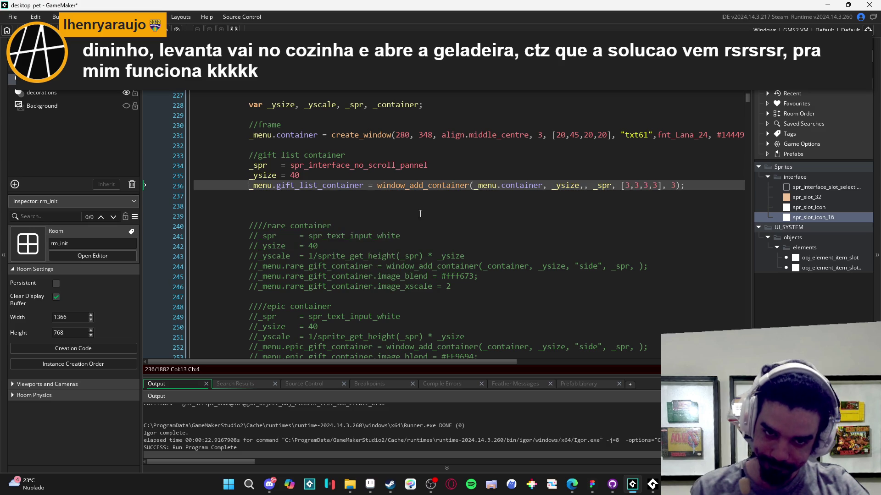
Step: Duplicate the gift list container line with "side" alignment after _ysize, and rebuild with F5
{"action": "key", "text": "ctrl+d"}
{"action": "left_click", "coordinate": [546, 196]}
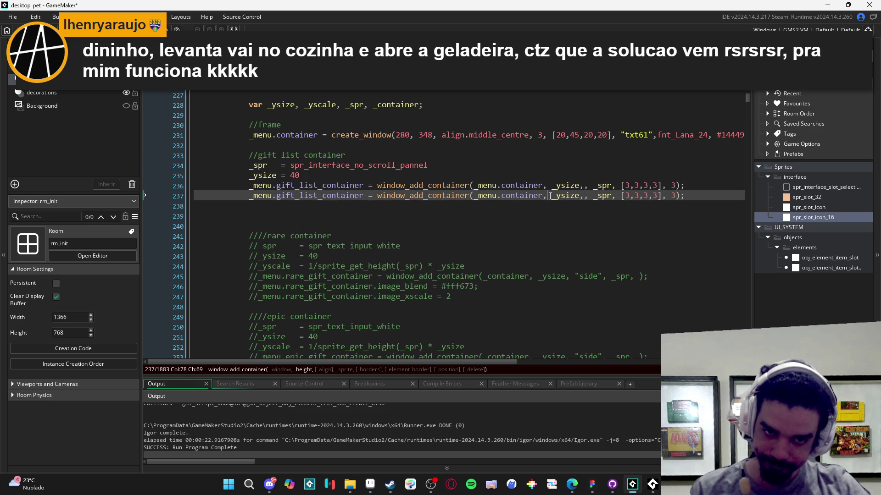
{"action": "left_click", "coordinate": [585, 197]}
{"action": "type", "text": "\"\""}
{"action": "key", "text": "Right"}
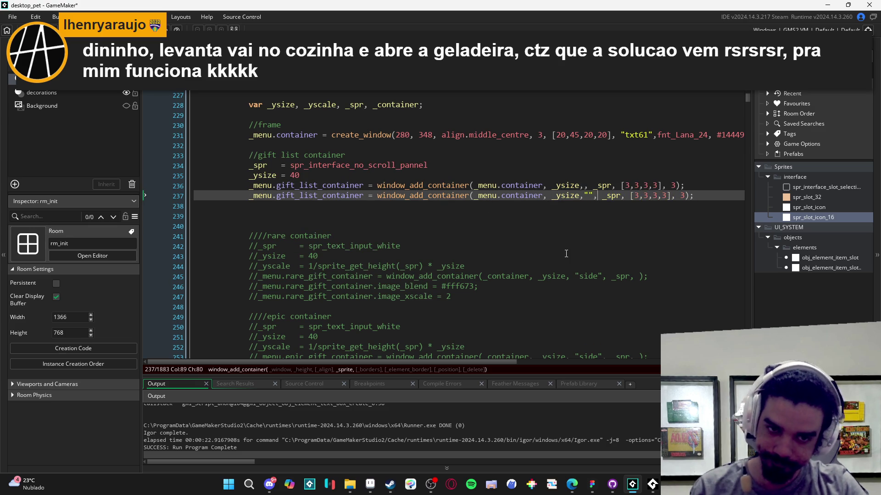
{"action": "key", "text": "Left"}
{"action": "key", "text": "Left"}
{"action": "type", "text": "side"}
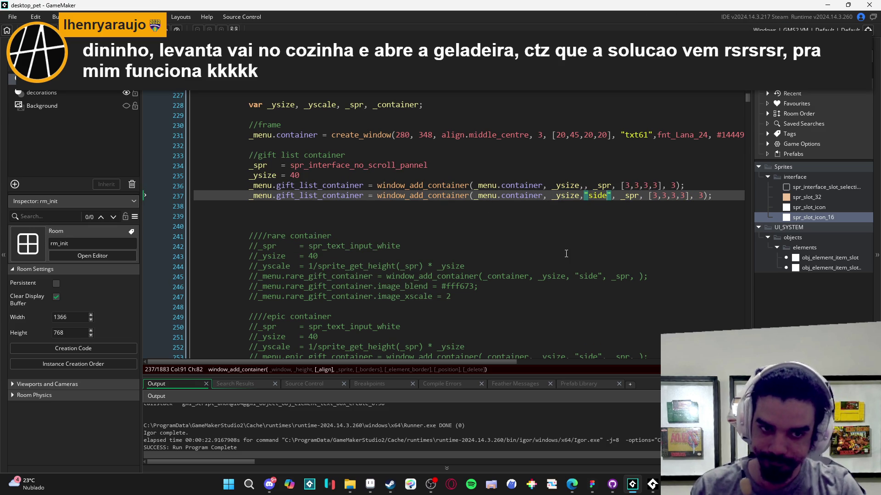
{"action": "key", "text": "F5"}
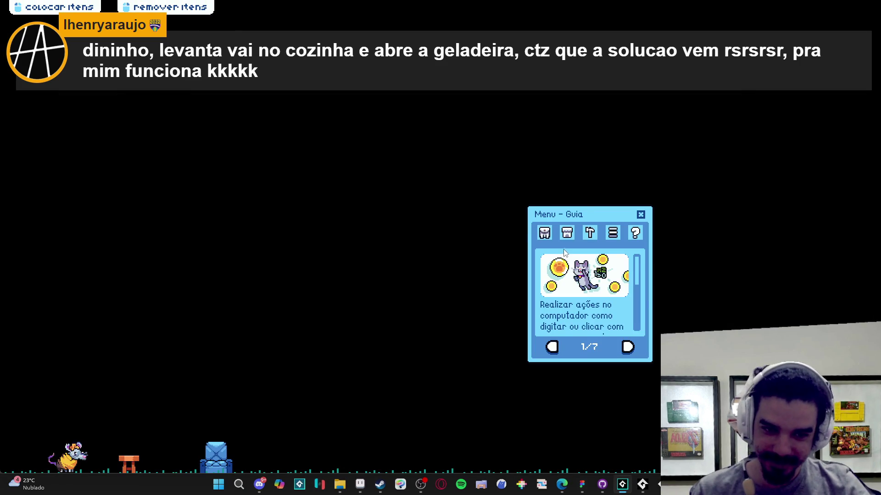
Step: Check Inventário and Menu de Troca in the running pet, then close the game window
{"action": "left_click", "coordinate": [562, 253]}
{"action": "left_click", "coordinate": [589, 347]}
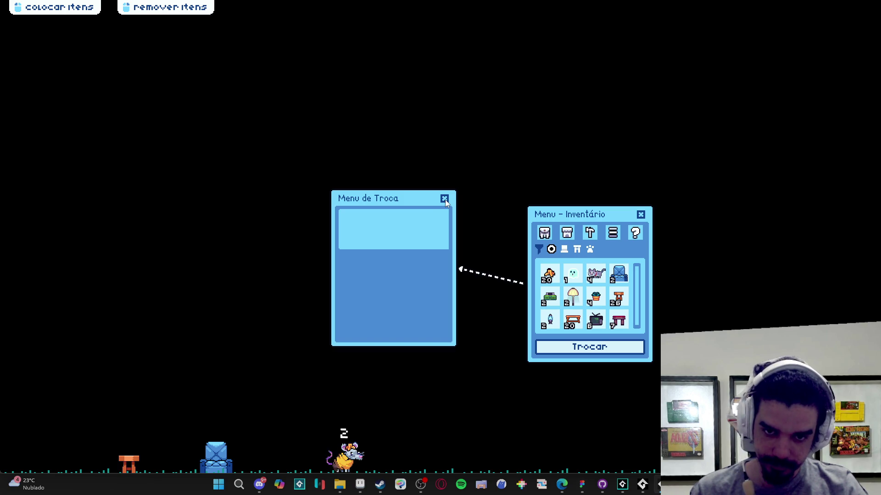
{"action": "mouse_move", "coordinate": [385, 197]}
{"action": "left_mouse_down"}
{"action": "mouse_move", "coordinate": [339, 231]}
{"action": "mouse_move", "coordinate": [289, 183]}
{"action": "mouse_move", "coordinate": [252, 209]}
{"action": "mouse_move", "coordinate": [299, 210]}
{"action": "mouse_move", "coordinate": [227, 165]}
{"action": "mouse_move", "coordinate": [268, 153]}
{"action": "mouse_move", "coordinate": [330, 263]}
{"action": "mouse_move", "coordinate": [293, 258]}
{"action": "mouse_move", "coordinate": [281, 268]}
{"action": "mouse_move", "coordinate": [299, 201]}
{"action": "mouse_move", "coordinate": [304, 265]}
{"action": "mouse_move", "coordinate": [394, 183]}
{"action": "mouse_move", "coordinate": [320, 149]}
{"action": "mouse_move", "coordinate": [326, 144]}
{"action": "mouse_move", "coordinate": [269, 269]}
{"action": "mouse_move", "coordinate": [225, 259]}
{"action": "mouse_move", "coordinate": [323, 154]}
{"action": "mouse_move", "coordinate": [328, 118]}
{"action": "mouse_move", "coordinate": [308, 143]}
{"action": "mouse_move", "coordinate": [257, 299]}
{"action": "mouse_move", "coordinate": [349, 116]}
{"action": "mouse_move", "coordinate": [338, 192]}
{"action": "left_mouse_up"}
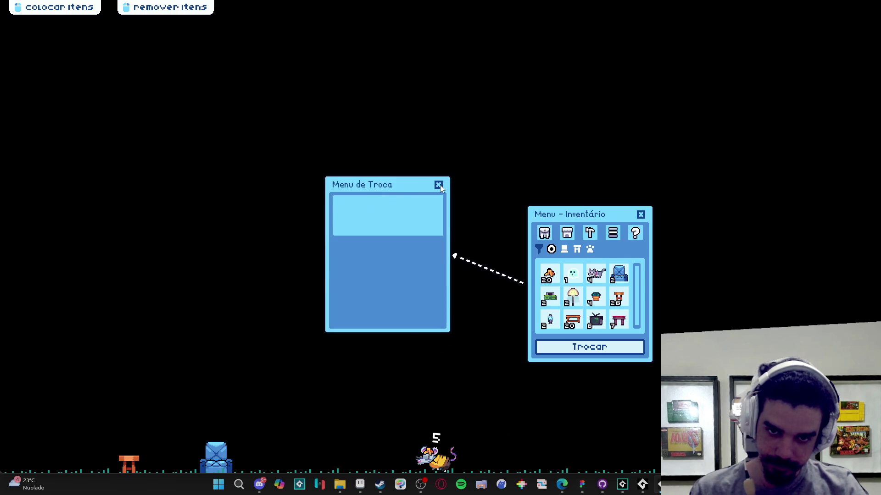
{"action": "left_click", "coordinate": [440, 186]}
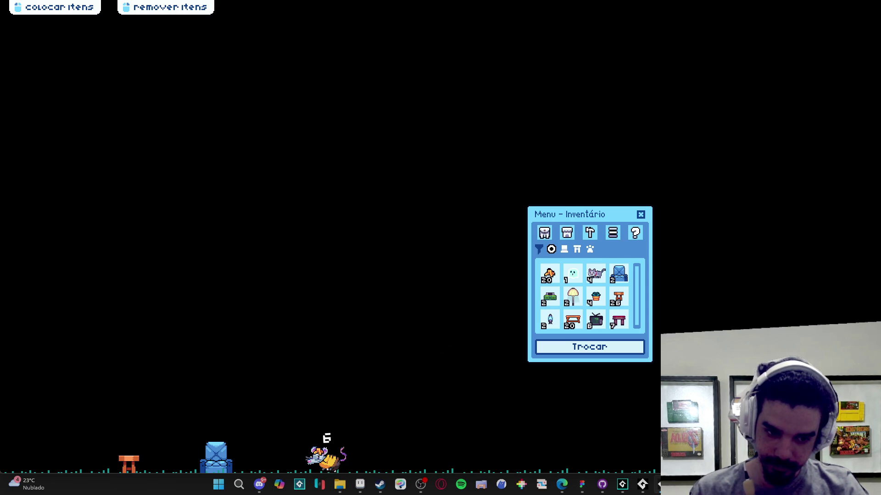
{"action": "right_click", "coordinate": [656, 481]}
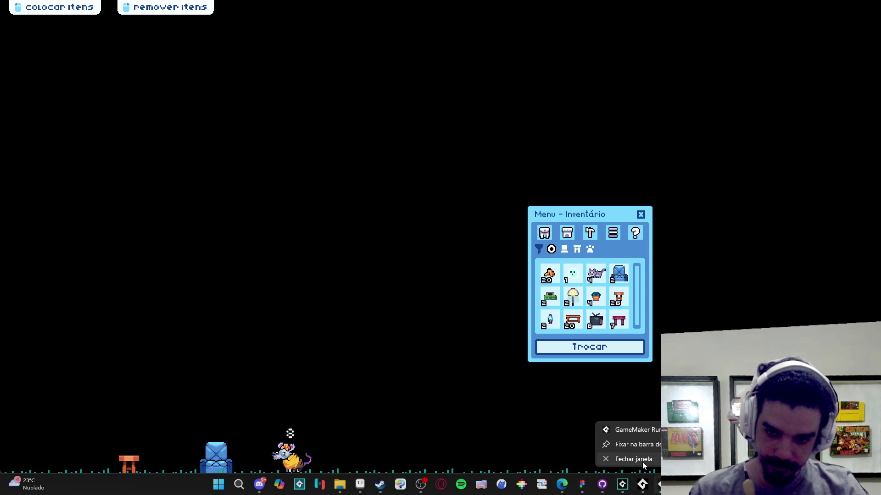
{"action": "left_click", "coordinate": [642, 461]}
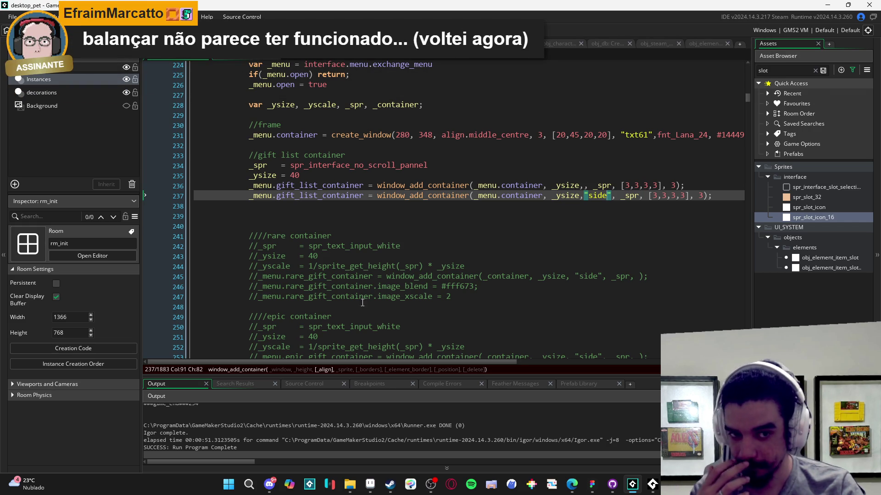
Step: Delete the extra blank lines and leftover indentation below the container code after line 237
{"action": "left_click", "coordinate": [504, 217]}
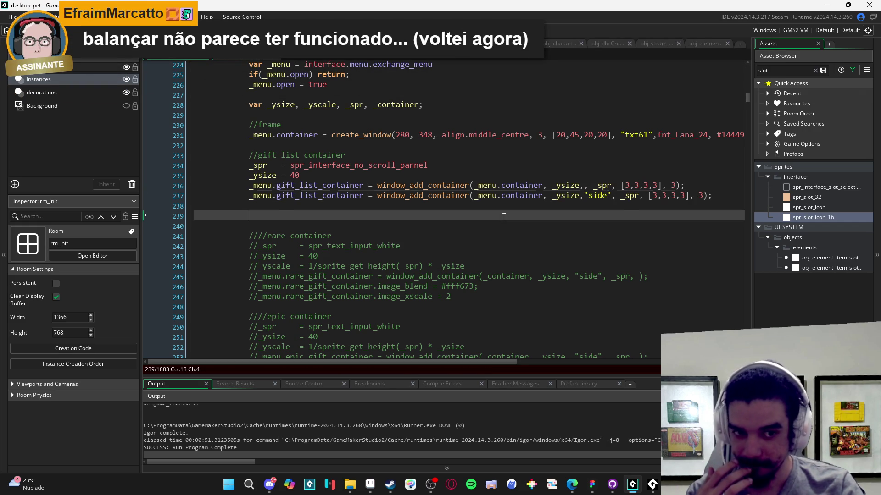
{"action": "left_click", "coordinate": [410, 209]}
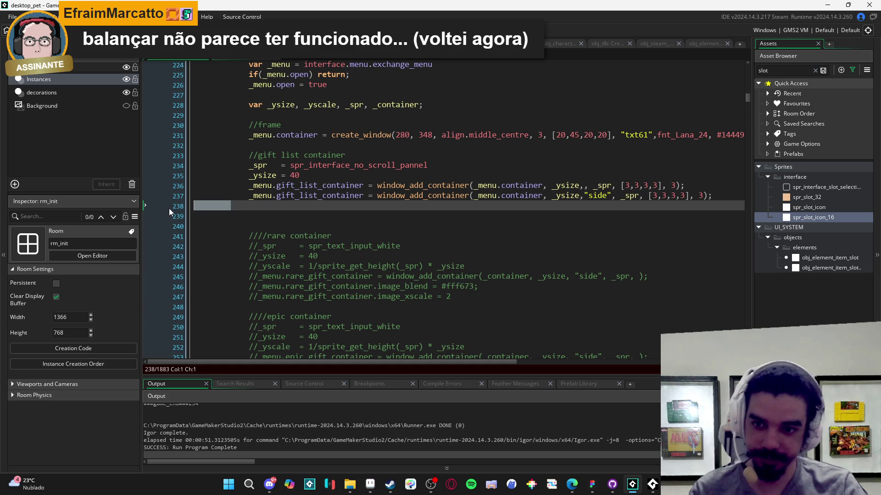
{"action": "key", "text": "BackSpace"}
{"action": "key", "text": "BackSpace"}
{"action": "key", "text": "BackSpace"}
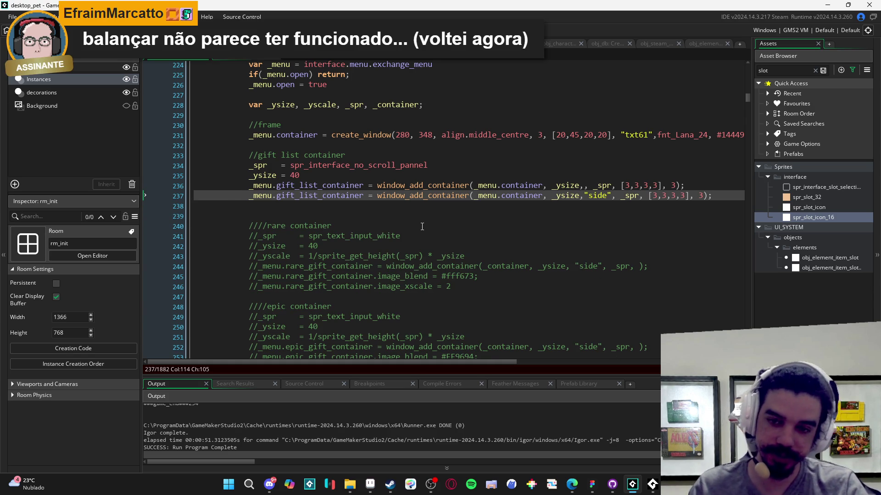
{"action": "key", "text": "Down"}
{"action": "key", "text": "Down"}
{"action": "key", "text": "Down"}
{"action": "key", "text": "Up"}
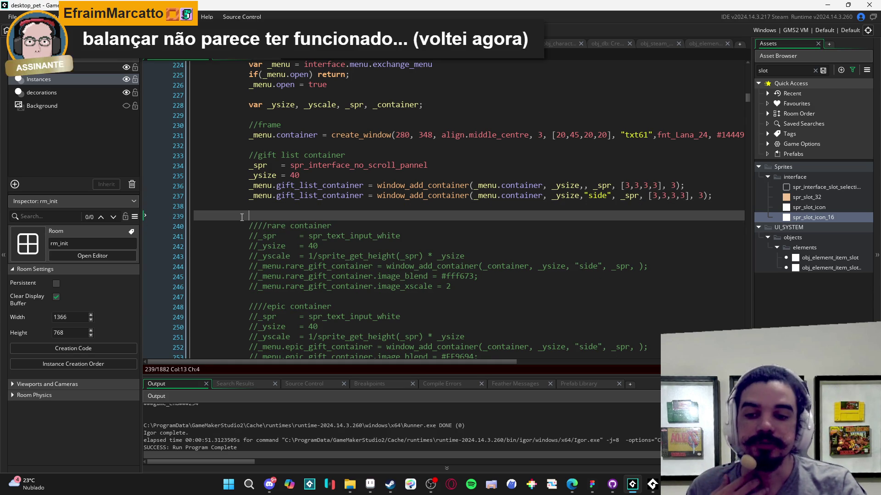
{"action": "key", "text": "shift+Left"}
{"action": "key", "text": "shift+Home"}
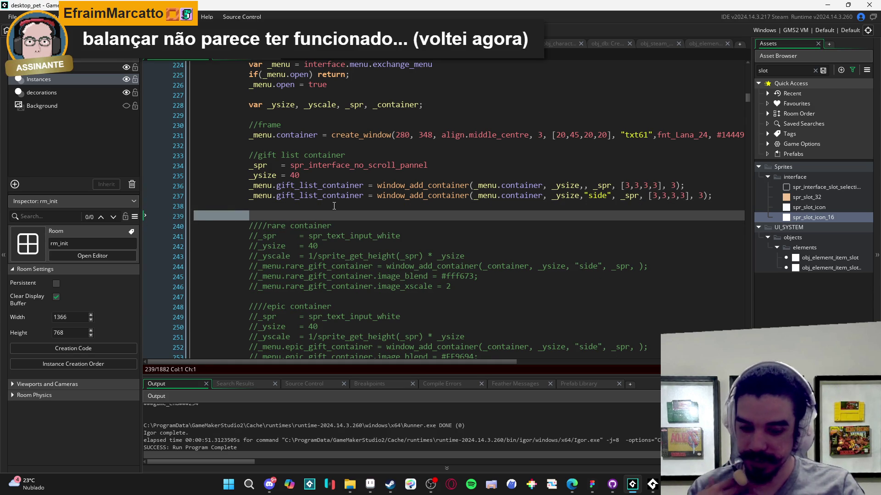
{"action": "key", "text": "BackSpace"}
{"action": "key", "text": "BackSpace"}
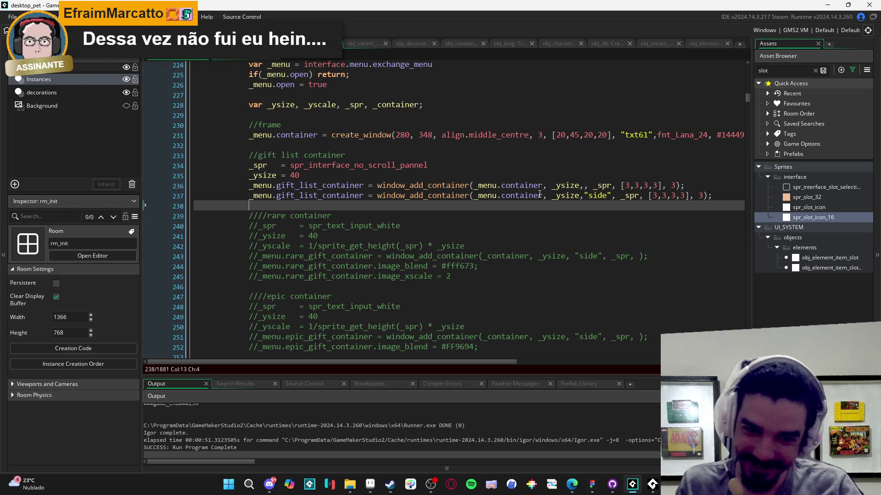
Step: Insert an empty line below the second container call and scroll through the exchange_menu code
{"action": "left_click", "coordinate": [578, 196]}
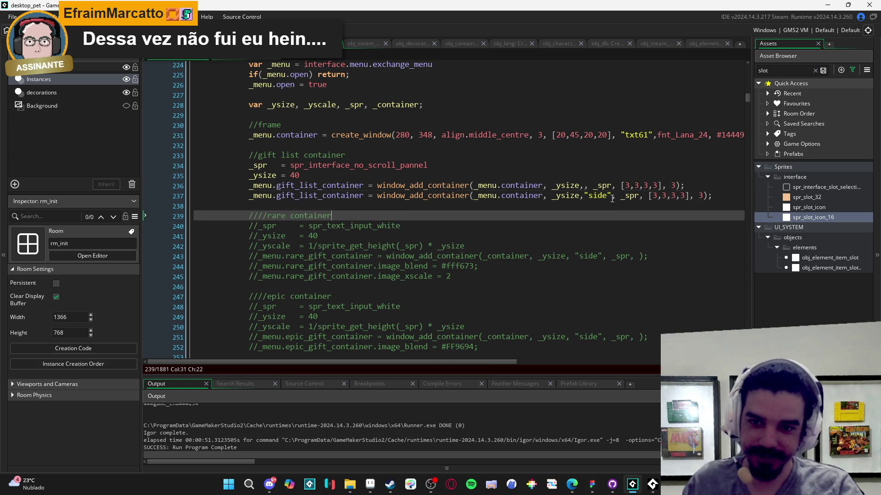
{"action": "left_click", "coordinate": [644, 211]}
{"action": "key", "text": "Return"}
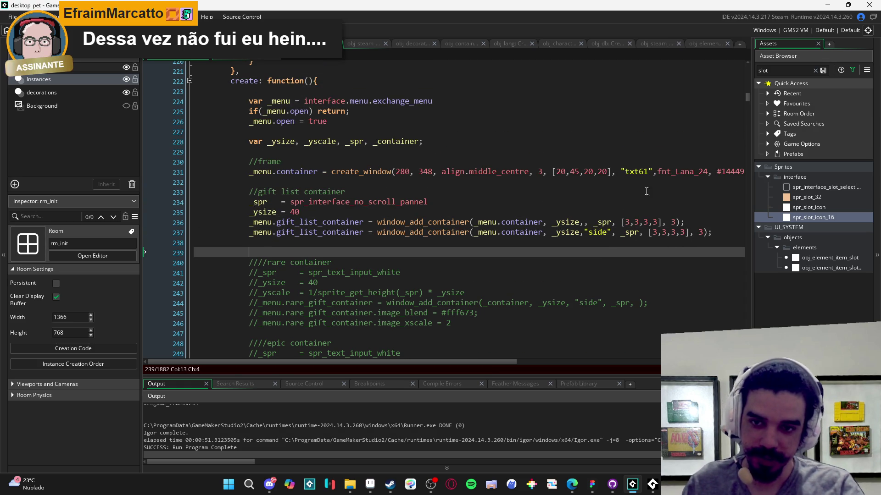
{"action": "scroll", "coordinate": [615, 193], "scroll_direction": "down", "scroll_amount": 1}
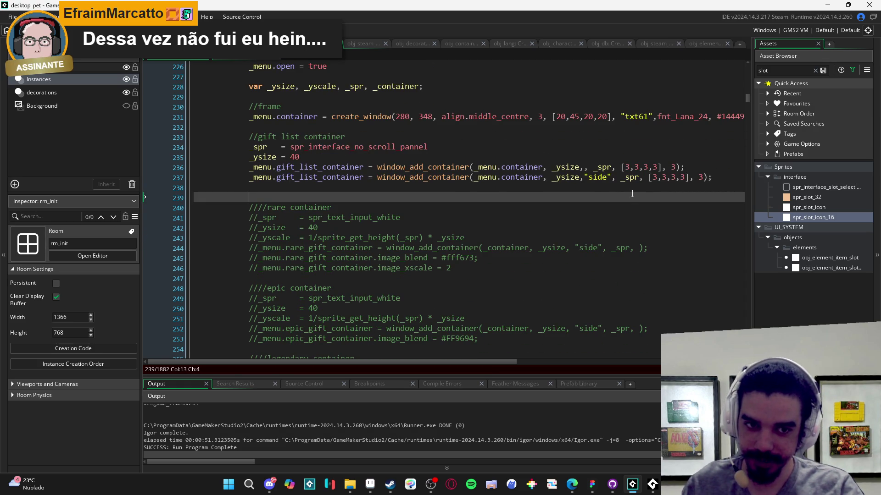
{"action": "scroll", "coordinate": [632, 193], "scroll_direction": "up", "scroll_amount": 2}
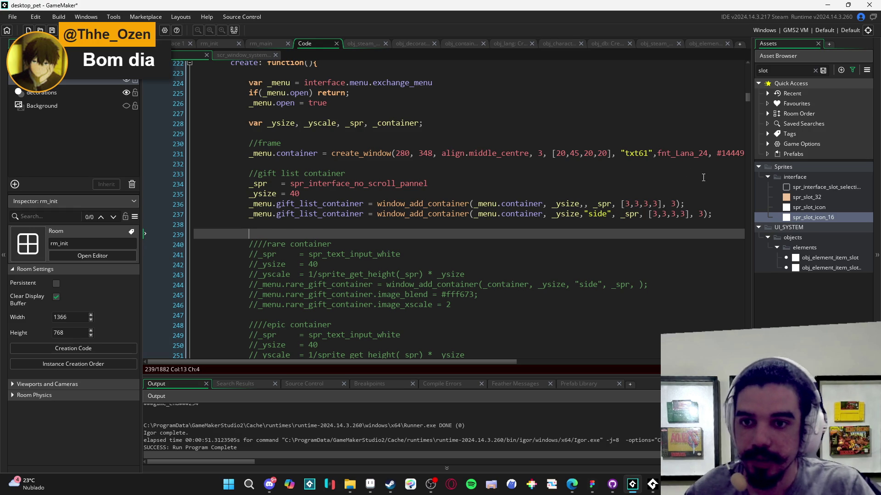
{"action": "scroll", "coordinate": [397, 230], "scroll_direction": "up", "scroll_amount": 3}
{"action": "scroll", "coordinate": [396, 220], "scroll_direction": "up", "scroll_amount": 2}
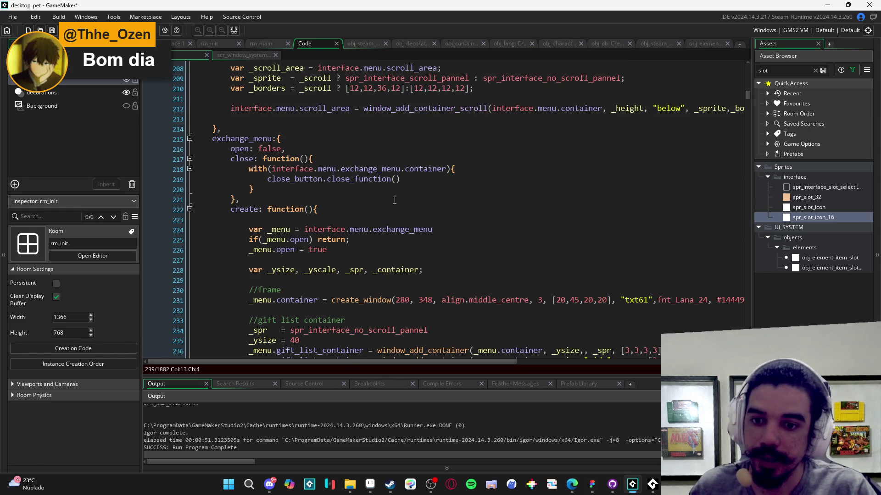
{"action": "scroll", "coordinate": [398, 192], "scroll_direction": "down", "scroll_amount": 3}
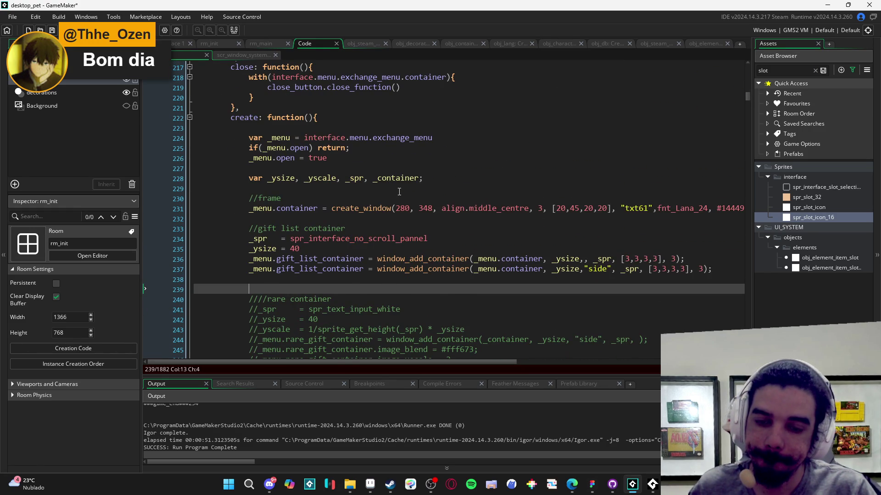
{"action": "scroll", "coordinate": [399, 191], "scroll_direction": "down", "scroll_amount": 2}
Step: Bring up spr_exchange_menu_test.png in Aseprite and zoom and pan over its four 10/10 gift cards
{"action": "mouse_move", "coordinate": [371, 484]}
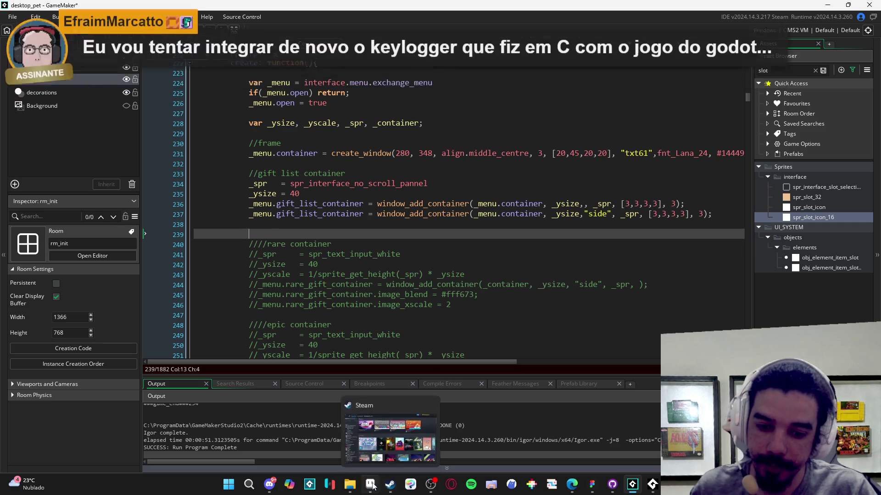
{"action": "left_click", "coordinate": [380, 460]}
{"action": "scroll", "coordinate": [408, 227], "scroll_direction": "down", "scroll_amount": 10}
{"action": "scroll", "coordinate": [406, 202], "scroll_direction": "up", "scroll_amount": 1}
{"action": "scroll", "coordinate": [407, 193], "scroll_direction": "up", "scroll_amount": 2}
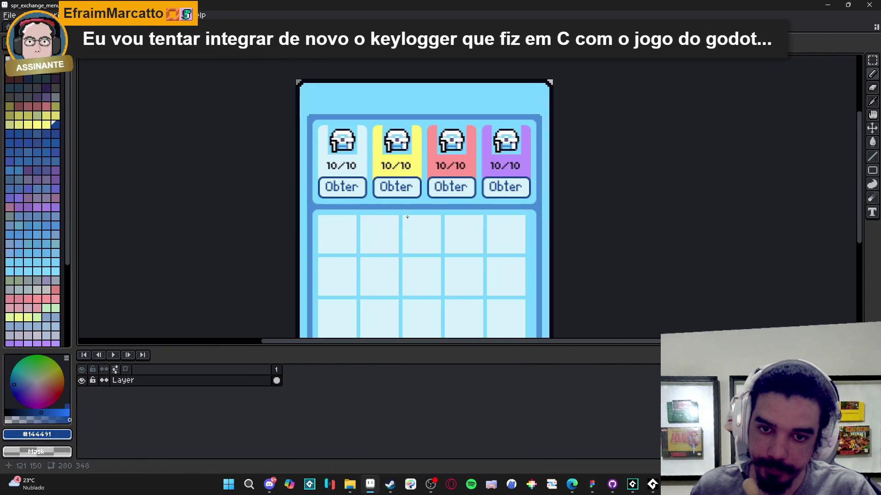
{"action": "scroll", "coordinate": [401, 233], "scroll_direction": "down", "scroll_amount": 2}
{"action": "scroll", "coordinate": [389, 208], "scroll_direction": "up", "scroll_amount": 2}
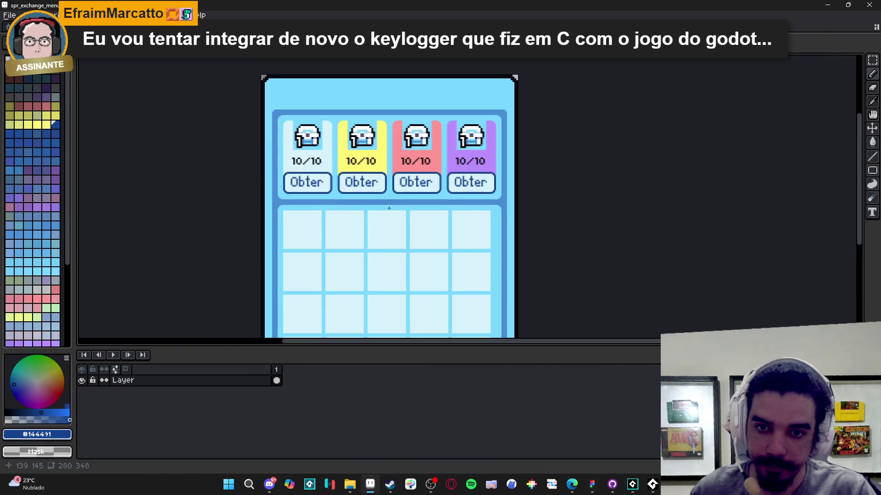
{"action": "scroll", "coordinate": [389, 209], "scroll_direction": "down", "scroll_amount": 2}
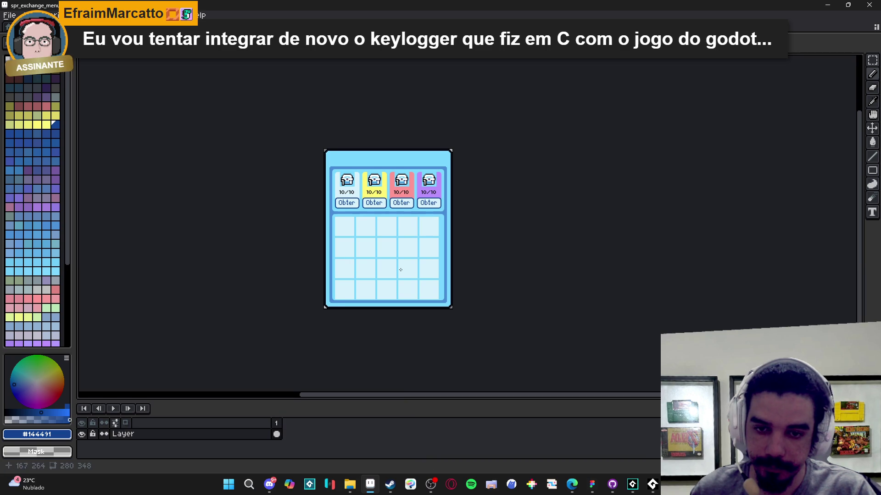
{"action": "scroll", "coordinate": [398, 241], "scroll_direction": "up", "scroll_amount": 2}
{"action": "left_click_drag", "start_coordinate": [378, 244], "coordinate": [362, 258]}
{"action": "scroll", "coordinate": [360, 278], "scroll_direction": "down", "scroll_amount": 2}
{"action": "scroll", "coordinate": [360, 278], "scroll_direction": "up", "scroll_amount": 2}
{"action": "scroll", "coordinate": [364, 270], "scroll_direction": "down", "scroll_amount": 2}
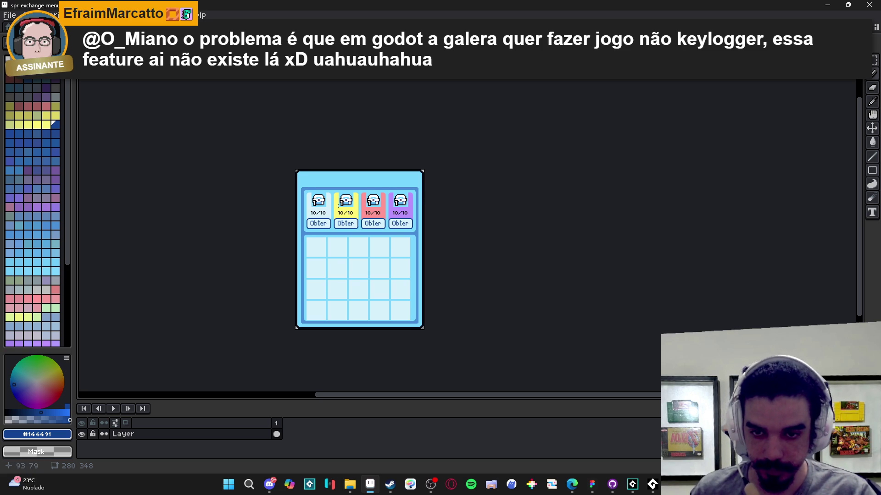
{"action": "scroll", "coordinate": [337, 205], "scroll_direction": "up", "scroll_amount": 1}
{"action": "scroll", "coordinate": [323, 197], "scroll_direction": "down", "scroll_amount": 1}
{"action": "scroll", "coordinate": [313, 190], "scroll_direction": "up", "scroll_amount": 1}
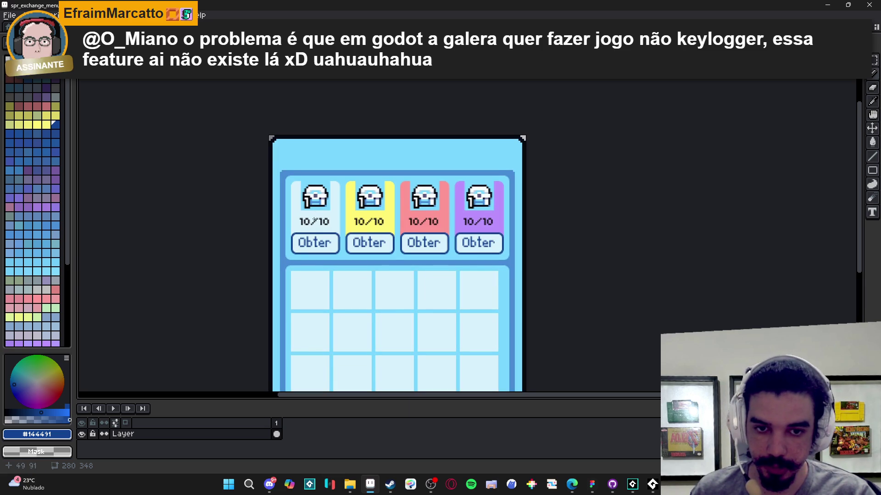
{"action": "scroll", "coordinate": [318, 274], "scroll_direction": "down", "scroll_amount": 2}
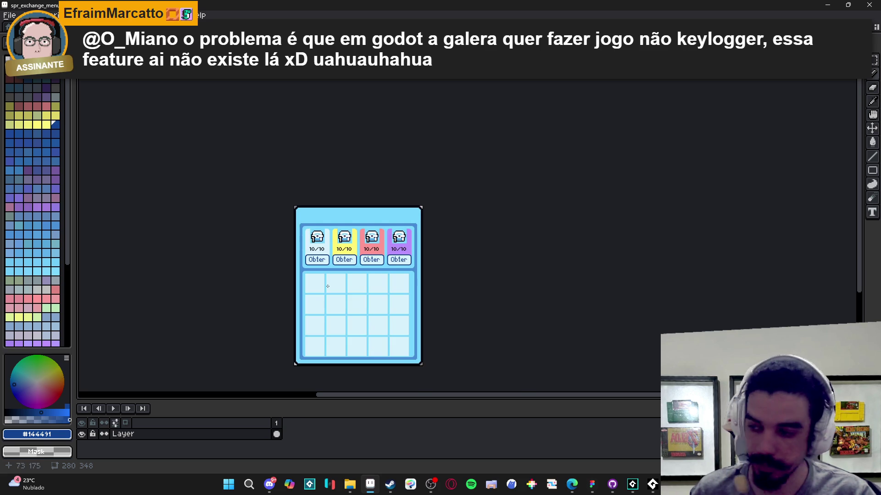
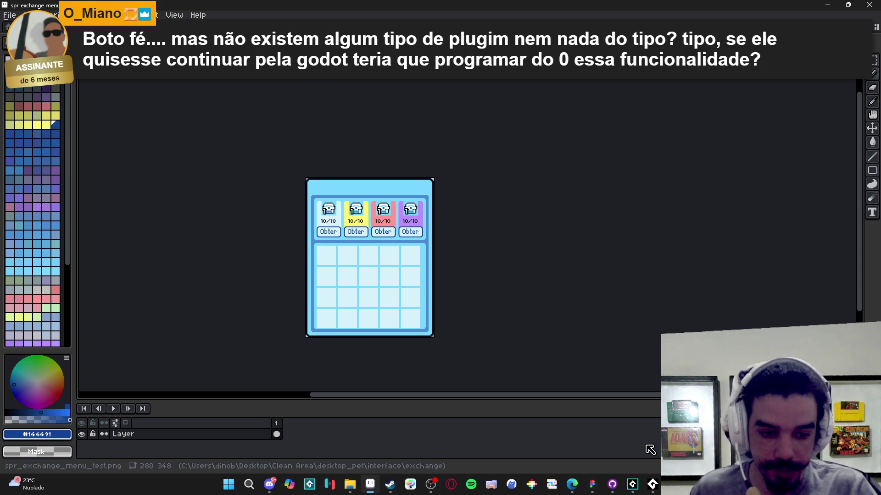
Step: Return to the GameMaker code editor and build and run the desktop_pet game with F5
{"action": "left_click", "coordinate": [632, 484]}
{"action": "left_click", "coordinate": [558, 272]}
{"action": "key", "text": "F5"}
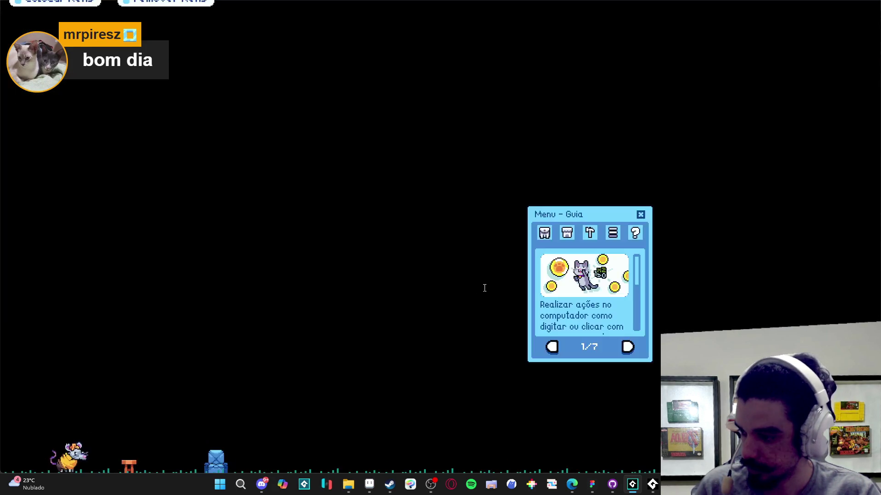
Step: Open the Inventário tab, try a category filter, then show all items again
{"action": "left_click", "coordinate": [544, 233]}
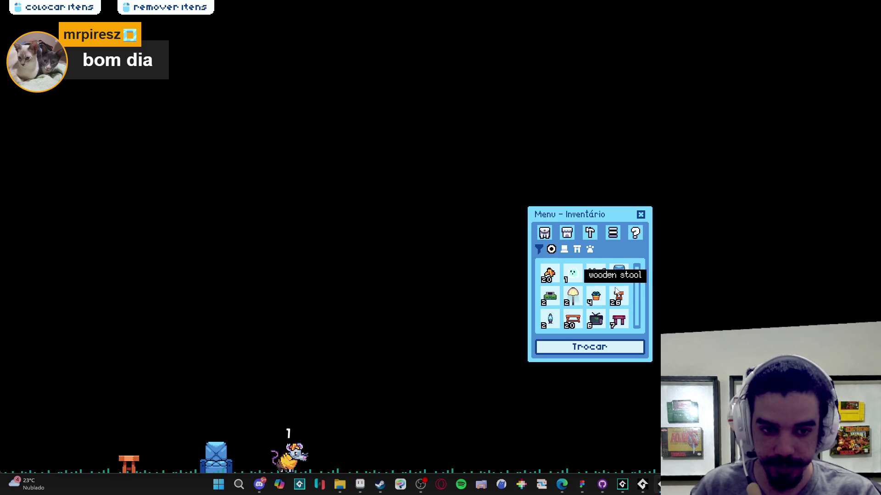
{"action": "left_click", "coordinate": [564, 250]}
{"action": "left_click", "coordinate": [552, 250]}
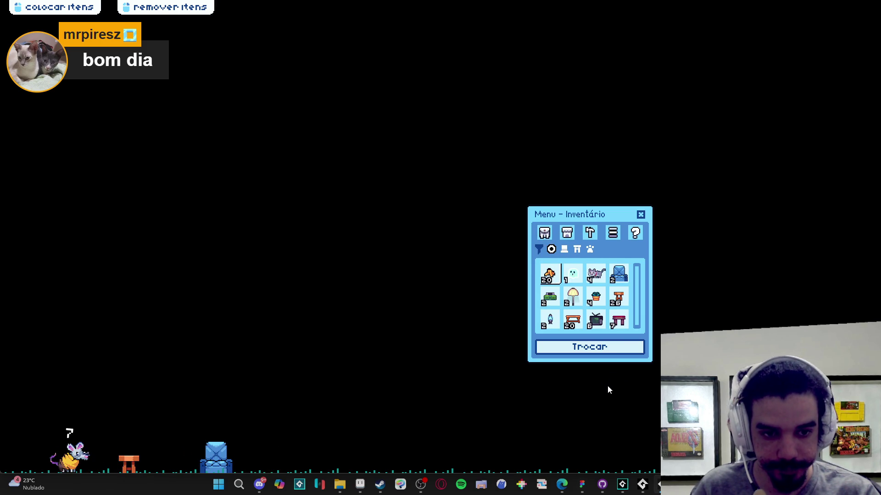
Step: Go to Ferramentas, then Notas, and open the note my_note_1
{"action": "left_click", "coordinate": [590, 233]}
{"action": "left_click", "coordinate": [613, 233]}
{"action": "left_click", "coordinate": [607, 260]}
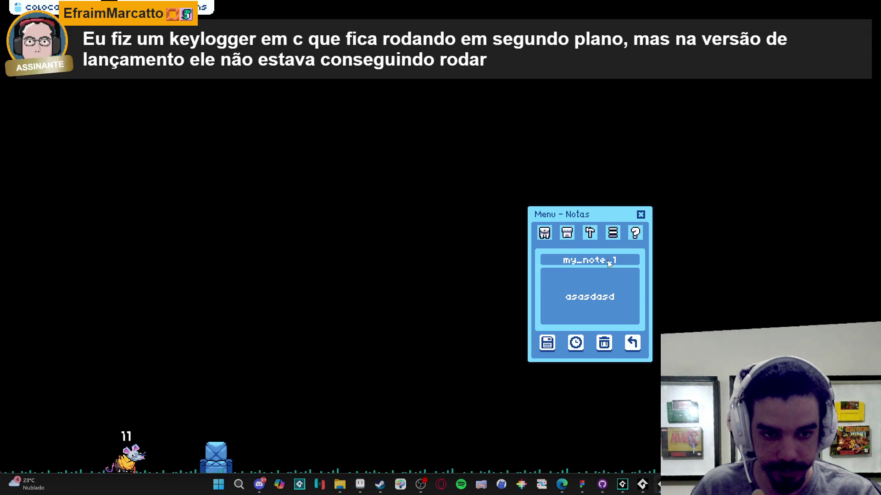
Step: Inspect the note's alarm date and minute choices, then return to the notes list
{"action": "left_click", "coordinate": [575, 343]}
{"action": "left_click", "coordinate": [614, 294]}
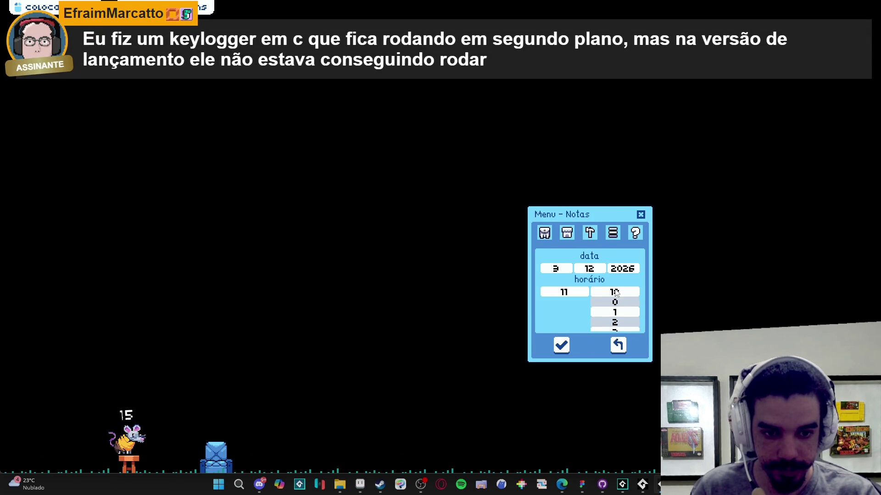
{"action": "left_click", "coordinate": [618, 345]}
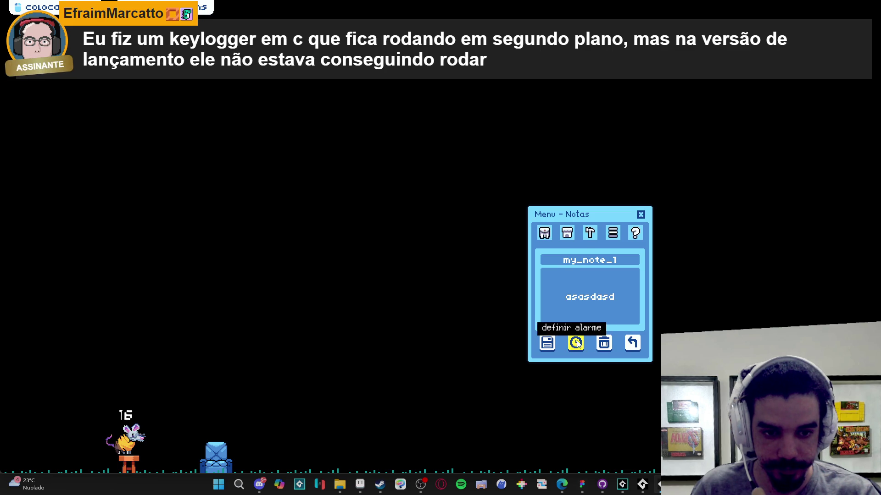
{"action": "left_click", "coordinate": [575, 343]}
{"action": "left_click", "coordinate": [619, 343]}
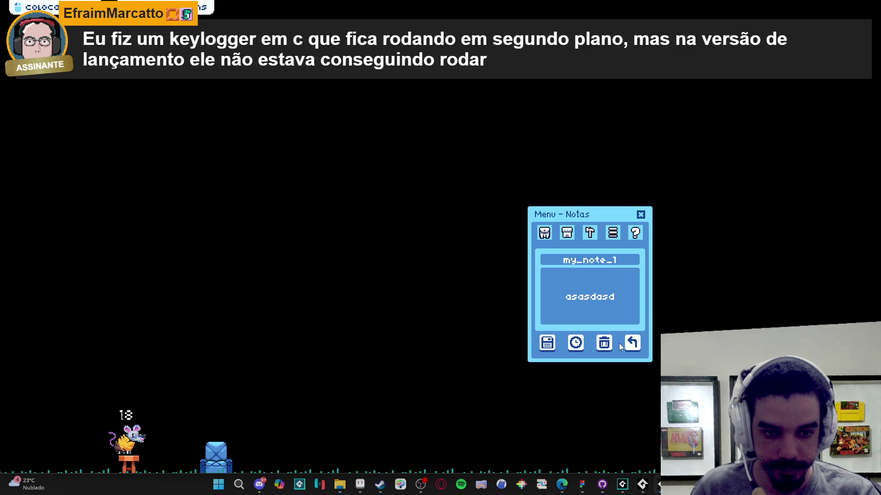
{"action": "left_click", "coordinate": [631, 341]}
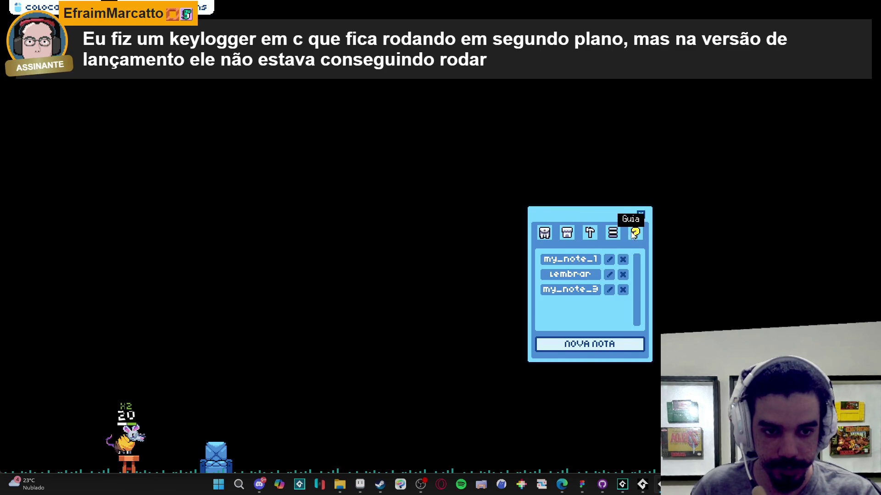
Step: Page through the Guia section from page 1 to the last page
{"action": "left_click", "coordinate": [636, 233]}
{"action": "left_click", "coordinate": [628, 348]}
{"action": "scroll", "coordinate": [590, 305], "scroll_direction": "down", "scroll_amount": 3}
{"action": "left_click", "coordinate": [627, 348]}
{"action": "scroll", "coordinate": [619, 303], "scroll_direction": "down", "scroll_amount": 3}
{"action": "scroll", "coordinate": [616, 311], "scroll_direction": "down", "scroll_amount": 2}
{"action": "left_click", "coordinate": [628, 347]}
{"action": "scroll", "coordinate": [611, 303], "scroll_direction": "down", "scroll_amount": 2}
{"action": "left_click", "coordinate": [627, 347]}
{"action": "scroll", "coordinate": [608, 302], "scroll_direction": "down", "scroll_amount": 3}
{"action": "scroll", "coordinate": [624, 331], "scroll_direction": "up", "scroll_amount": 3}
{"action": "left_click", "coordinate": [628, 347]}
{"action": "scroll", "coordinate": [614, 311], "scroll_direction": "down", "scroll_amount": 3}
{"action": "left_click", "coordinate": [628, 347]}
{"action": "scroll", "coordinate": [610, 303], "scroll_direction": "down", "scroll_amount": 3}
{"action": "scroll", "coordinate": [615, 241], "scroll_direction": "up", "scroll_amount": 3}
Step: In Configurações, check the language and monitor options and set Idioma to English
{"action": "left_click", "coordinate": [614, 236]}
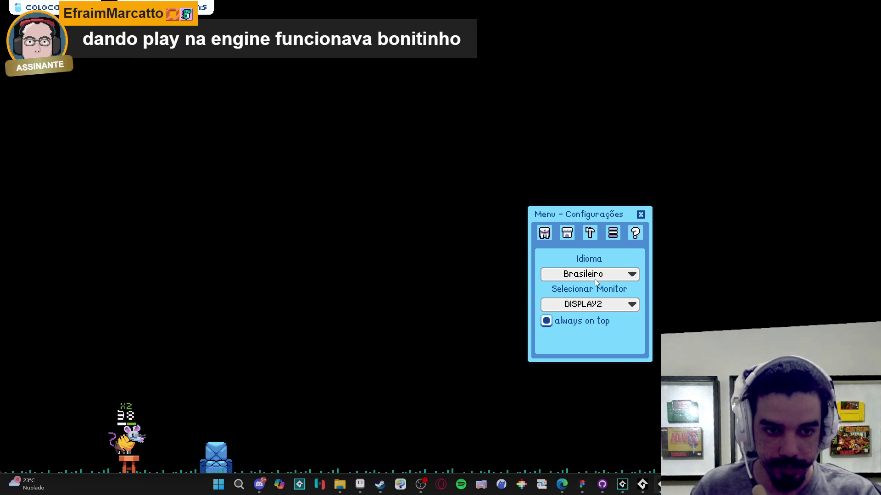
{"action": "left_click", "coordinate": [607, 274]}
{"action": "left_click", "coordinate": [589, 300]}
{"action": "left_click", "coordinate": [589, 305]}
{"action": "left_click", "coordinate": [598, 274]}
{"action": "left_click", "coordinate": [598, 289]}
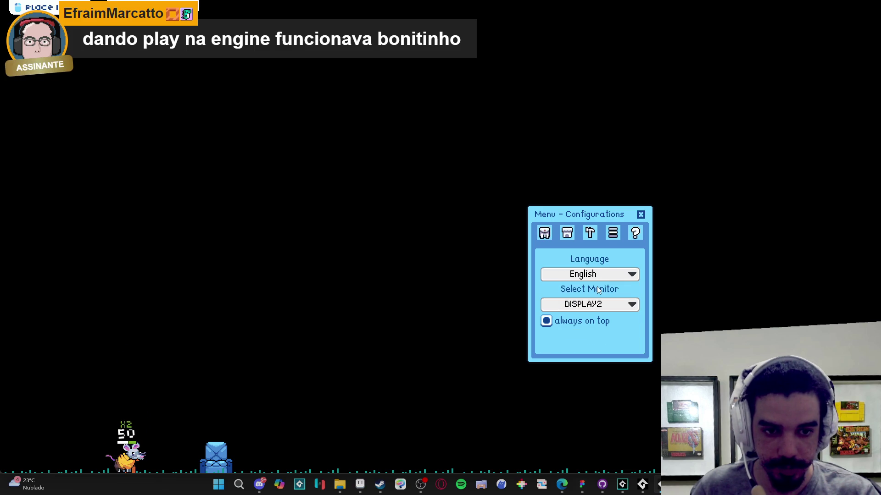
Step: Open the Inventory, show all items, then filter to the two pets
{"action": "left_click", "coordinate": [545, 233]}
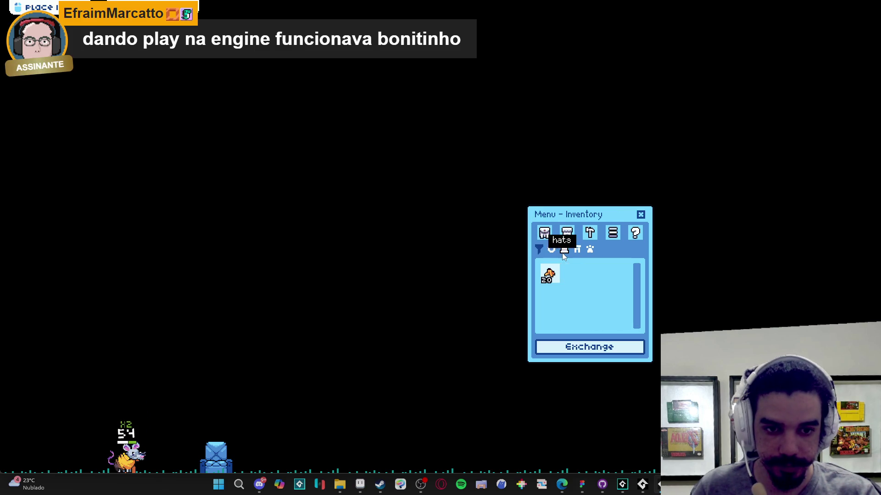
{"action": "left_click", "coordinate": [552, 249]}
{"action": "left_click", "coordinate": [590, 249]}
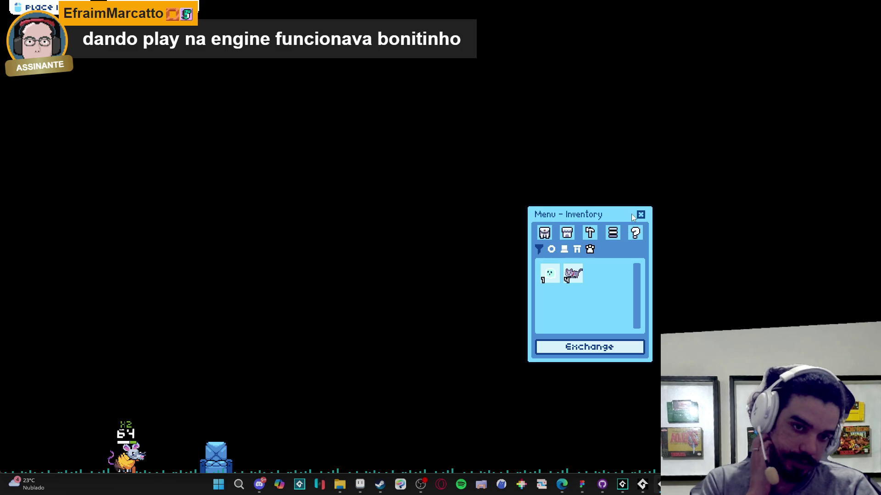
Step: Open the Exchange Menu beside the full inventory, then close the running game window
{"action": "left_click", "coordinate": [590, 347]}
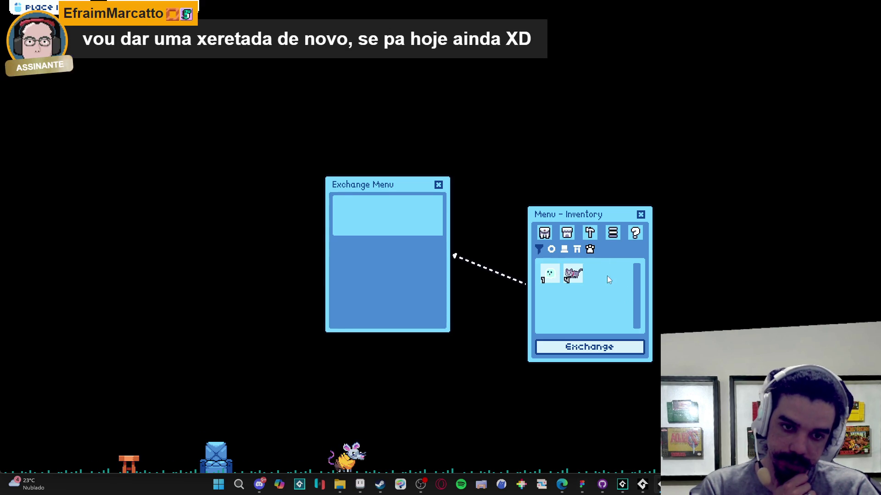
{"action": "left_click", "coordinate": [552, 250]}
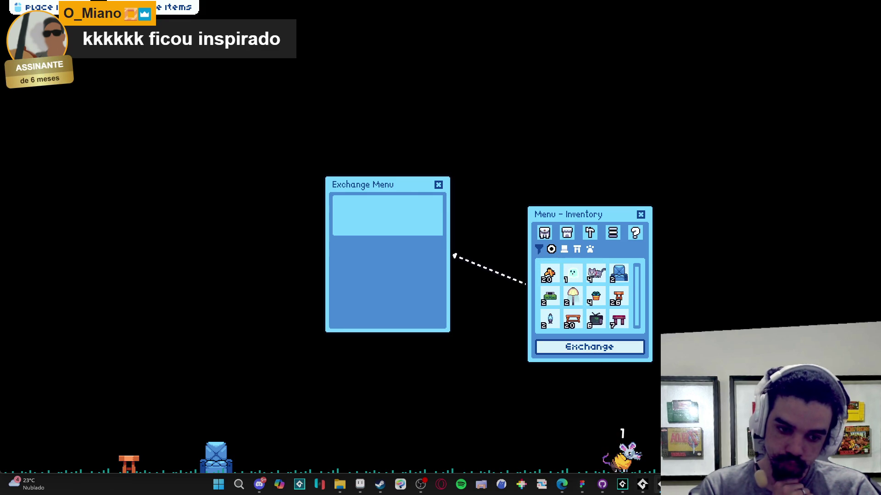
{"action": "right_click", "coordinate": [657, 482]}
{"action": "left_click", "coordinate": [633, 459]}
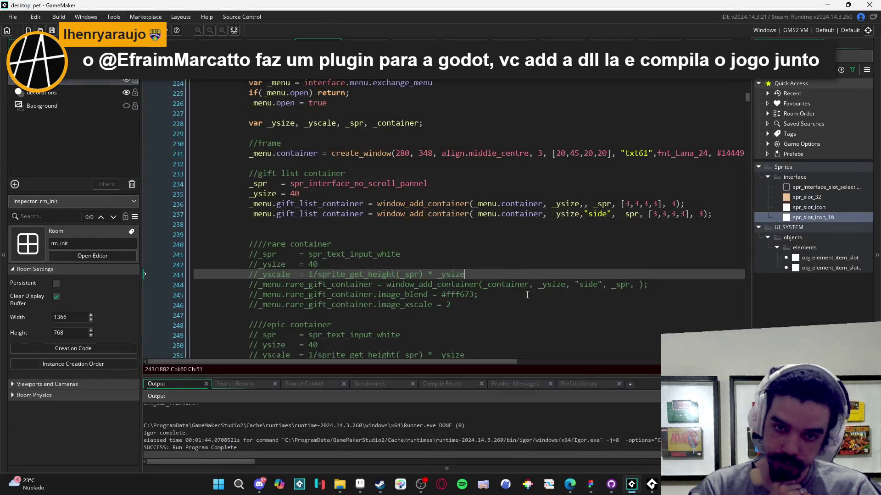
Step: Delete the second gift list container line 237
{"action": "left_click_drag", "start_coordinate": [715, 214], "coordinate": [450, 205]}
{"action": "scroll", "coordinate": [423, 210], "scroll_direction": "down", "scroll_amount": 1}
{"action": "left_click", "coordinate": [396, 258]}
{"action": "key", "text": "Down"}
{"action": "key", "text": "Down"}
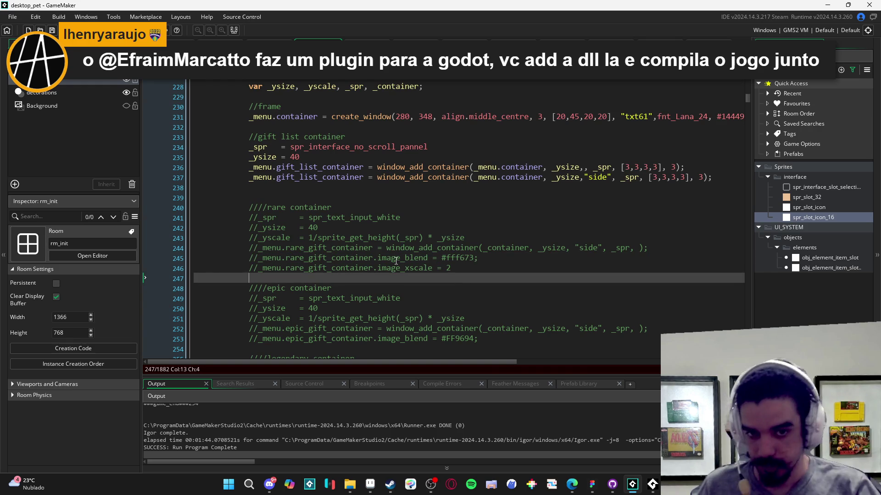
{"action": "scroll", "coordinate": [477, 282], "scroll_direction": "up", "scroll_amount": 2}
{"action": "scroll", "coordinate": [557, 302], "scroll_direction": "down", "scroll_amount": 3}
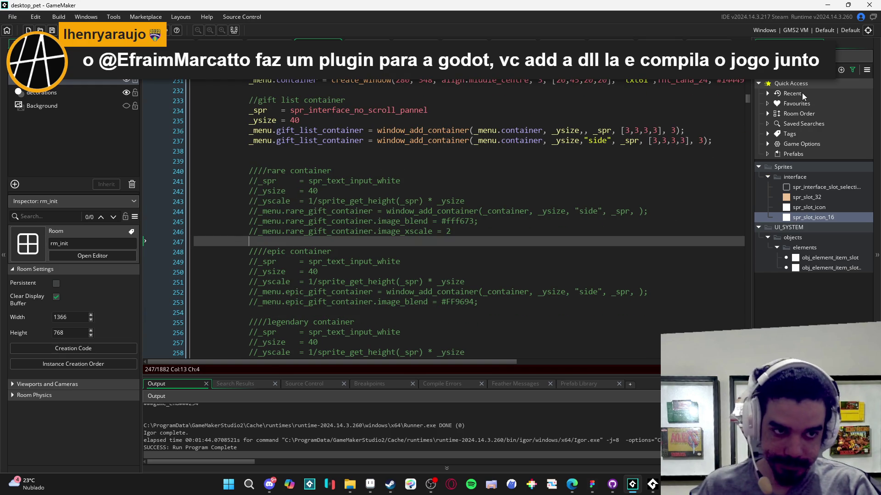
{"action": "scroll", "coordinate": [395, 211], "scroll_direction": "up", "scroll_amount": 3}
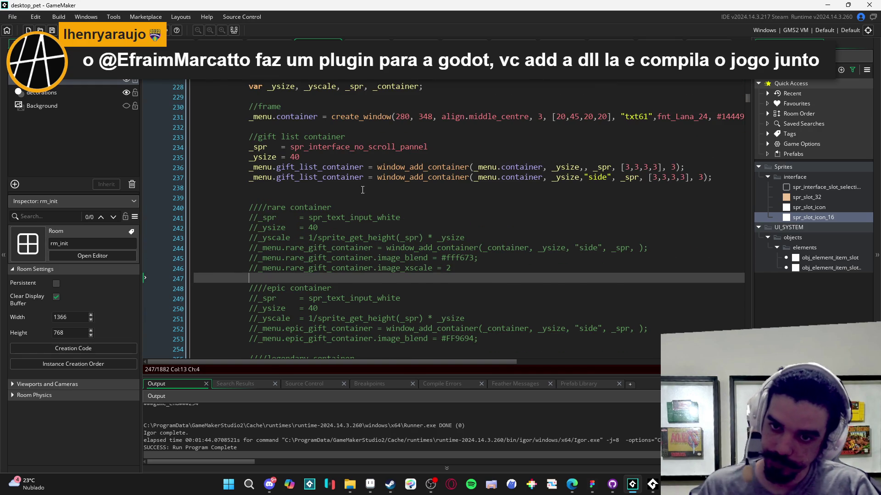
{"action": "mouse_move", "coordinate": [395, 211]}
{"action": "left_mouse_down"}
{"action": "mouse_move", "coordinate": [713, 197]}
{"action": "mouse_move", "coordinate": [245, 201]}
{"action": "left_mouse_up"}
{"action": "key", "text": "Delete"}
Step: Change line 236 to window_add_container_scroll with spr_scroll as the sprite argument
{"action": "left_click", "coordinate": [432, 186]}
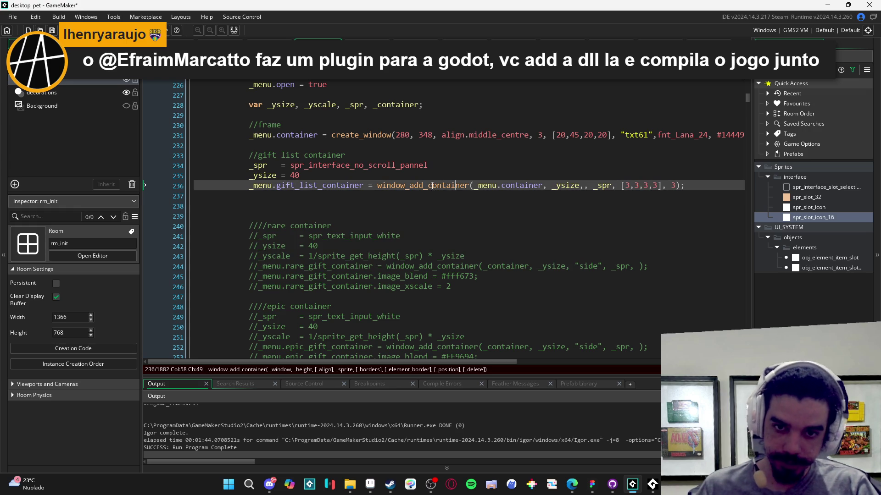
{"action": "left_click", "coordinate": [467, 186]}
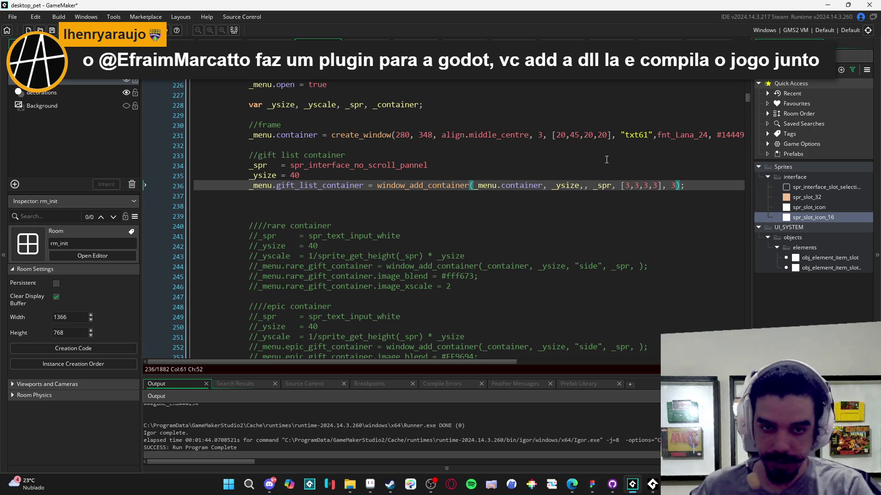
{"action": "type", "text": "_"}
{"action": "key", "text": "Return"}
{"action": "key", "text": "Escape"}
{"action": "left_click", "coordinate": [536, 187]}
{"action": "left_click", "coordinate": [574, 186]}
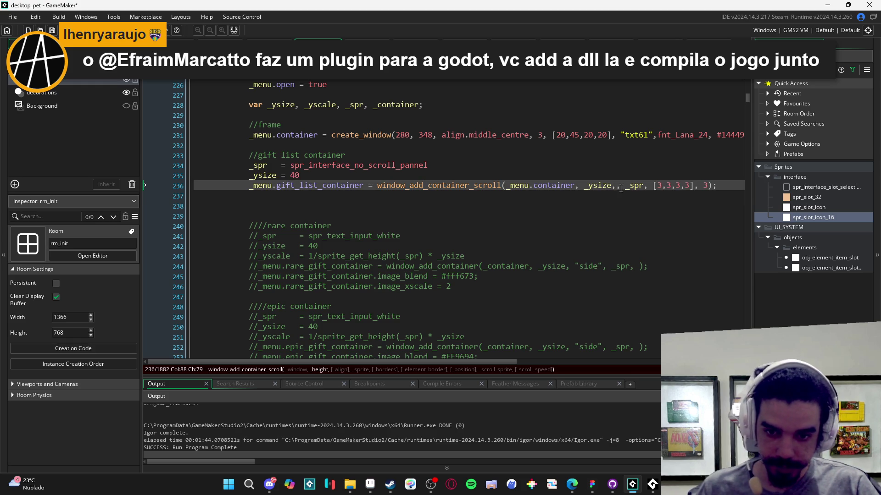
{"action": "left_click", "coordinate": [669, 185]}
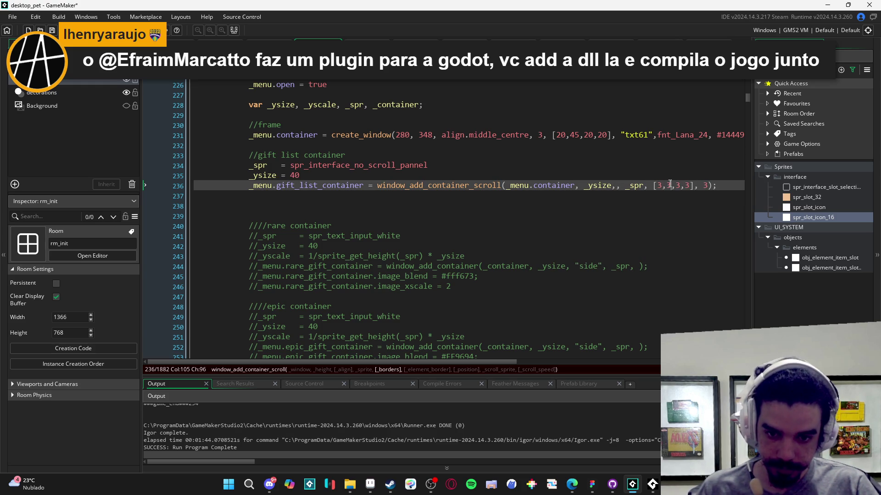
{"action": "left_click", "coordinate": [706, 186]}
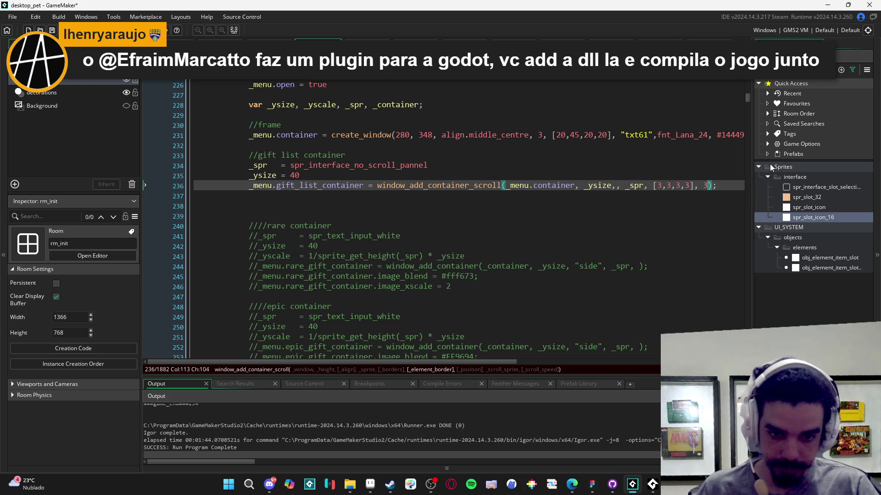
{"action": "type", "text": ",,\""}
{"action": "key", "text": "BackSpace"}
{"action": "type", "text": "spr_s"}
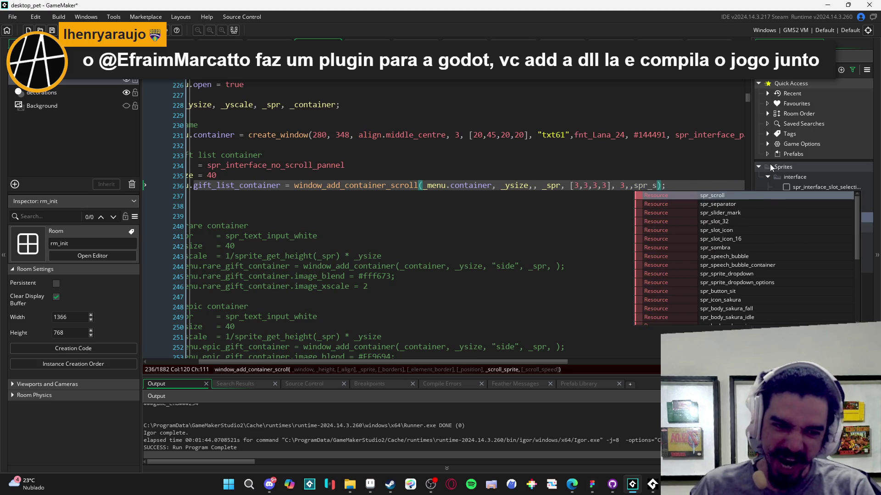
{"action": "key", "text": "Return"}
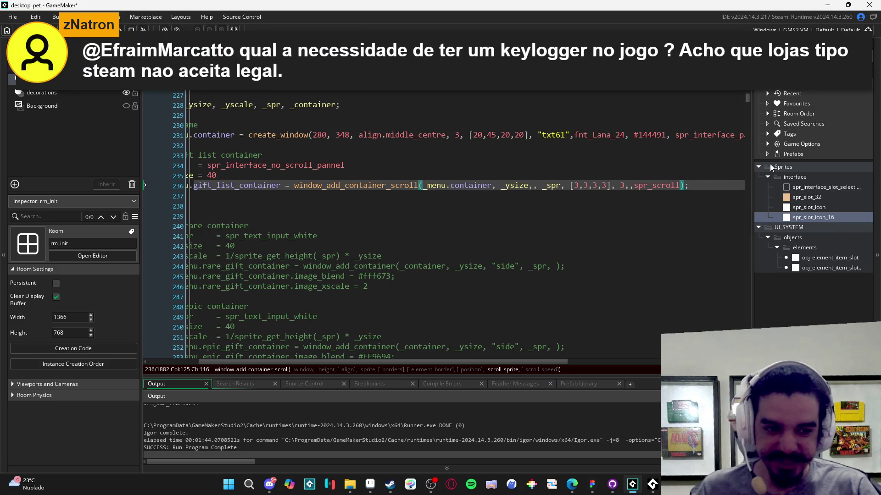
Step: Duplicate the container line, add "side" after _ysize, and duplicate it again
{"action": "key", "text": "End"}
{"action": "key", "text": "ctrl+d"}
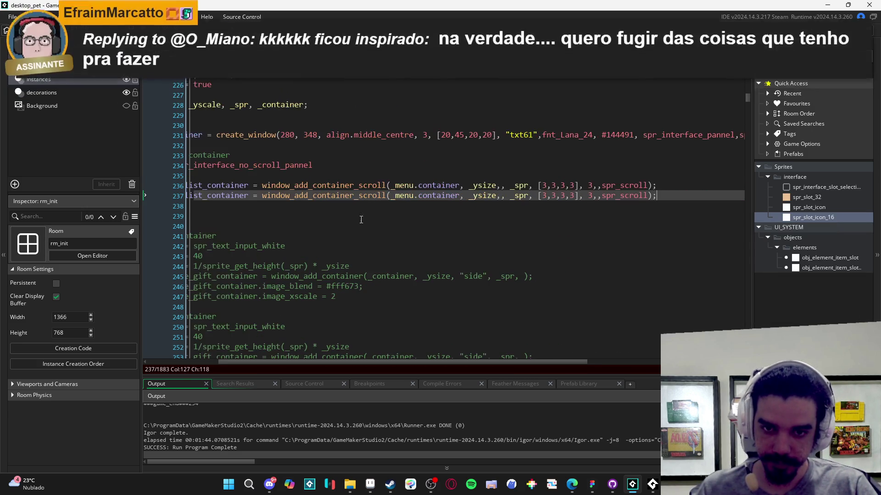
{"action": "left_click", "coordinate": [480, 196]}
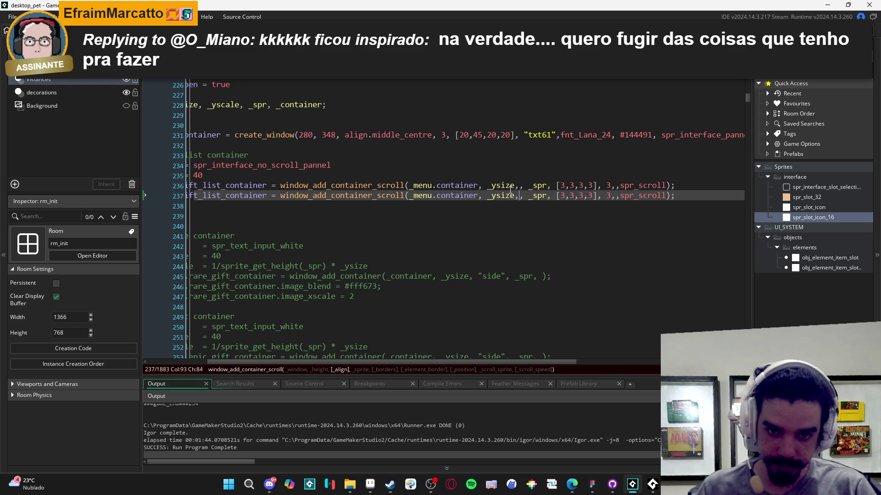
{"action": "type", "text": "\"side"}
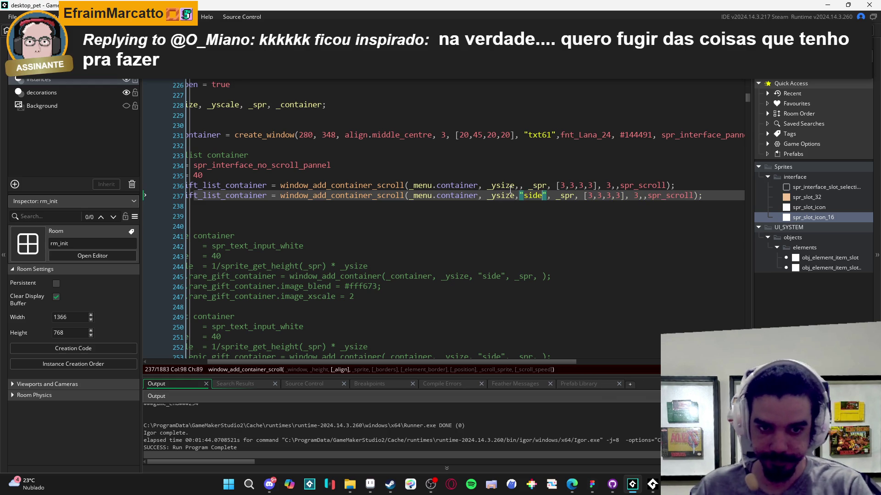
{"action": "key", "text": "End"}
{"action": "key", "text": "ctrl+d"}
{"action": "key", "text": "ctrl+d"}
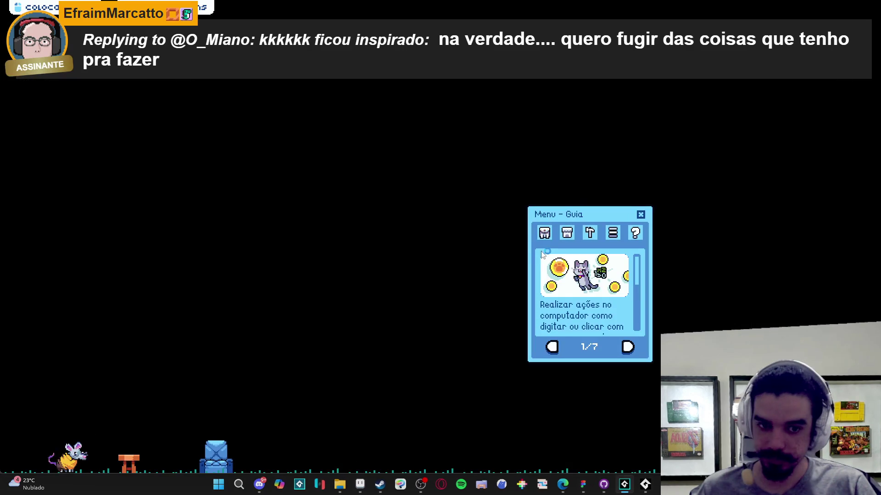
Step: Open Menu de Troca in the rebuilt game to see four empty slots, then return to GameMaker
{"action": "left_click", "coordinate": [537, 346]}
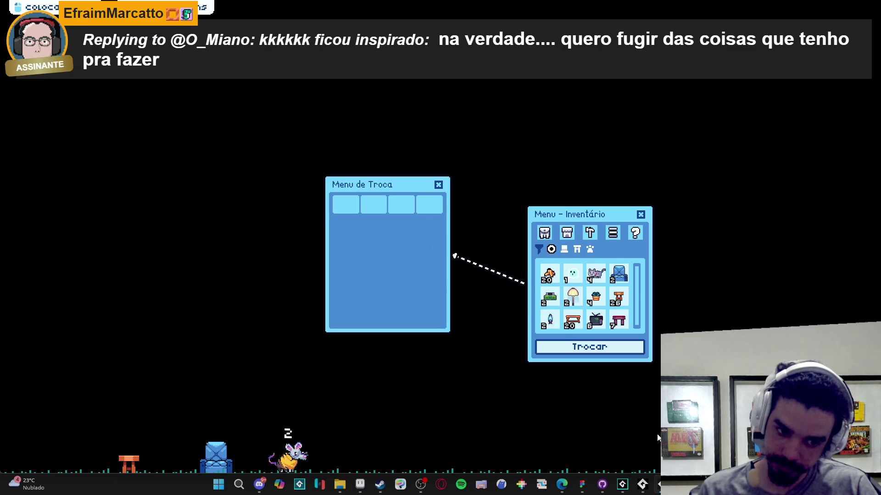
{"action": "mouse_move", "coordinate": [662, 484]}
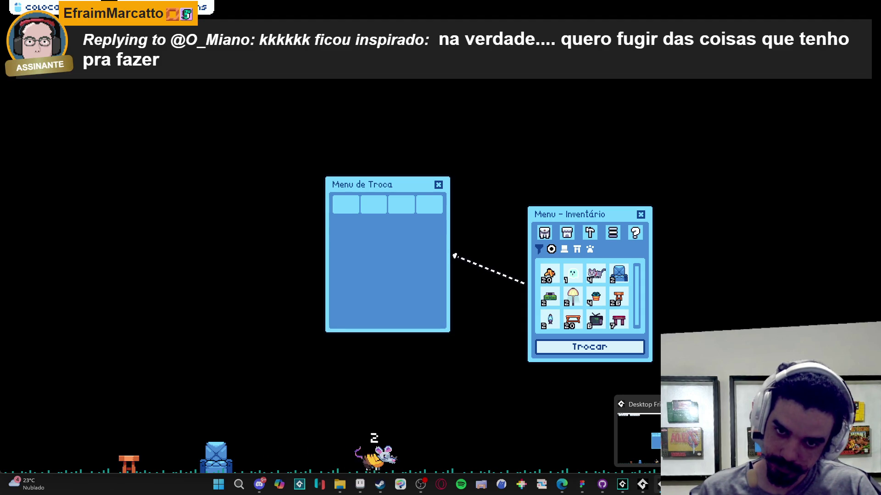
{"action": "left_click", "coordinate": [663, 484]}
Step: Replace _ysize on line 239 with 100 and run a test build
{"action": "left_click", "coordinate": [600, 235]}
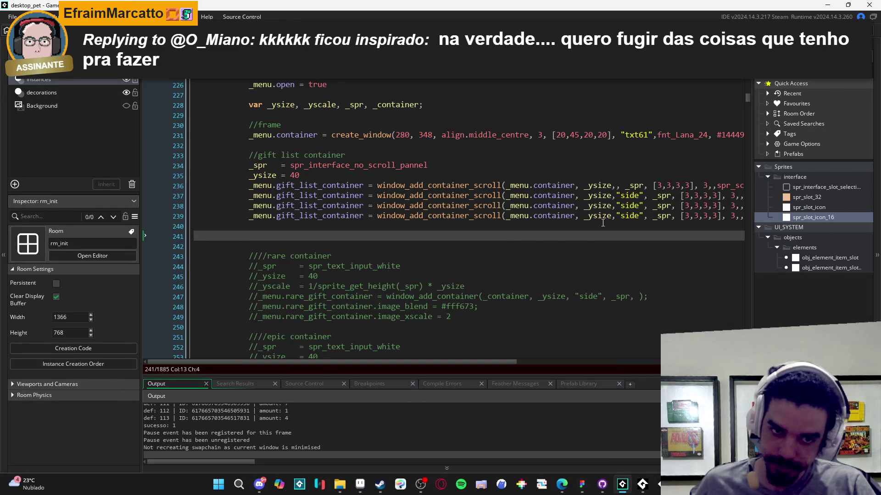
{"action": "scroll", "coordinate": [622, 219], "scroll_direction": "right", "scroll_amount": 2}
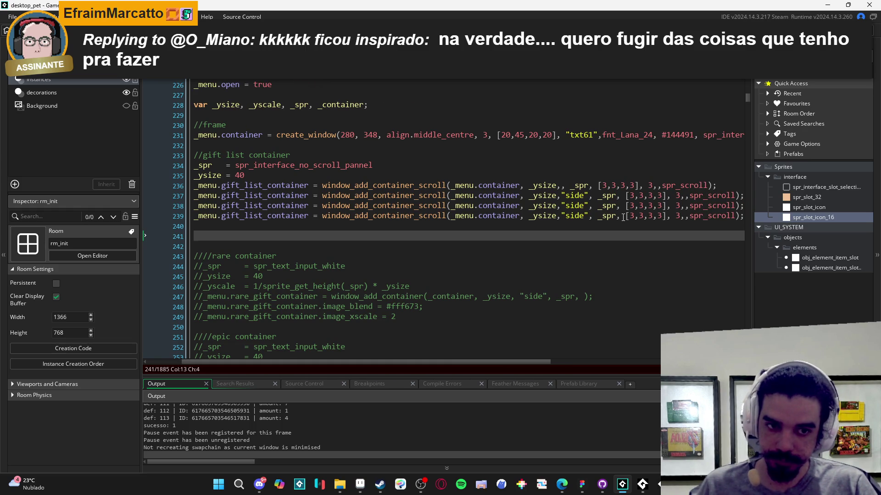
{"action": "left_click", "coordinate": [591, 217]}
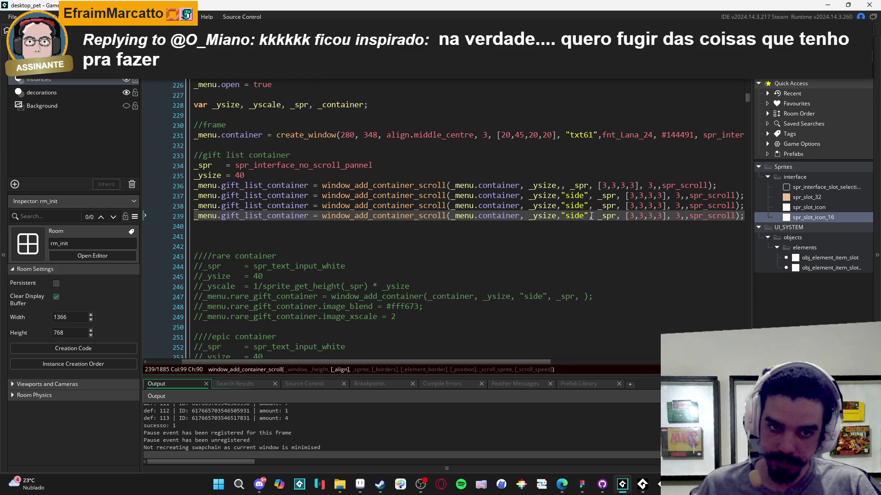
{"action": "double_click", "coordinate": [541, 216]}
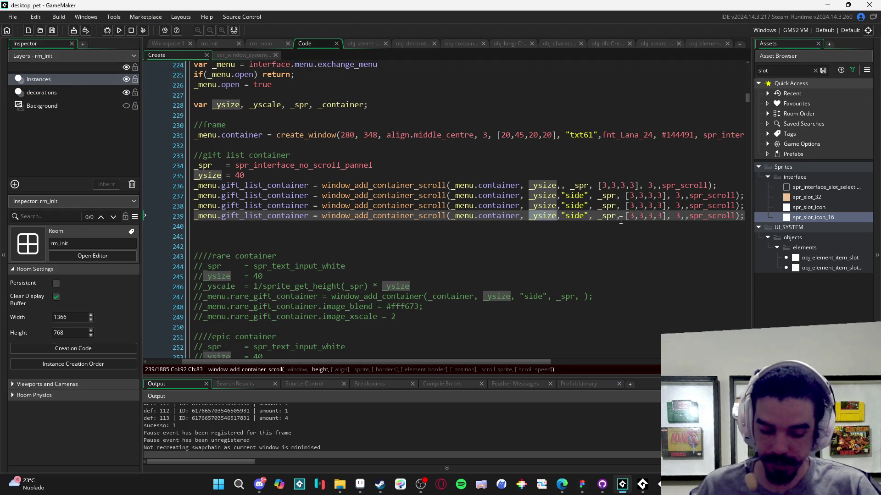
{"action": "type", "text": "100"}
{"action": "key", "text": "F5"}
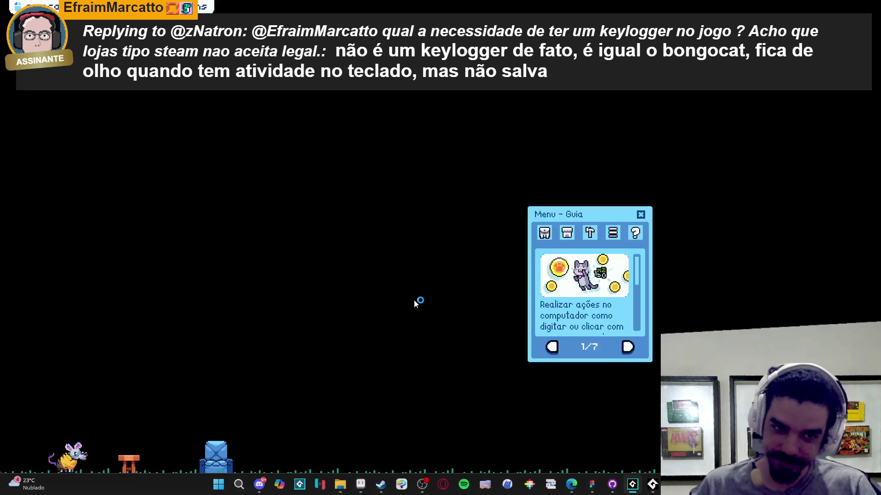
Step: Check the taller slot in the trade menu, close the game, and undo back to _ysize
{"action": "left_click", "coordinate": [590, 347]}
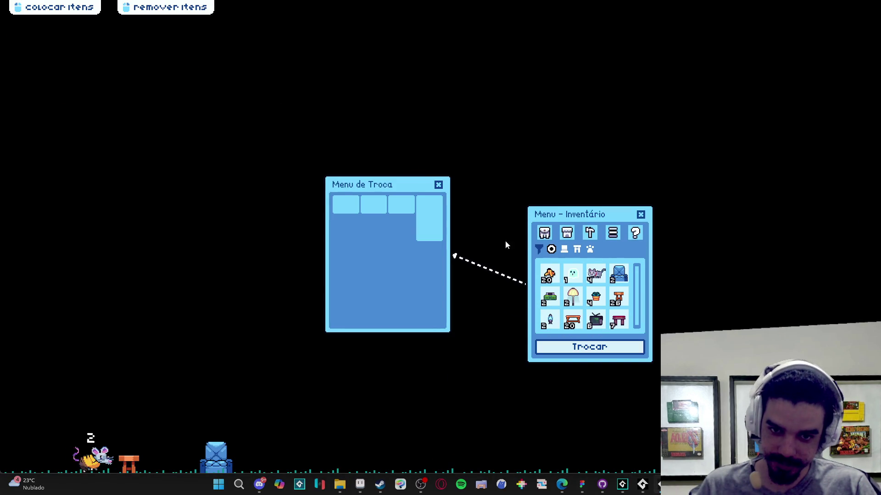
{"action": "right_click", "coordinate": [596, 421]}
{"action": "left_click", "coordinate": [638, 446]}
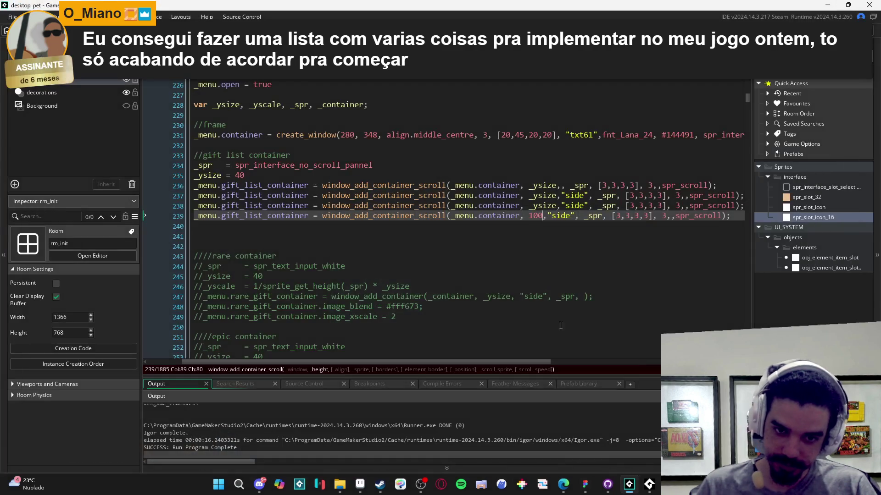
{"action": "key", "text": "ctrl+z"}
{"action": "left_click", "coordinate": [519, 245]}
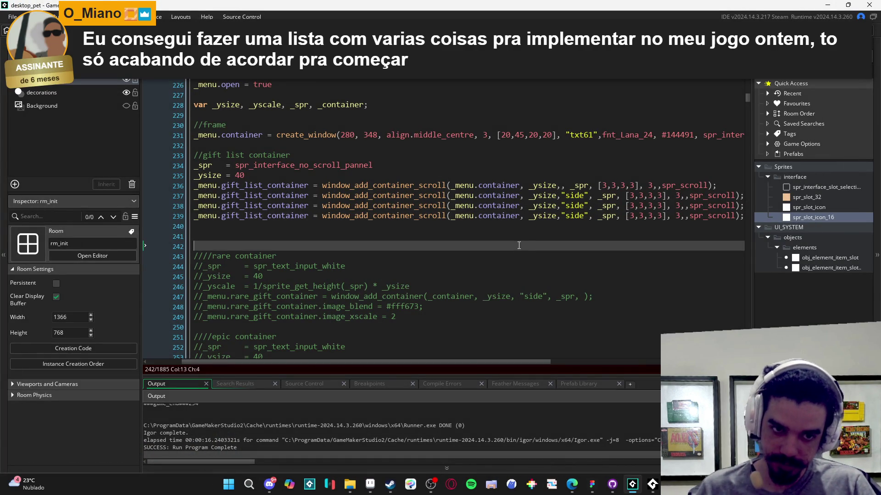
{"action": "scroll", "coordinate": [358, 227], "scroll_direction": "left", "scroll_amount": 3}
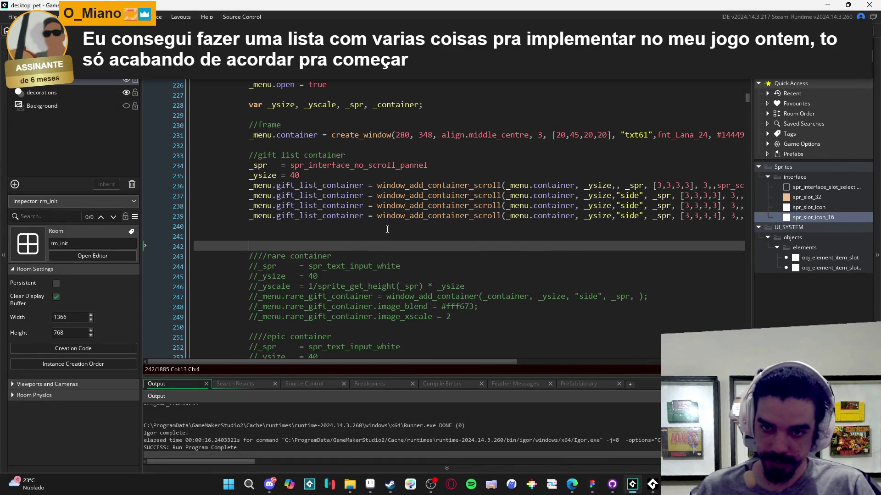
Step: Glance at the Aseprite exchange mockup and return to the GameMaker code
{"action": "left_click", "coordinate": [370, 487]}
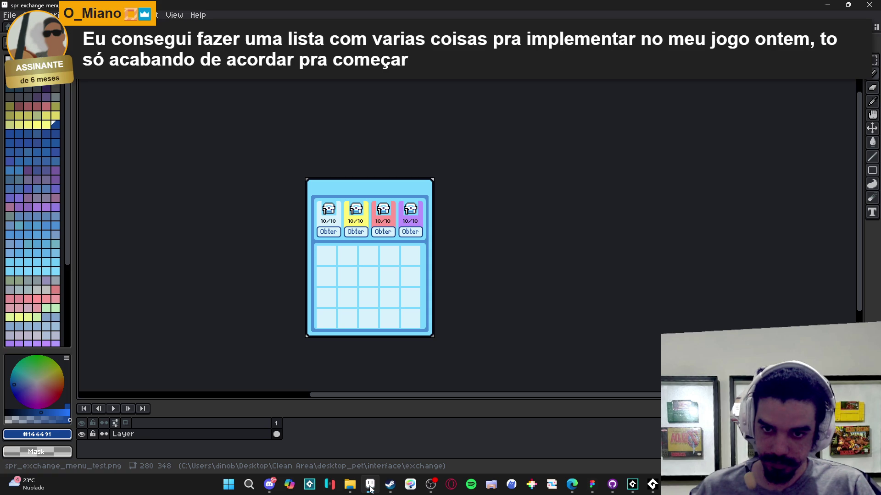
{"action": "left_click", "coordinate": [370, 489]}
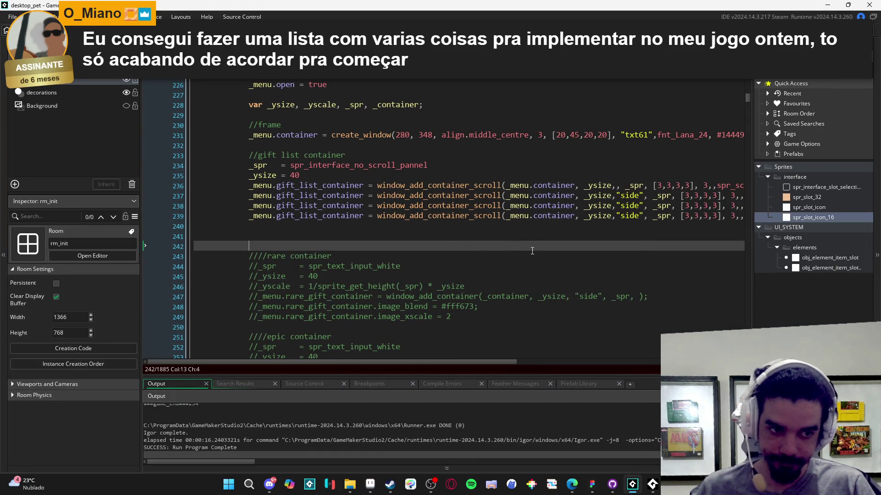
{"action": "left_click", "coordinate": [304, 236]}
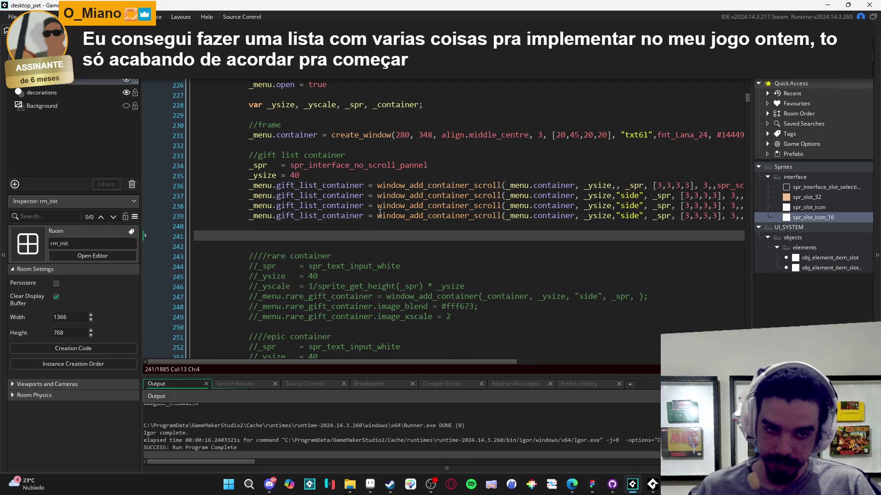
{"action": "key", "text": "alt+Tab"}
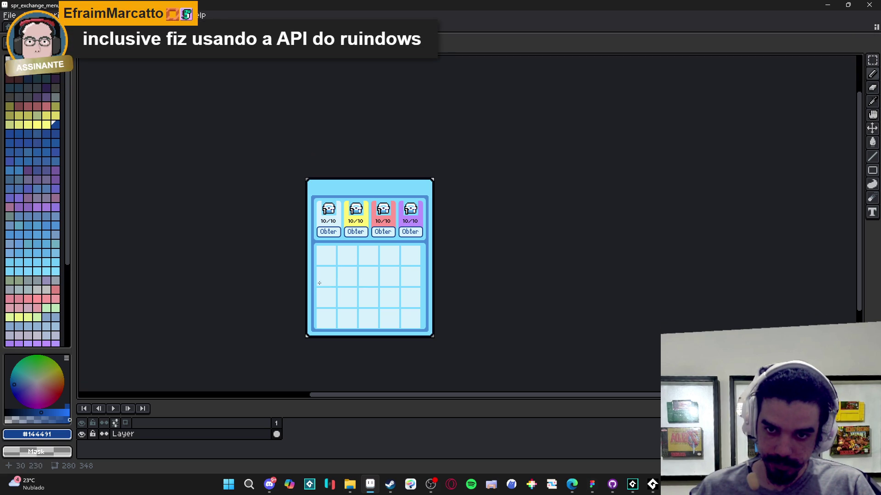
{"action": "key", "text": "alt"}
{"action": "key", "text": "alt+Tab"}
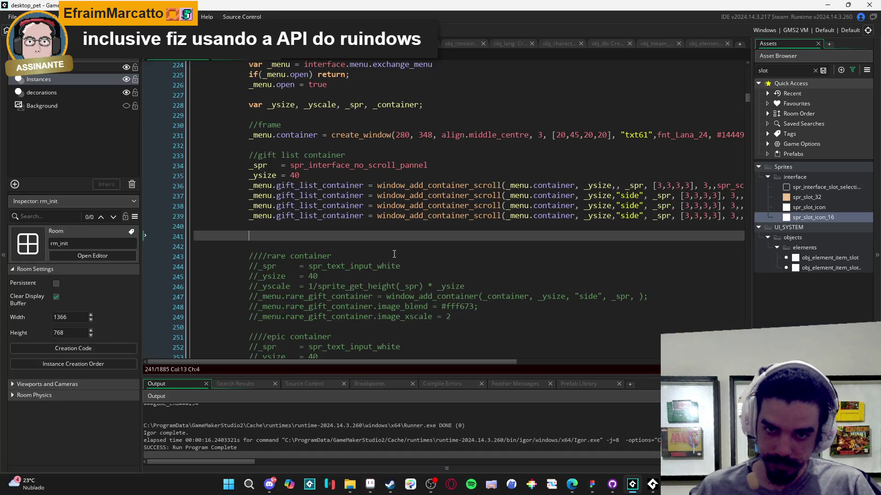
Step: Delete the duplicate container lines 237–239 and run a test build
{"action": "left_click_drag", "start_coordinate": [252, 195], "coordinate": [675, 218]}
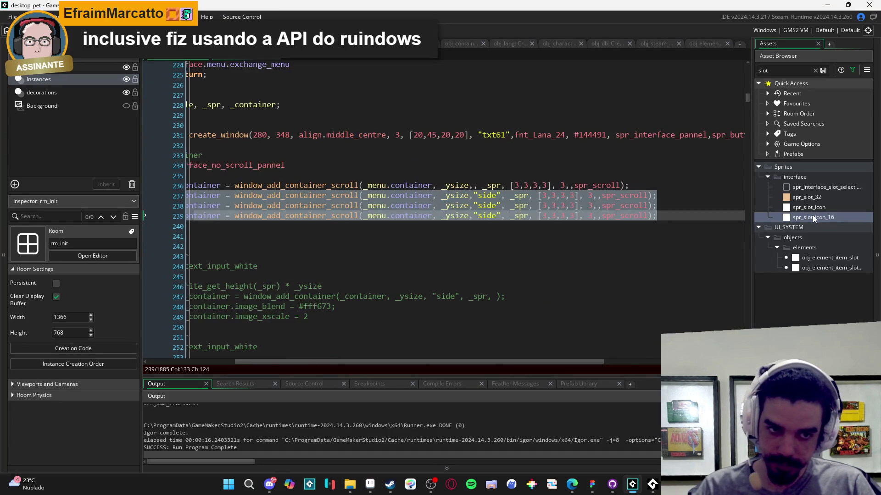
{"action": "key", "text": "Delete"}
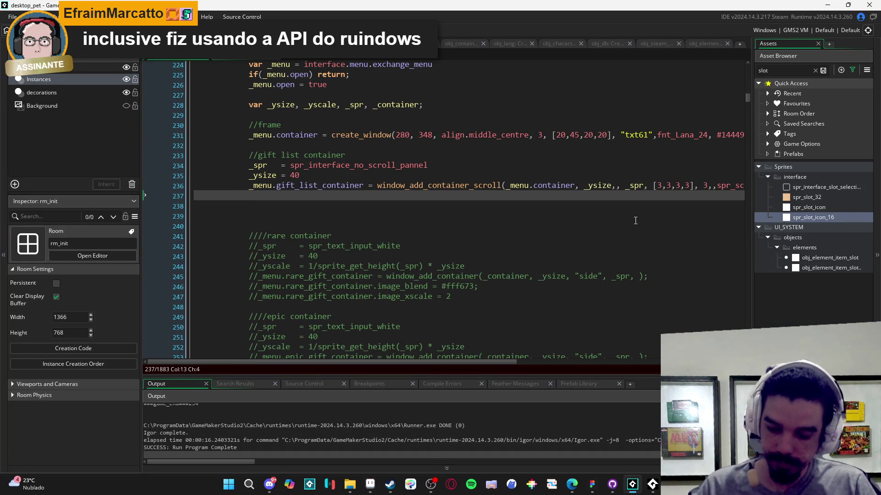
{"action": "key", "text": "F5"}
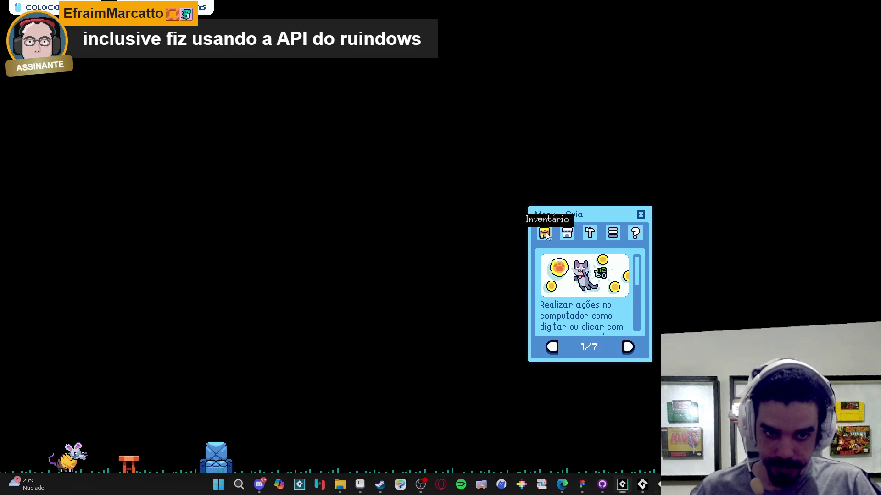
Step: Open the trade menu from Inventory in the test build, close the game, and bring Aseprite forward
{"action": "left_click", "coordinate": [544, 232]}
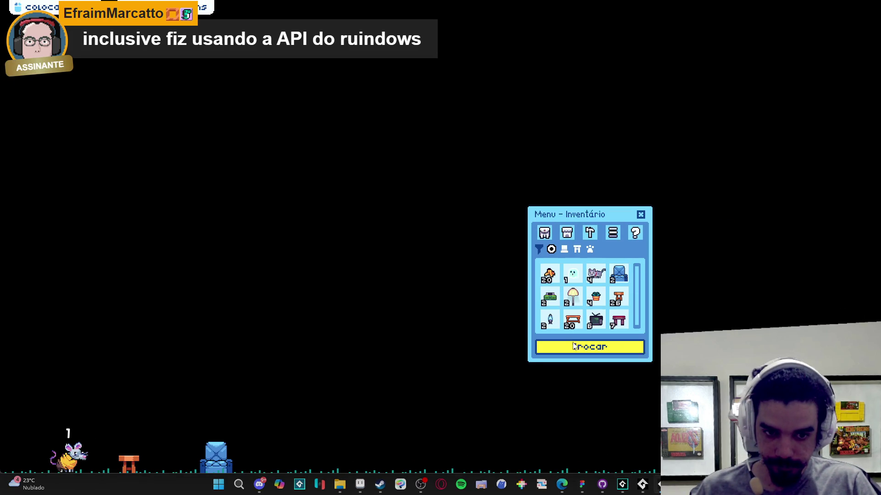
{"action": "left_click", "coordinate": [576, 346]}
{"action": "right_click", "coordinate": [659, 485]}
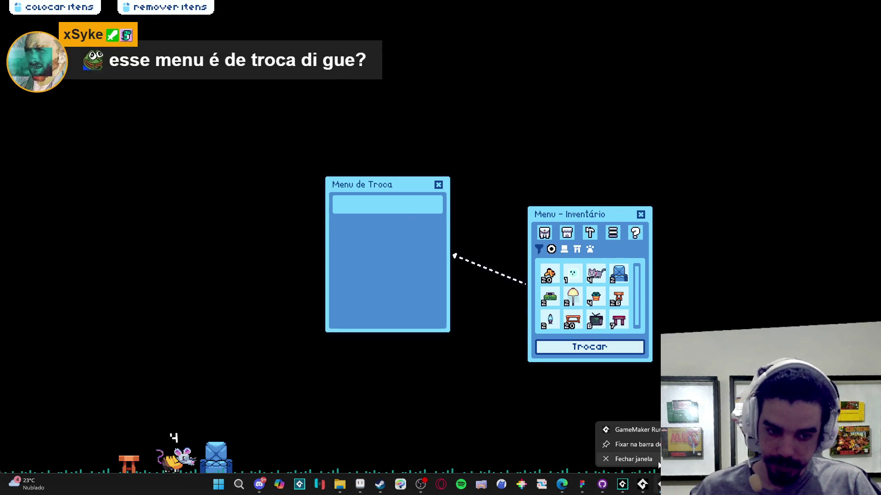
{"action": "left_click", "coordinate": [657, 461]}
{"action": "left_click", "coordinate": [371, 488]}
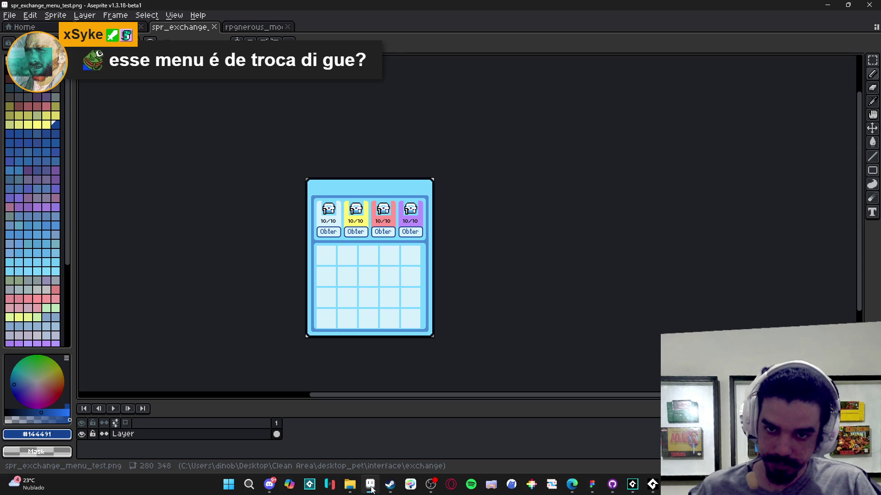
Step: Zoom into the Aseprite mockup and marquee-select the first card to measure it
{"action": "scroll", "coordinate": [323, 227], "scroll_direction": "up", "scroll_amount": 5}
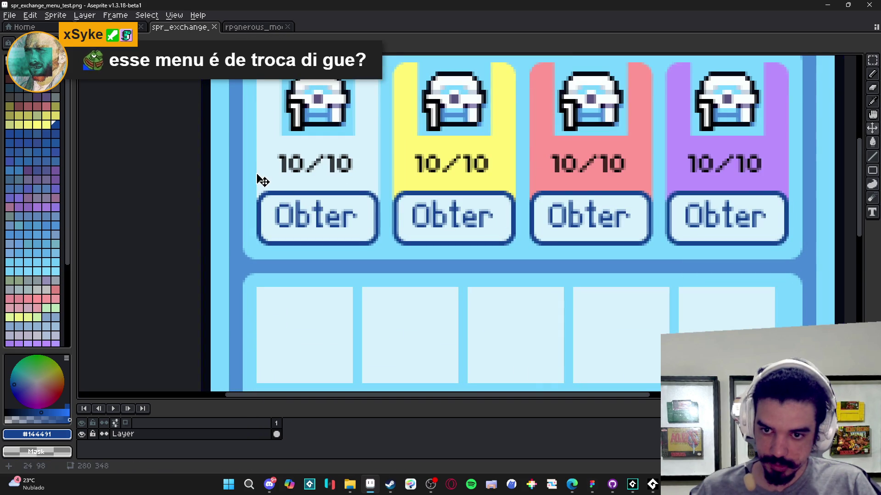
{"action": "scroll", "coordinate": [263, 179], "scroll_direction": "up", "scroll_amount": 2}
{"action": "key", "text": "m"}
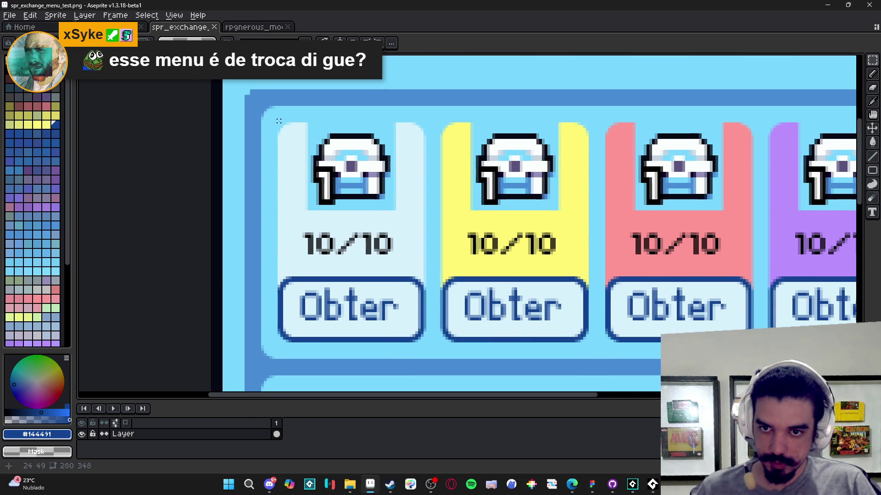
{"action": "mouse_move", "coordinate": [278, 124]}
{"action": "left_mouse_down"}
{"action": "mouse_move", "coordinate": [320, 349]}
{"action": "mouse_move", "coordinate": [328, 339]}
{"action": "left_mouse_up"}
{"action": "key", "text": "ctrl+d"}
{"action": "key", "text": "minus"}
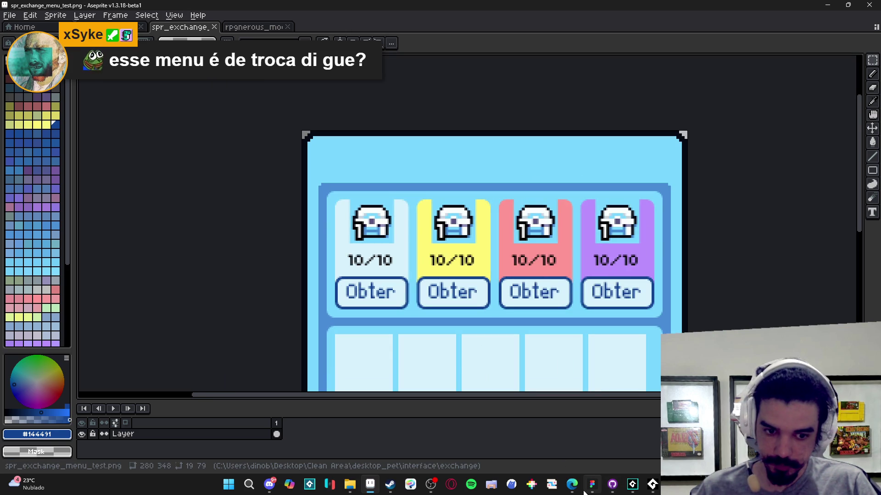
Step: Check the ucommon card frame size (122 × 46) in Figma, then return to GameMaker
{"action": "left_click", "coordinate": [592, 492]}
{"action": "scroll", "coordinate": [280, 209], "scroll_direction": "up", "scroll_amount": 5}
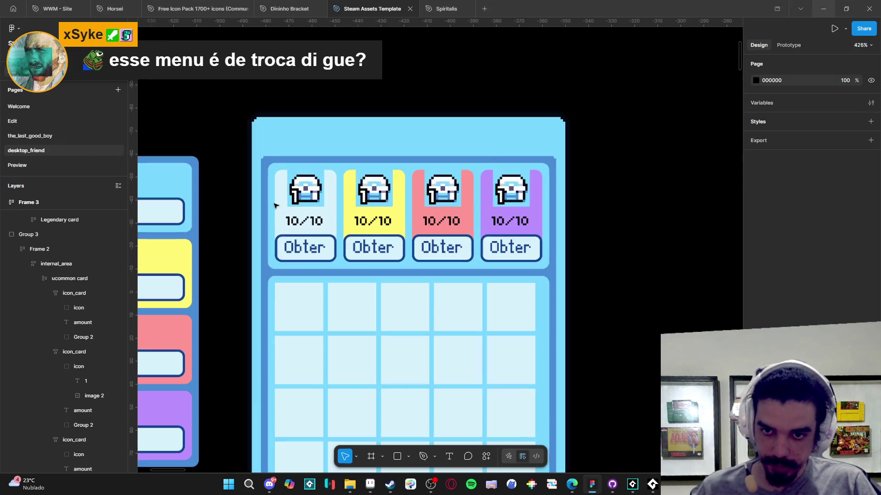
{"action": "double_click", "coordinate": [273, 242]}
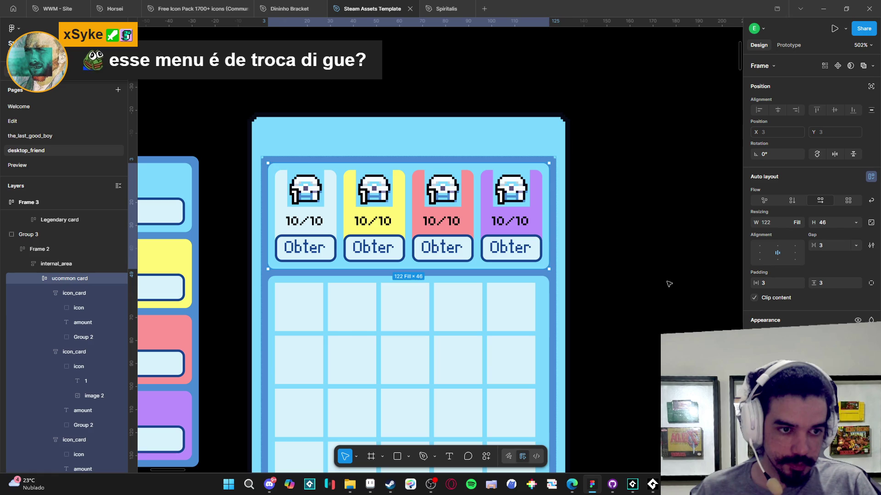
{"action": "left_click", "coordinate": [648, 490]}
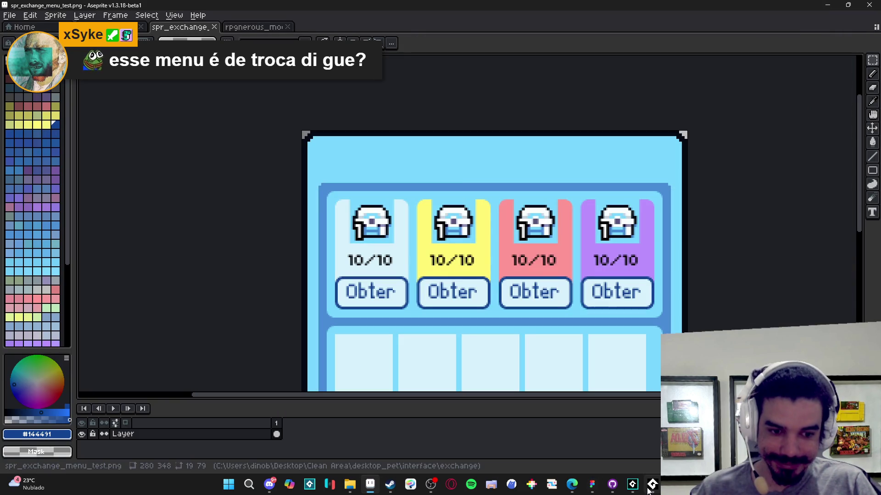
{"action": "left_click", "coordinate": [649, 489]}
{"action": "left_click", "coordinate": [653, 488]}
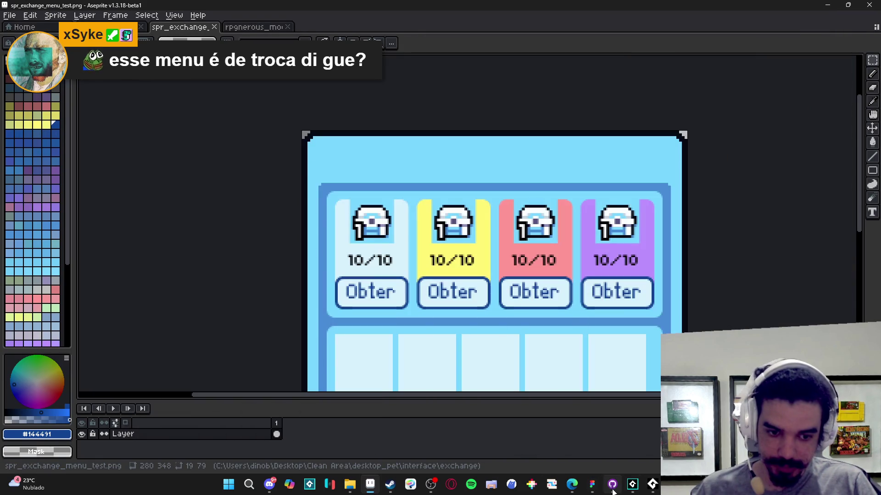
{"action": "left_click", "coordinate": [631, 484]}
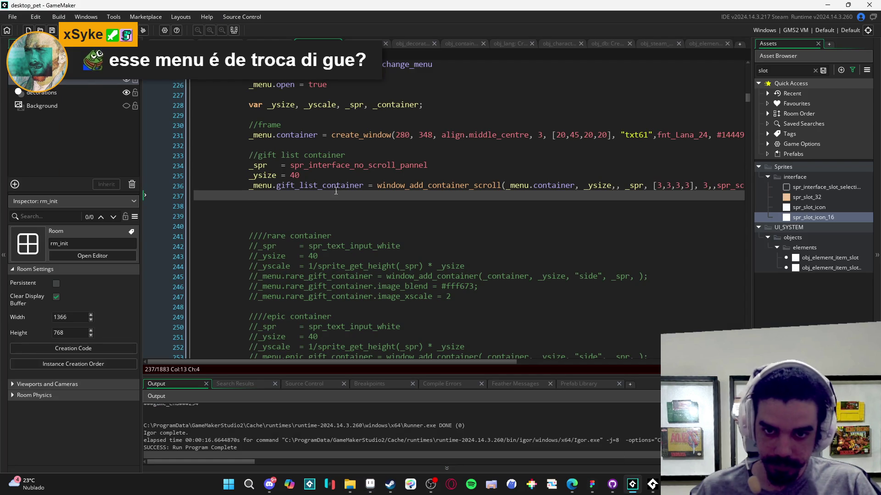
Step: Run the game with the gift list _ysize of 80 and open the empty exchange menu from Inventário
{"action": "left_click", "coordinate": [294, 175]}
{"action": "type", "text": "8"}
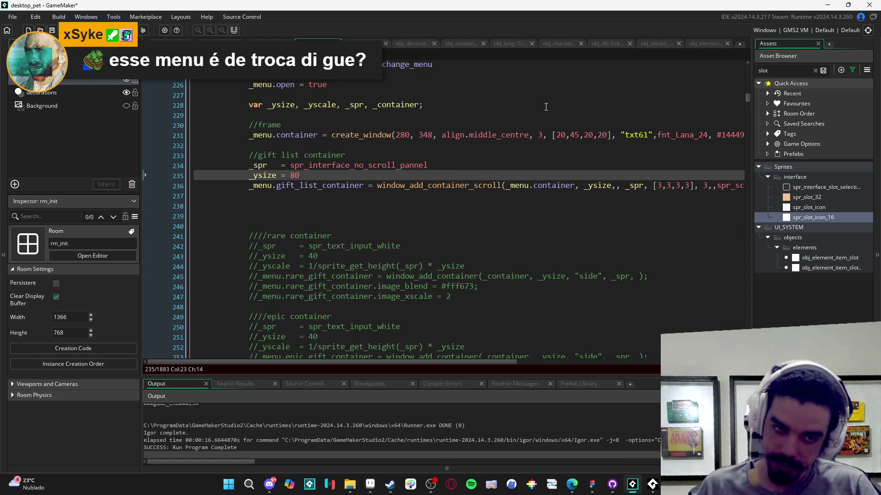
{"action": "key", "text": "F5"}
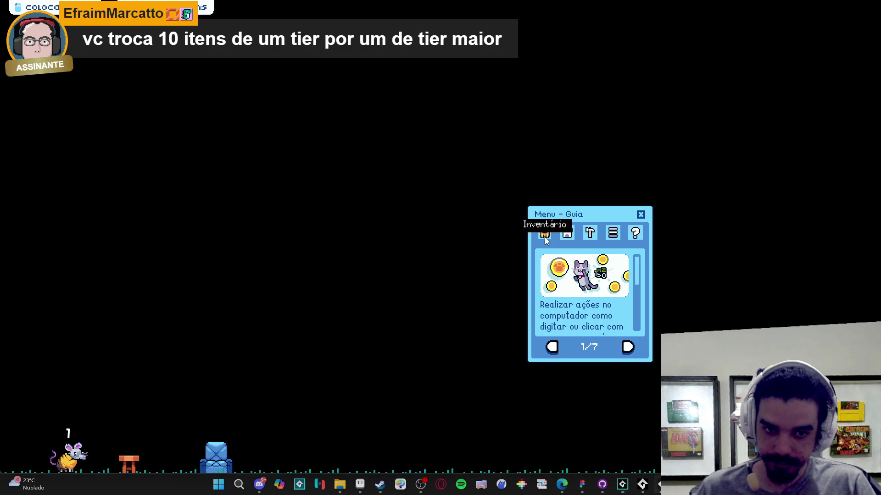
{"action": "left_click", "coordinate": [544, 232]}
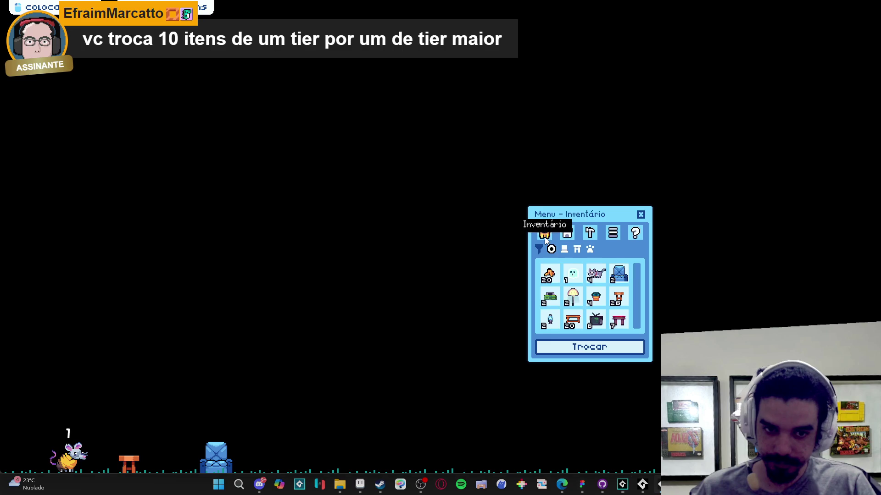
{"action": "left_click", "coordinate": [552, 345]}
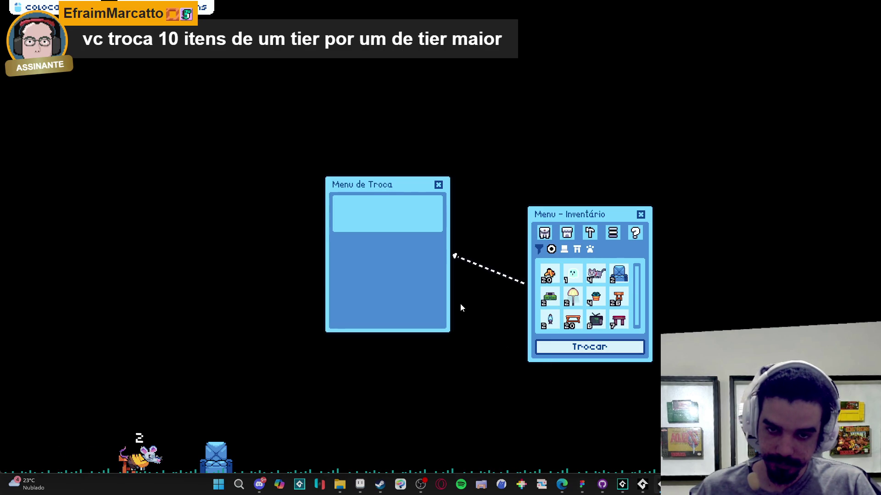
{"action": "mouse_move", "coordinate": [584, 489]}
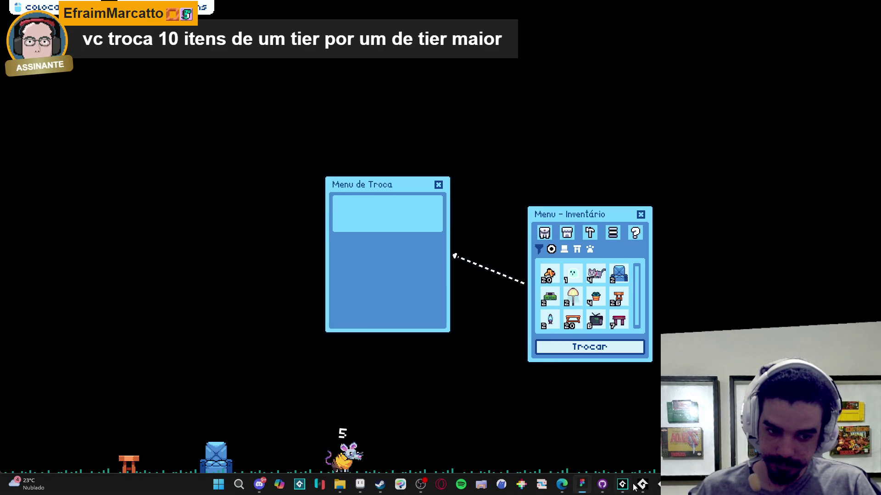
{"action": "key", "text": "alt+Tab"}
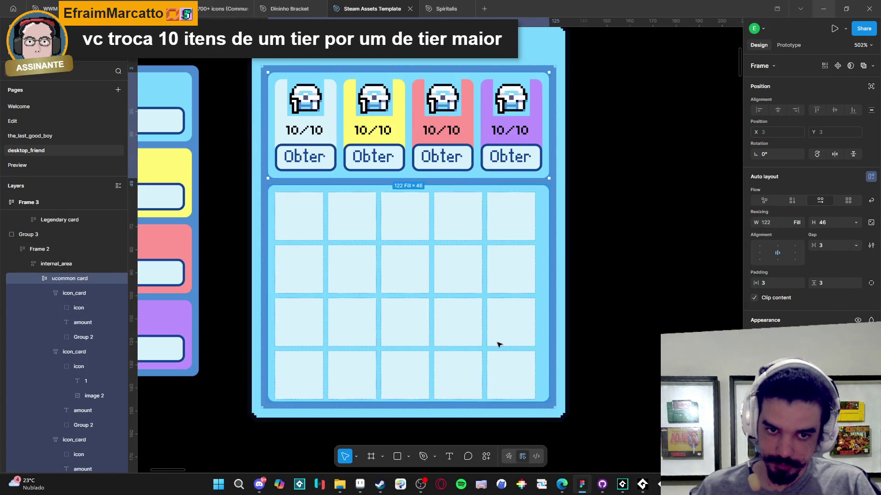
Step: Uncomment the rare container code block
{"action": "key", "text": "alt+Tab"}
{"action": "left_click", "coordinate": [471, 208]}
{"action": "key", "text": "Up"}
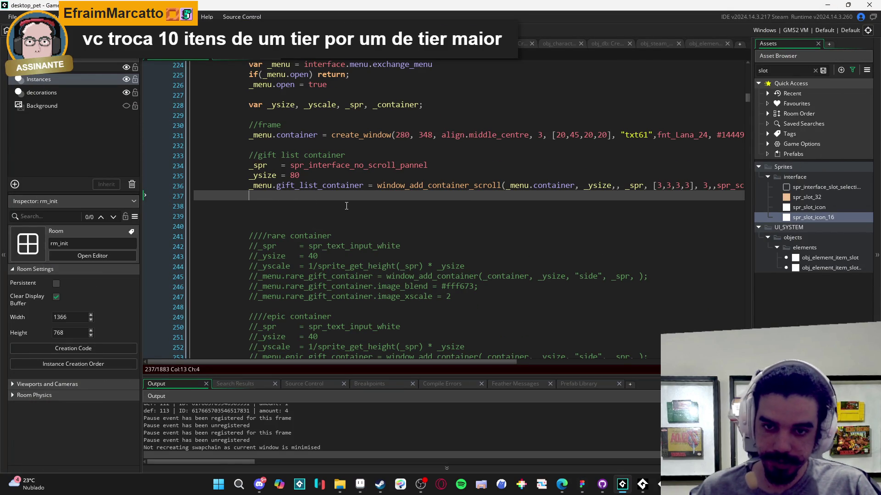
{"action": "left_click", "coordinate": [283, 227]}
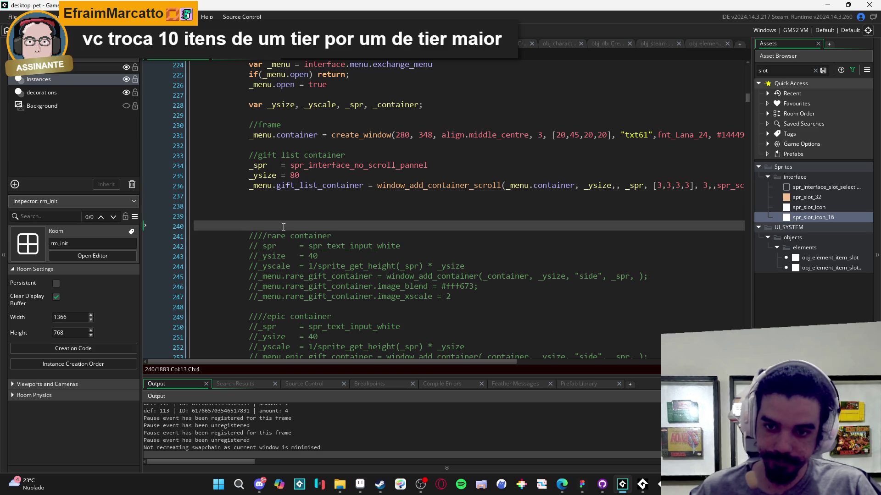
{"action": "scroll", "coordinate": [380, 233], "scroll_direction": "down", "scroll_amount": 1}
{"action": "mouse_move", "coordinate": [254, 219]}
{"action": "left_mouse_down"}
{"action": "mouse_move", "coordinate": [458, 269]}
{"action": "mouse_move", "coordinate": [463, 279]}
{"action": "mouse_move", "coordinate": [489, 258]}
{"action": "left_mouse_up"}
{"action": "key", "text": "ctrl+shift+k"}
Step: Replace the rare container's window_add_container call with line 236's window_add_container_scroll call
{"action": "left_click_drag", "start_coordinate": [377, 167], "coordinate": [821, 168]}
{"action": "scroll", "coordinate": [554, 238], "scroll_direction": "left", "scroll_amount": 2}
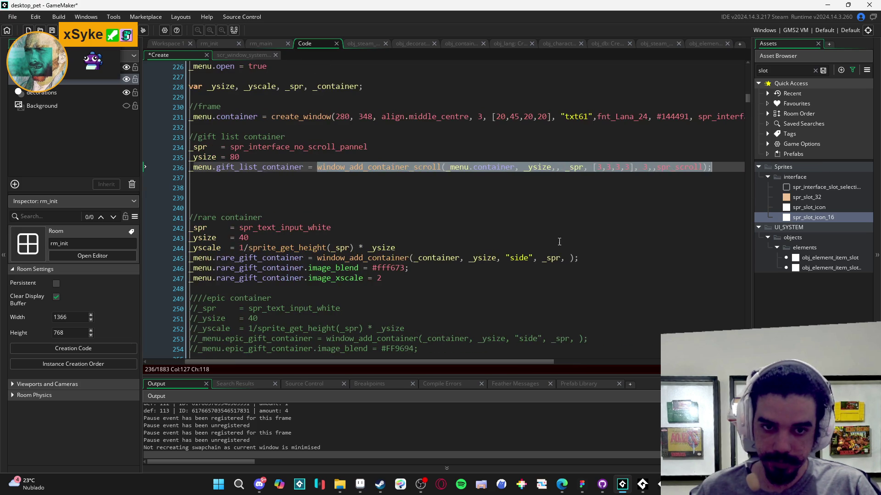
{"action": "key", "text": "ctrl+c"}
{"action": "left_click_drag", "start_coordinate": [593, 258], "coordinate": [316, 259]}
{"action": "key", "text": "ctrl+v"}
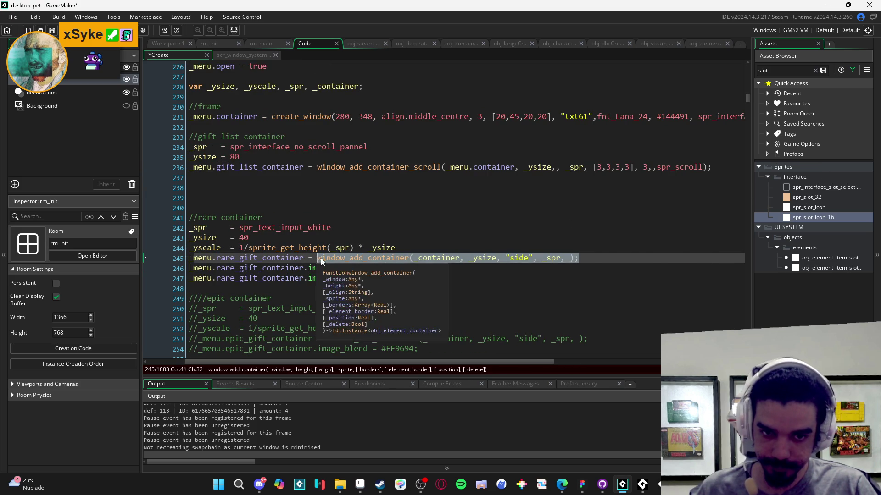
{"action": "scroll", "coordinate": [515, 277], "scroll_direction": "left", "scroll_amount": 2}
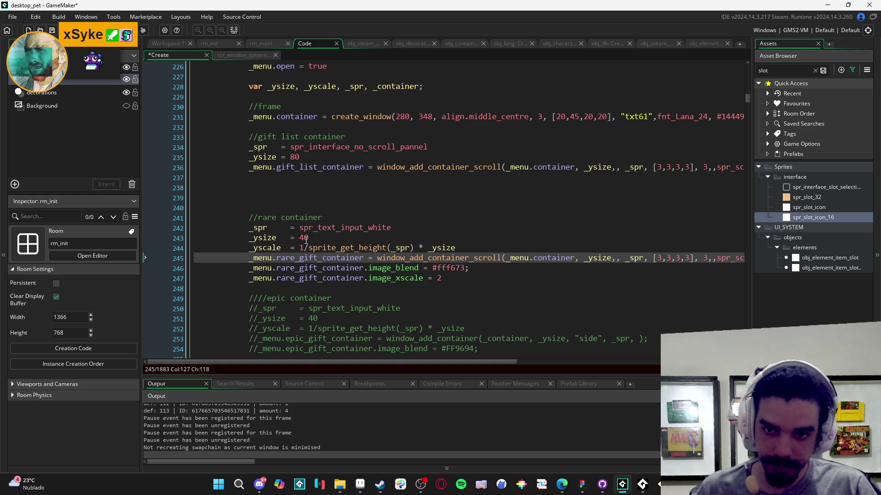
Step: View spr_exchange_menu_test in Aseprite, zoomed out to show the four tier cards with Obter buttons
{"action": "left_click", "coordinate": [360, 484]}
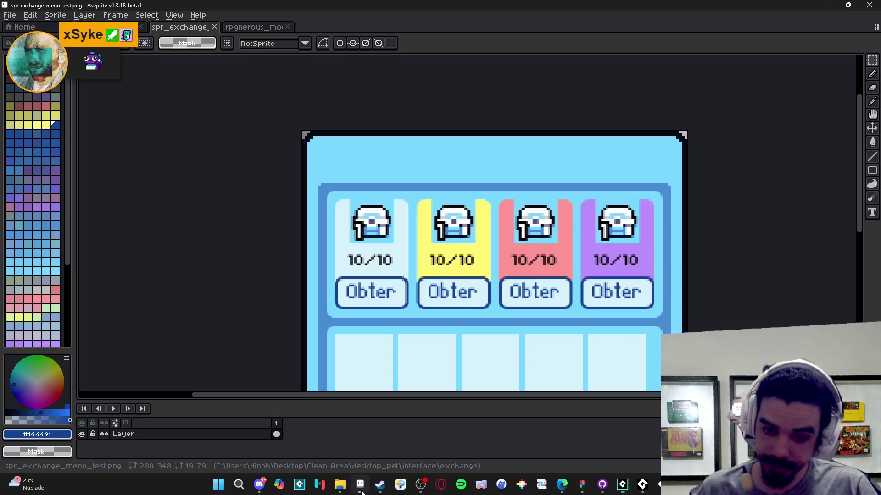
{"action": "scroll", "coordinate": [361, 264], "scroll_direction": "down", "scroll_amount": 1}
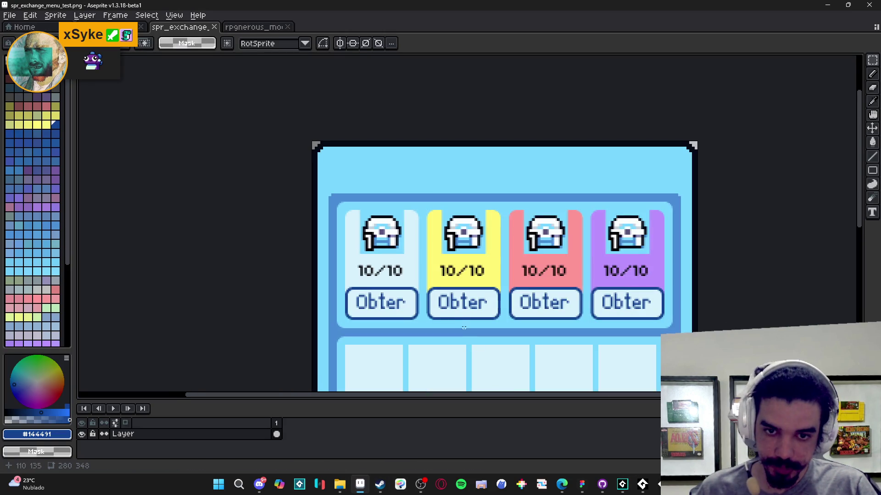
{"action": "mouse_move", "coordinate": [389, 491]}
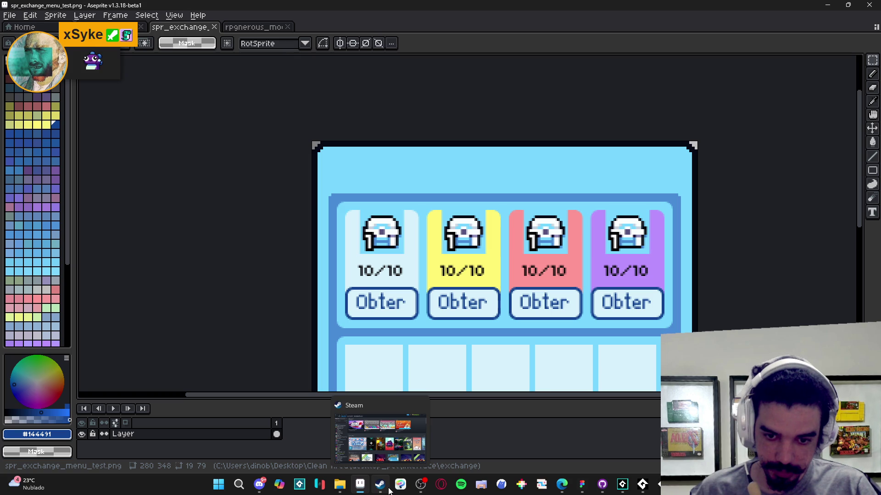
{"action": "mouse_move", "coordinate": [623, 485]}
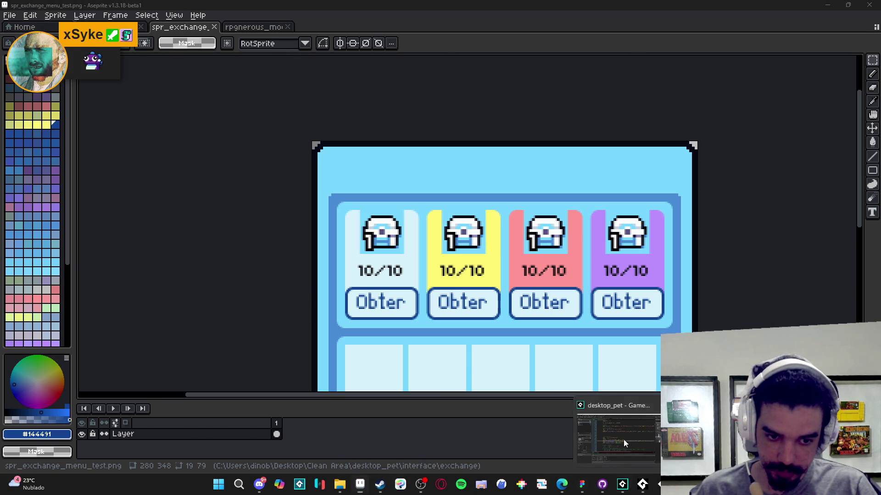
{"action": "left_click", "coordinate": [624, 439]}
{"action": "left_click", "coordinate": [582, 486]}
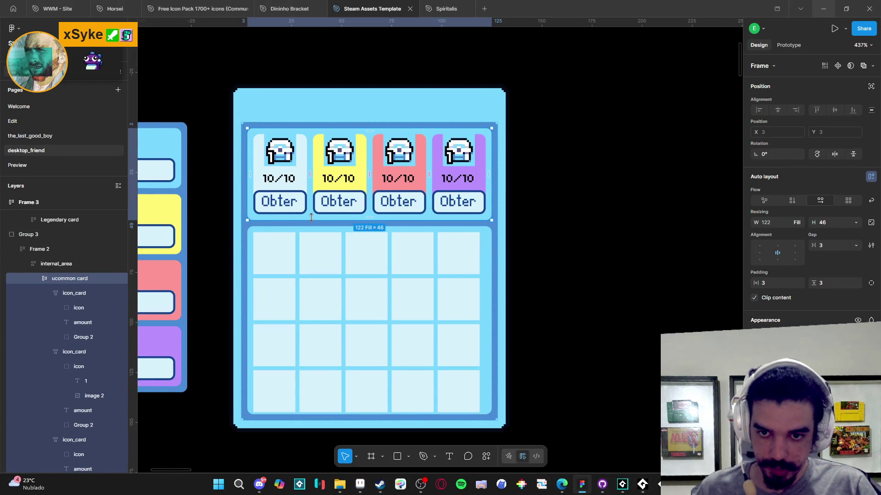
Step: Check the Figma card row padding and the first icon_card size (26.75 × 40), then minimize Figma
{"action": "left_click", "coordinate": [312, 219]}
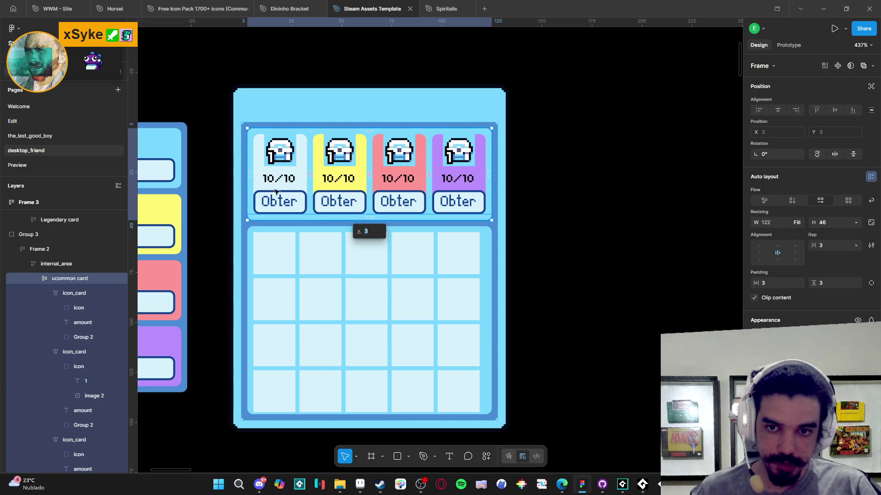
{"action": "left_click", "coordinate": [302, 183]}
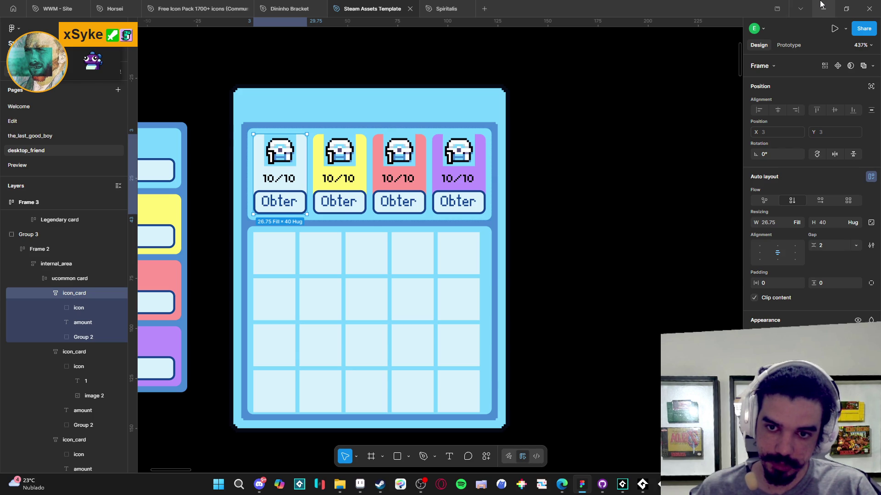
{"action": "left_click", "coordinate": [821, 5]}
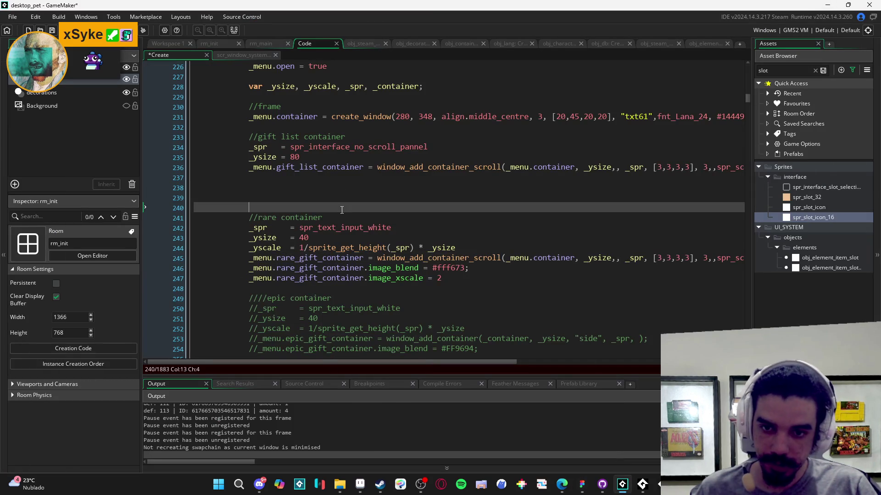
Step: Change the gift list height from 80 to 92 and the rare container height from 40 to 80
{"action": "key", "text": "Return"}
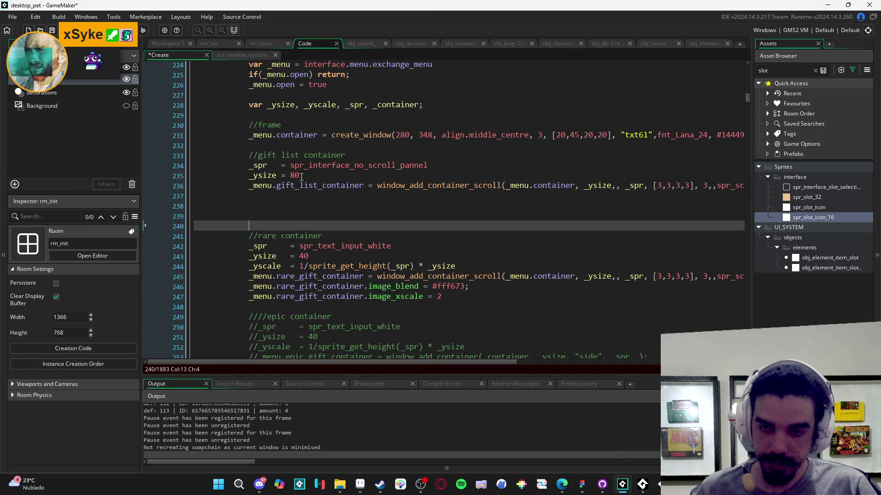
{"action": "double_click", "coordinate": [295, 175]}
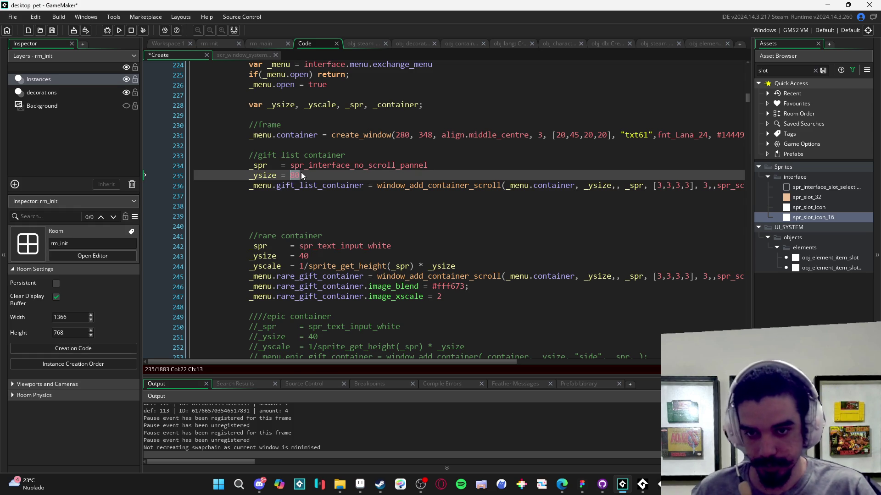
{"action": "type", "text": "92"}
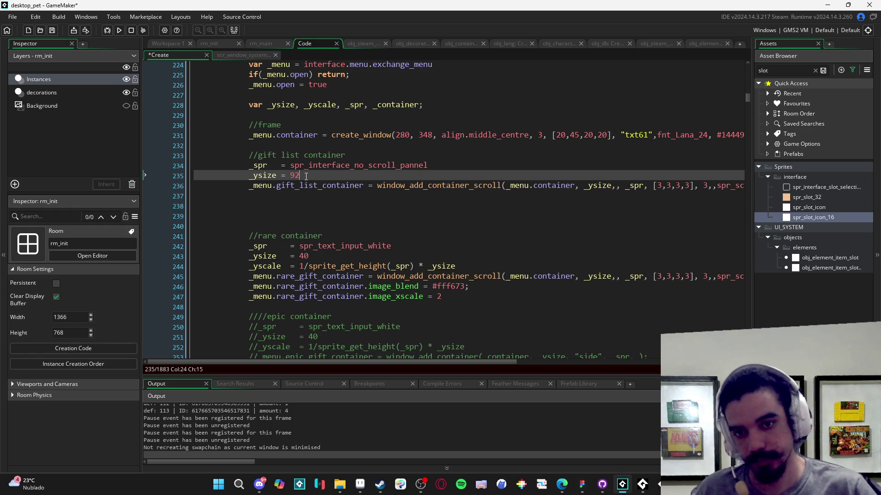
{"action": "left_click", "coordinate": [343, 218]}
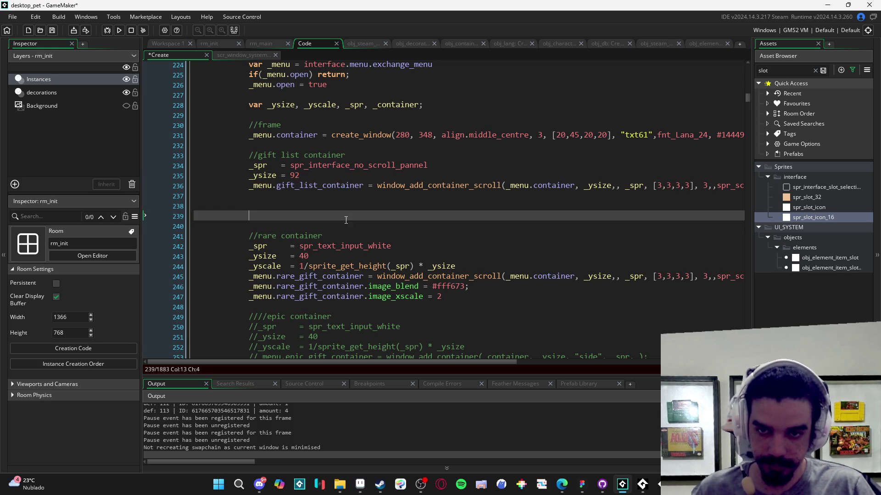
{"action": "double_click", "coordinate": [303, 256]}
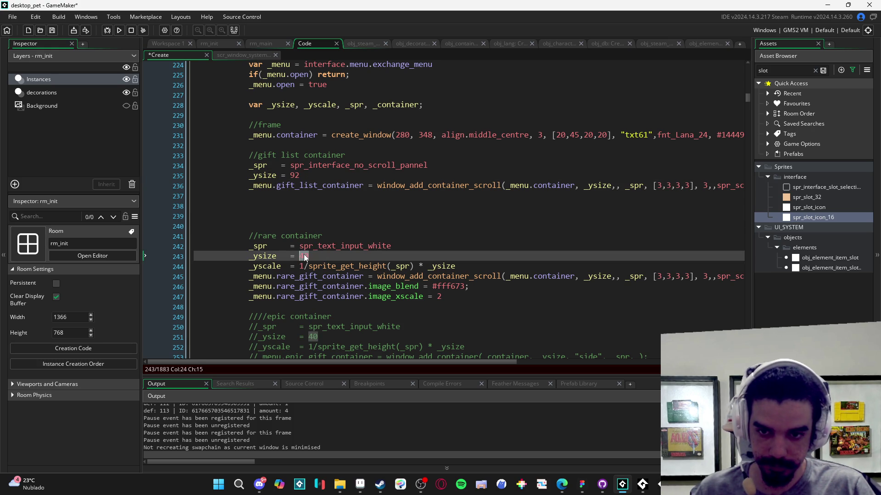
{"action": "type", "text": "80"}
Step: Save and run the game to test the new container heights
{"action": "left_click", "coordinate": [483, 280]}
{"action": "left_click", "coordinate": [460, 308]}
{"action": "scroll", "coordinate": [523, 260], "scroll_direction": "down", "scroll_amount": 2}
{"action": "key", "text": "F5"}
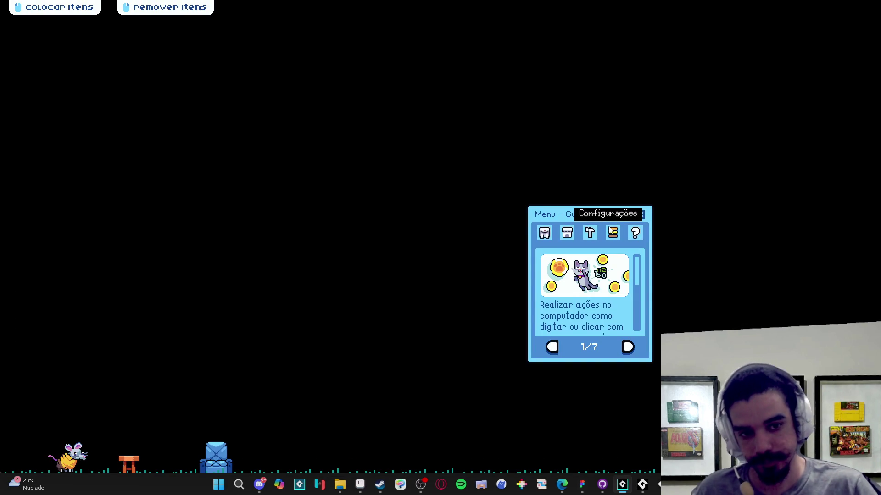
Step: Open Inventário and Trocar to view the yellow rare bar under the gift list, then close the game
{"action": "left_click", "coordinate": [546, 233]}
{"action": "left_click", "coordinate": [590, 347]}
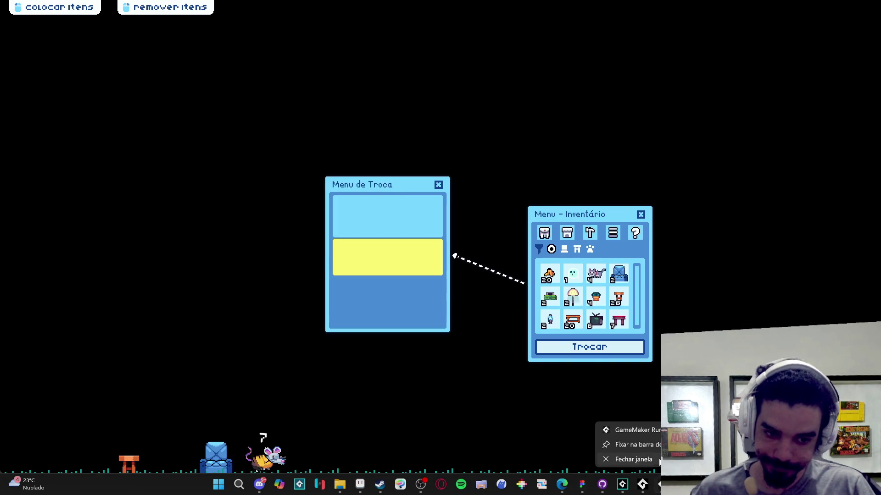
{"action": "key", "text": "alt+F4"}
{"action": "scroll", "coordinate": [338, 233], "scroll_direction": "up", "scroll_amount": 2}
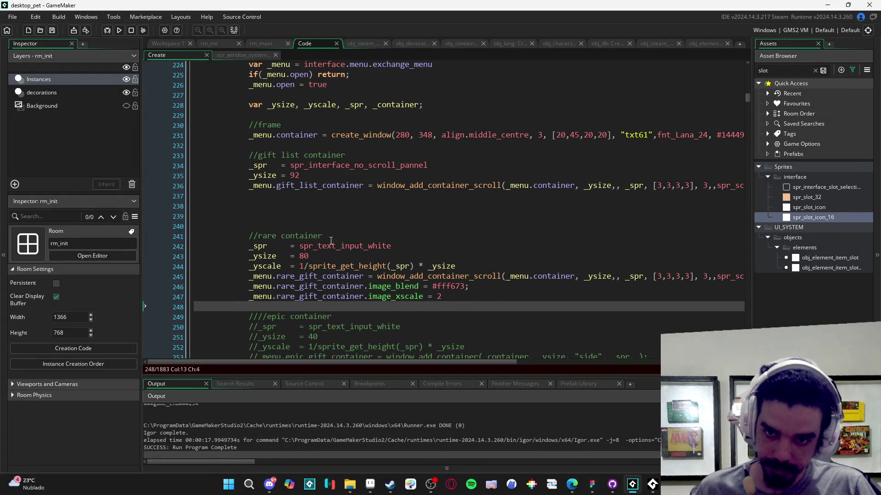
Step: Add the line '_container = _menu.gift_list_container' after line 244
{"action": "left_click", "coordinate": [463, 266]}
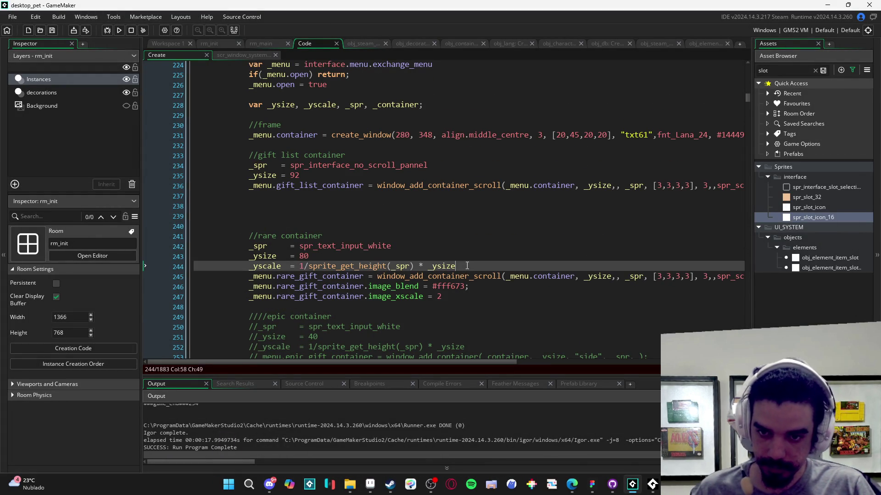
{"action": "key", "text": "Return"}
{"action": "type", "text": "_container ="}
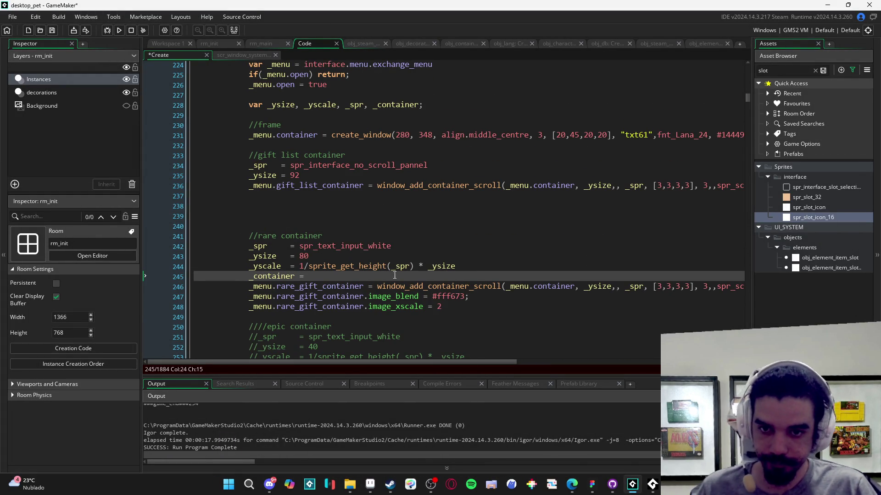
{"action": "left_click_drag", "start_coordinate": [365, 186], "coordinate": [248, 186]}
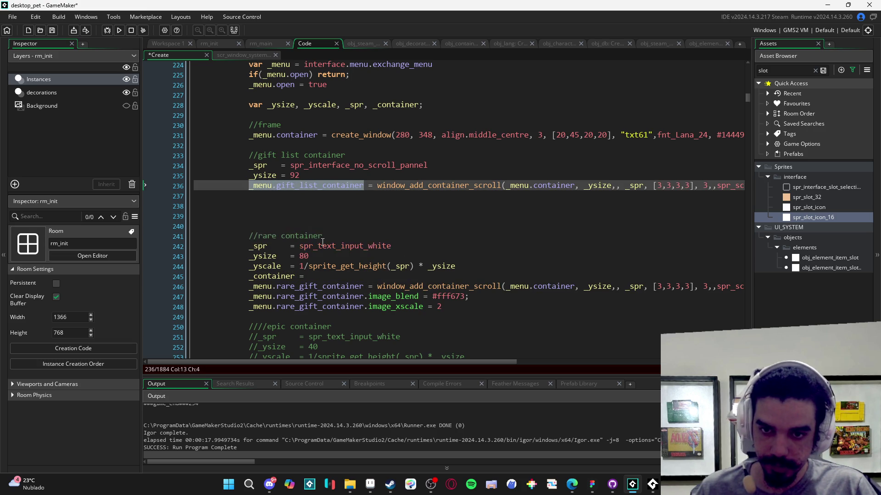
{"action": "left_click", "coordinate": [331, 278]}
{"action": "key", "text": "ctrl+v"}
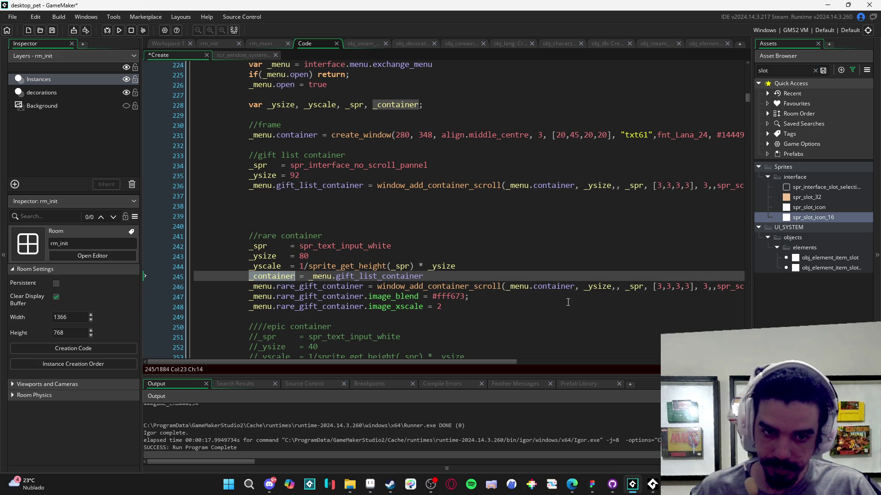
Step: Pass _container instead of _menu.container to the rare container call, align the equals signs, and run
{"action": "left_click_drag", "start_coordinate": [577, 286], "coordinate": [505, 286]}
{"action": "type", "text": "_container"}
{"action": "key", "text": "ctrl+s"}
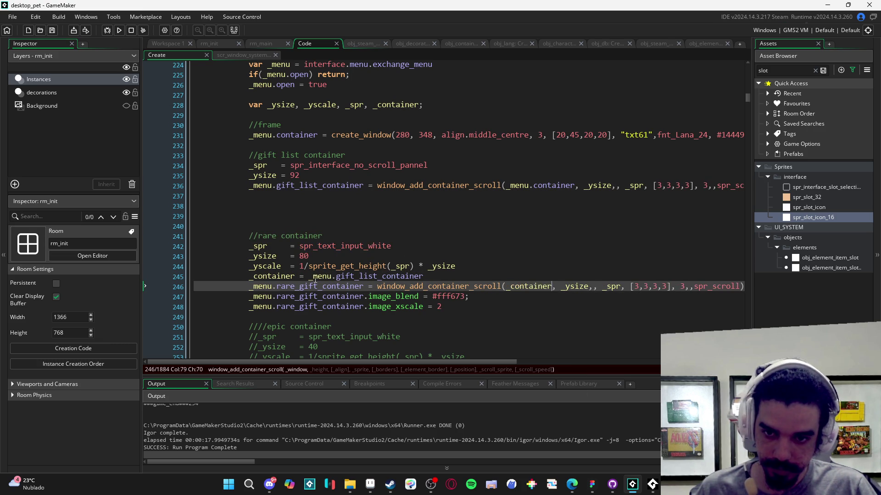
{"action": "left_click_drag", "start_coordinate": [296, 268], "coordinate": [288, 244]}
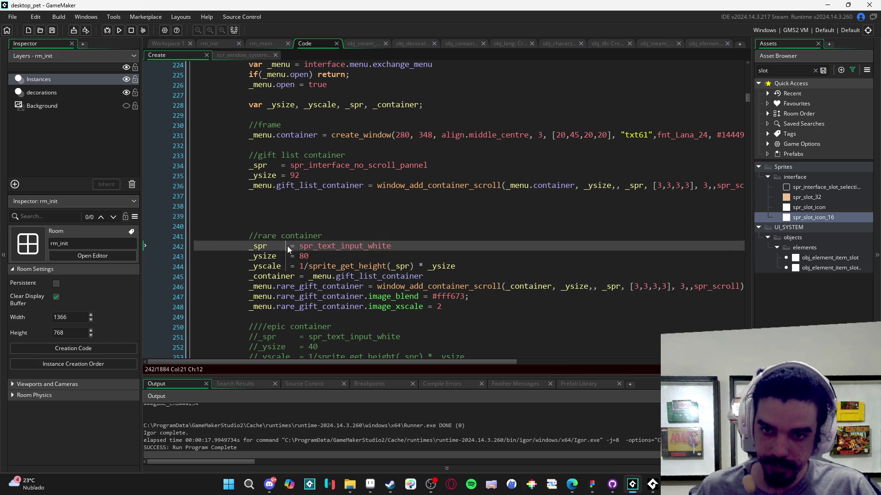
{"action": "left_click", "coordinate": [330, 256]}
{"action": "key", "text": "F5"}
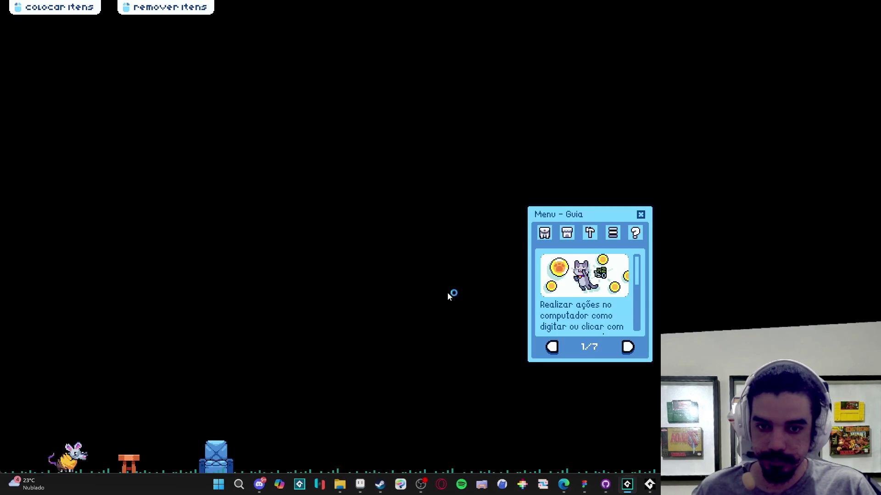
Step: Check the Menu de Troca's rare bar inside the gift list panel, then close the game via the taskbar's Fechar janela
{"action": "left_click", "coordinate": [544, 233]}
{"action": "left_click", "coordinate": [581, 351]}
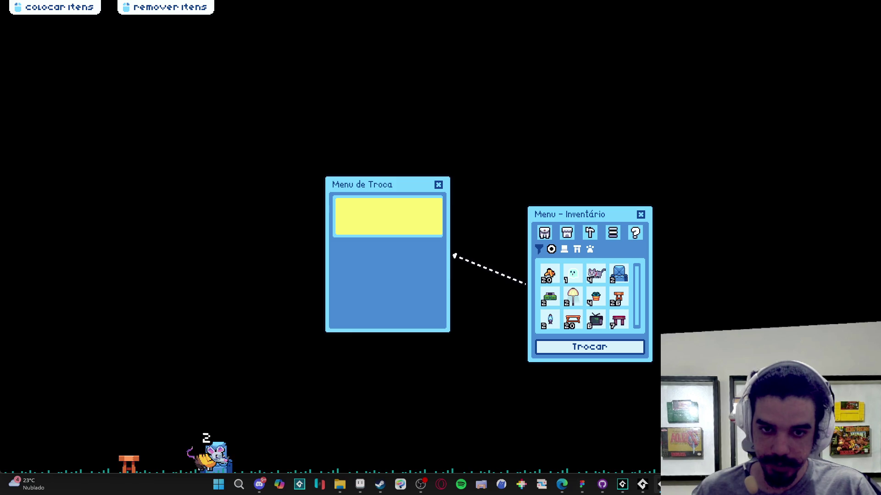
{"action": "mouse_move", "coordinate": [662, 485]}
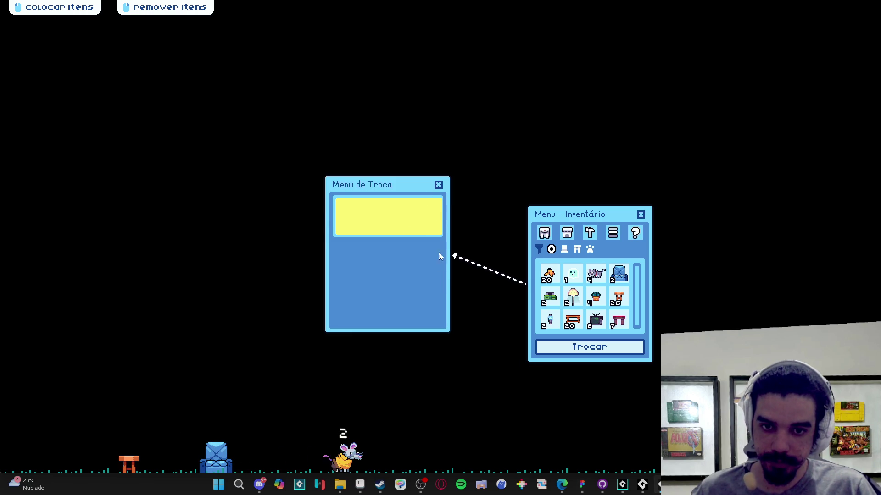
{"action": "right_click", "coordinate": [642, 484]}
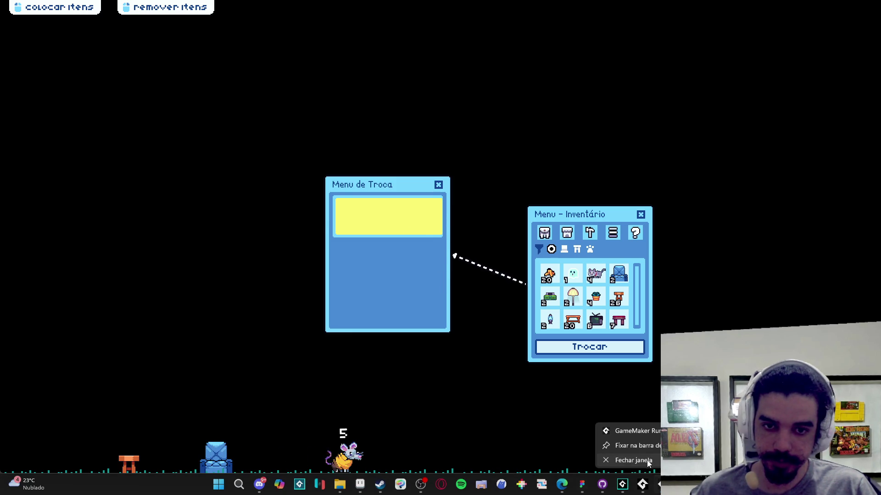
{"action": "left_click", "coordinate": [648, 460]}
{"action": "scroll", "coordinate": [486, 222], "scroll_direction": "right", "scroll_amount": 6}
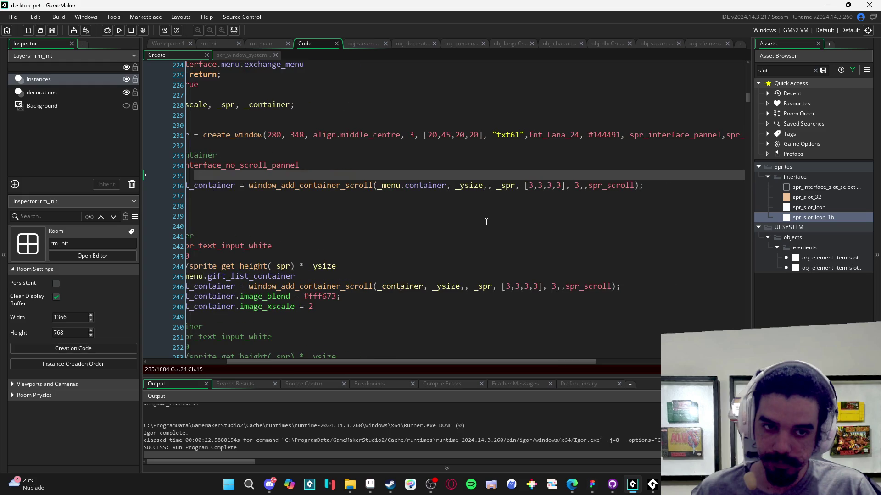
Step: Uncomment the epic container block and switch its call to window_add_container_scroll
{"action": "scroll", "coordinate": [487, 222], "scroll_direction": "left", "scroll_amount": 5}
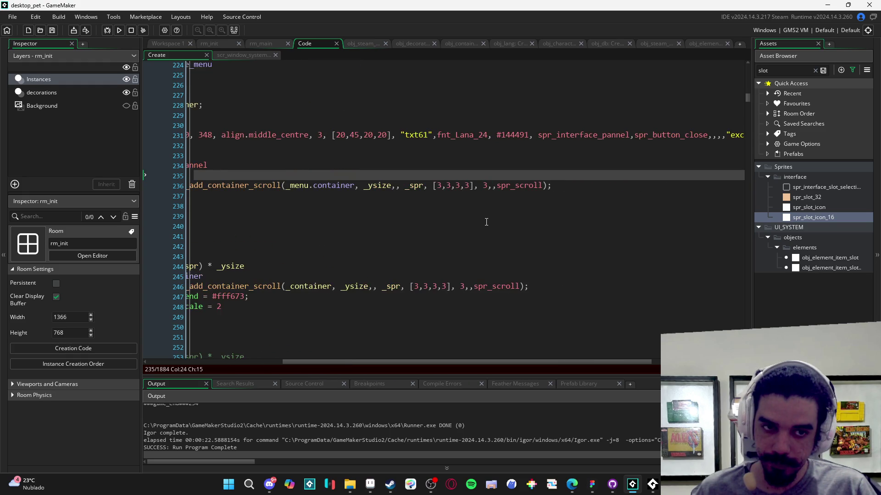
{"action": "scroll", "coordinate": [486, 222], "scroll_direction": "left", "scroll_amount": 4}
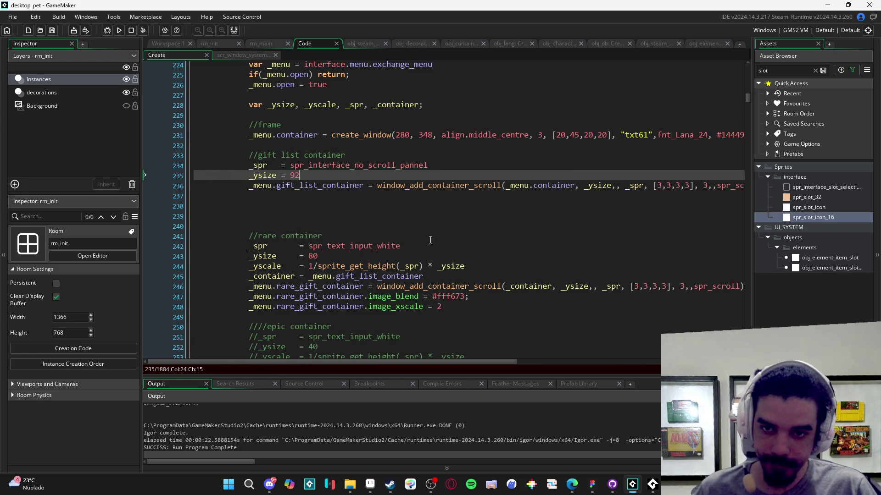
{"action": "left_click", "coordinate": [440, 296]}
{"action": "left_click", "coordinate": [395, 250]}
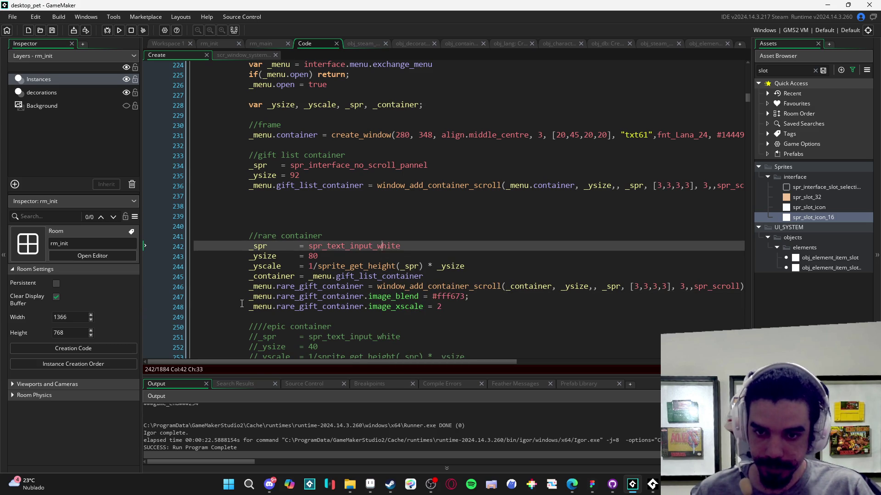
{"action": "left_click", "coordinate": [437, 277]}
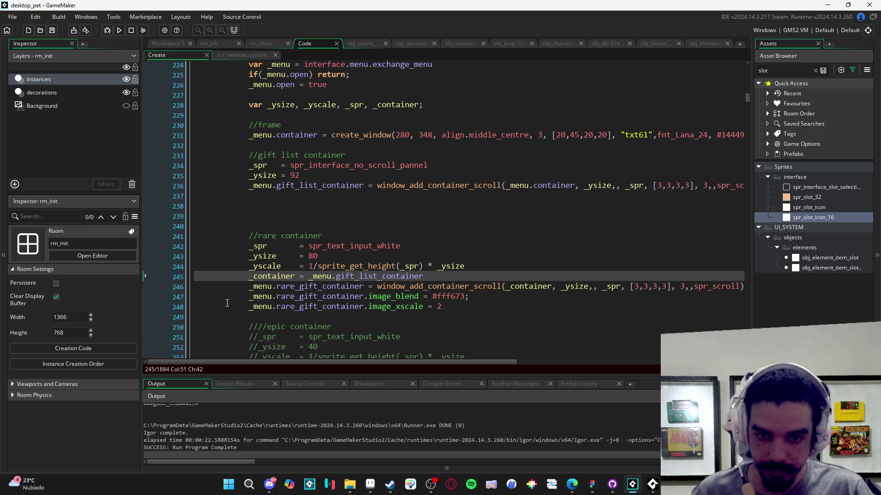
{"action": "scroll", "coordinate": [252, 292], "scroll_direction": "down", "scroll_amount": 3}
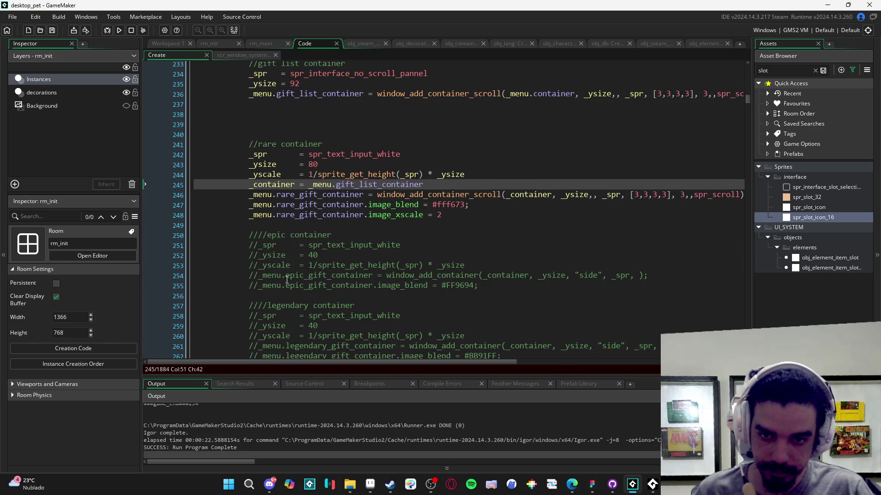
{"action": "left_click_drag", "start_coordinate": [296, 296], "coordinate": [253, 235]}
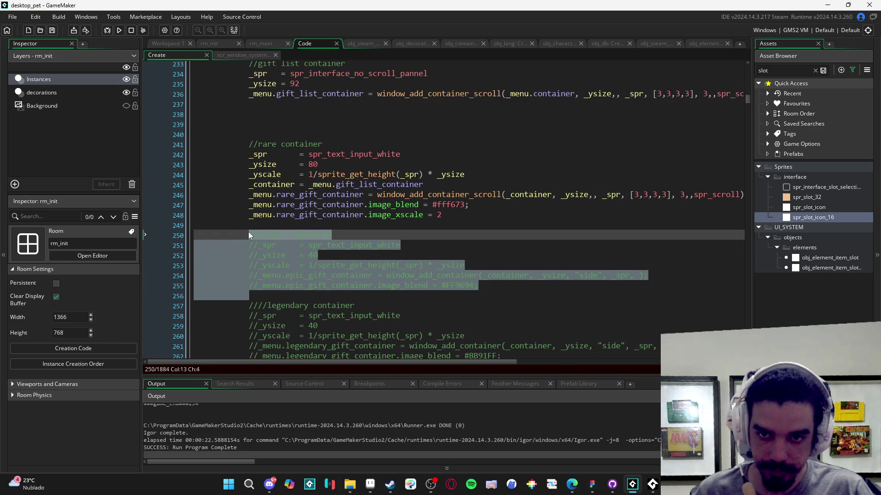
{"action": "key", "text": "ctrl+shift+k"}
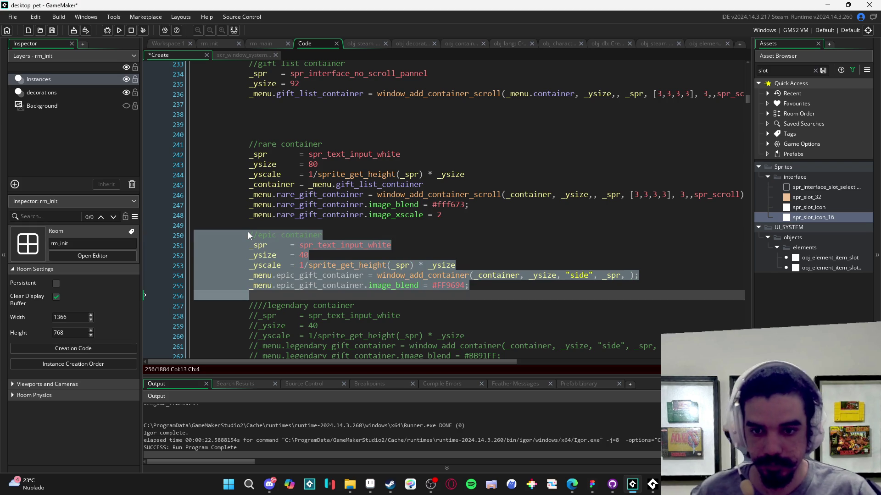
{"action": "left_click", "coordinate": [357, 260]}
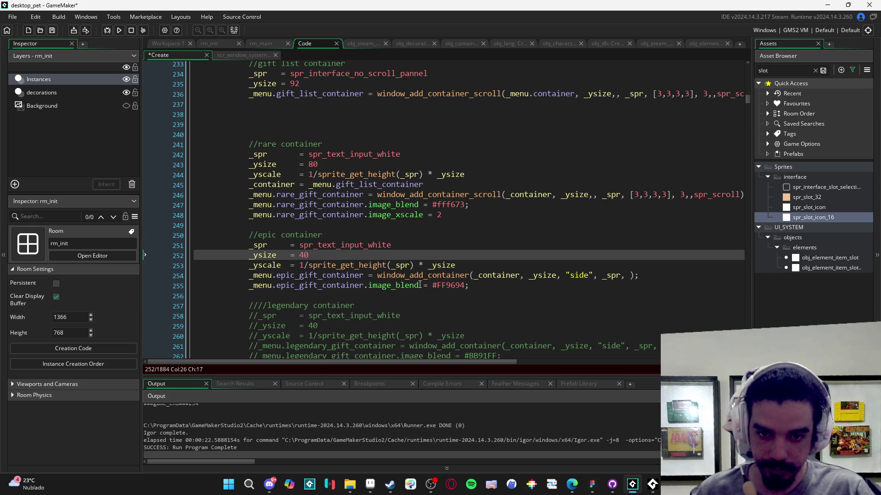
{"action": "left_click_drag", "start_coordinate": [377, 197], "coordinate": [778, 199]}
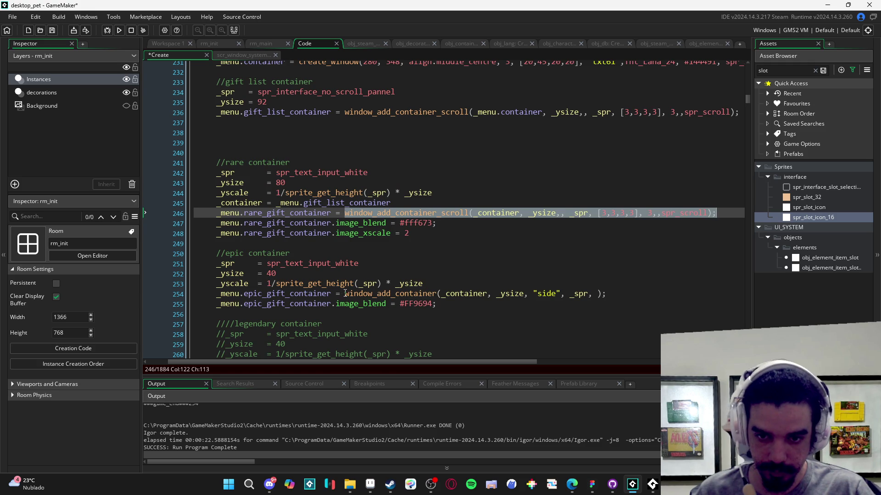
{"action": "key", "text": "ctrl+c"}
{"action": "left_click_drag", "start_coordinate": [344, 294], "coordinate": [607, 294]}
{"action": "key", "text": "ctrl+v"}
Step: Uncomment the legendary container block, switch it to window_add_container_scroll, save, and run the game
{"action": "scroll", "coordinate": [378, 318], "scroll_direction": "down", "scroll_amount": 3}
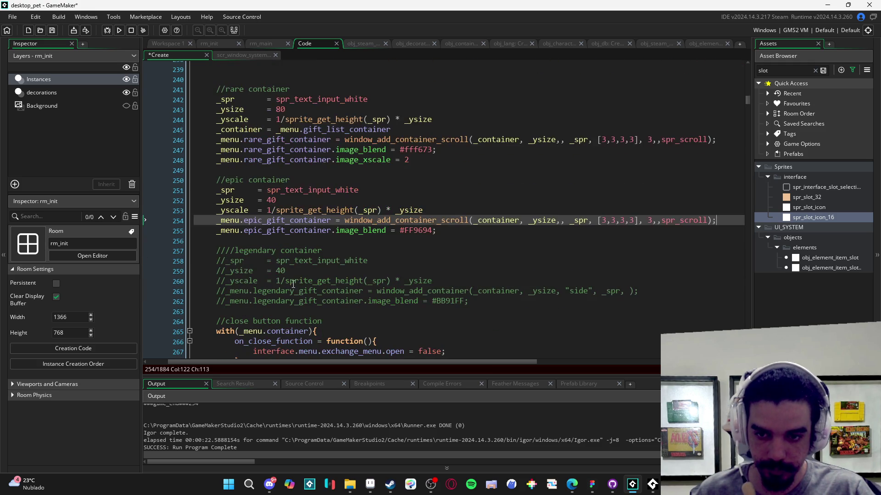
{"action": "left_click_drag", "start_coordinate": [217, 251], "coordinate": [476, 307]}
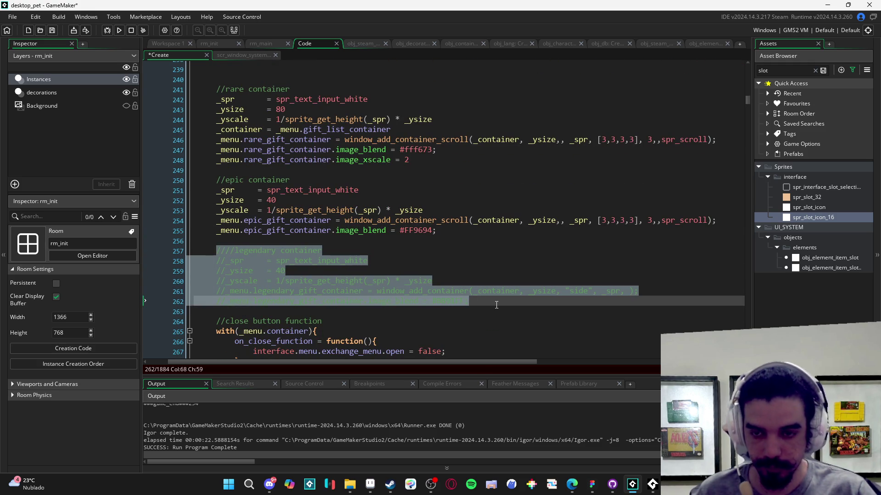
{"action": "key", "text": "ctrl+shift+k"}
{"action": "left_click", "coordinate": [475, 304]}
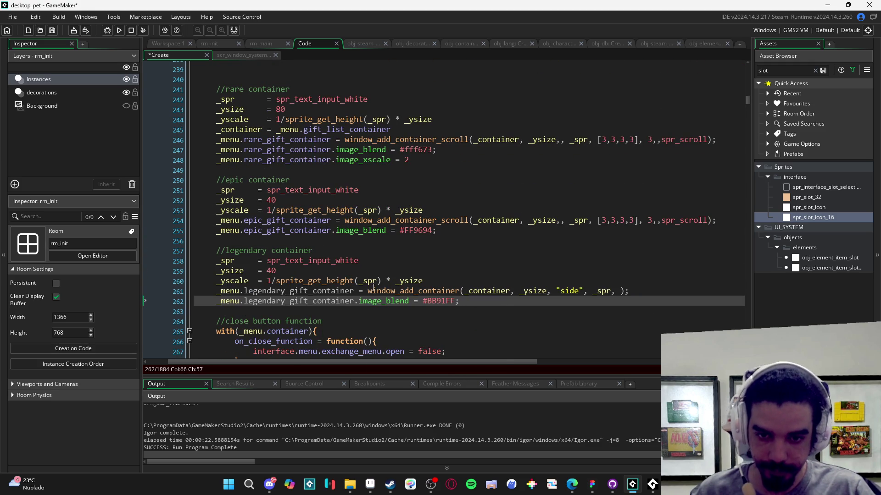
{"action": "left_click_drag", "start_coordinate": [368, 291], "coordinate": [630, 291]}
{"action": "key", "text": "ctrl+v"}
{"action": "key", "text": "ctrl+s"}
{"action": "scroll", "coordinate": [474, 321], "scroll_direction": "left", "scroll_amount": 3}
{"action": "key", "text": "F5"}
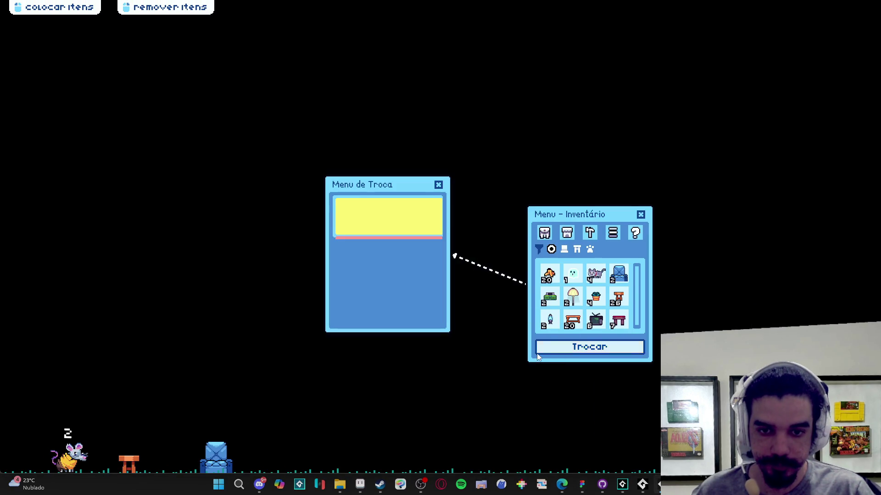
{"action": "right_click", "coordinate": [659, 485]}
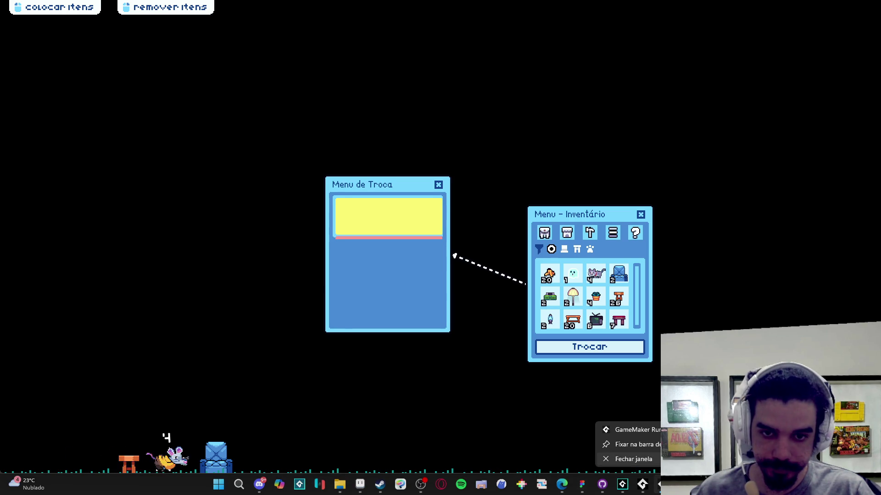
{"action": "left_click", "coordinate": [633, 459]}
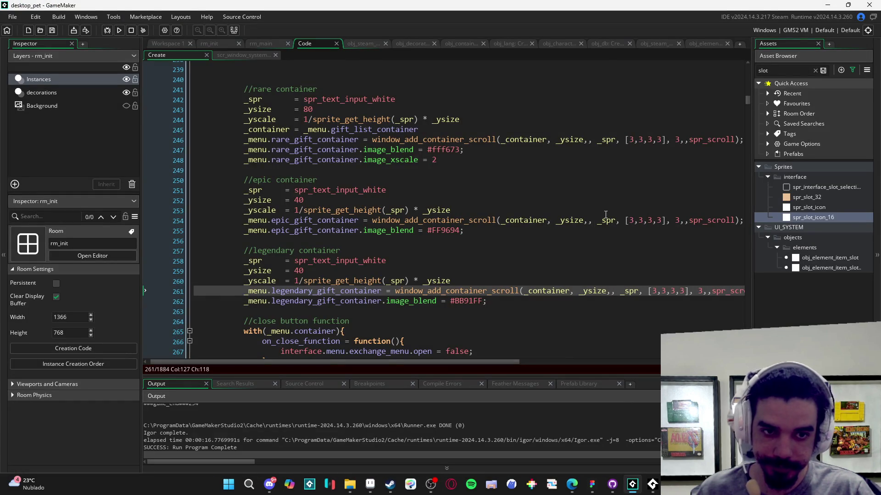
Step: Pass "side" as the epic scroll container's alignment argument after _ysize
{"action": "scroll", "coordinate": [606, 211], "scroll_direction": "up", "scroll_amount": 5}
{"action": "scroll", "coordinate": [601, 230], "scroll_direction": "down", "scroll_amount": 1}
{"action": "left_click", "coordinate": [590, 268]}
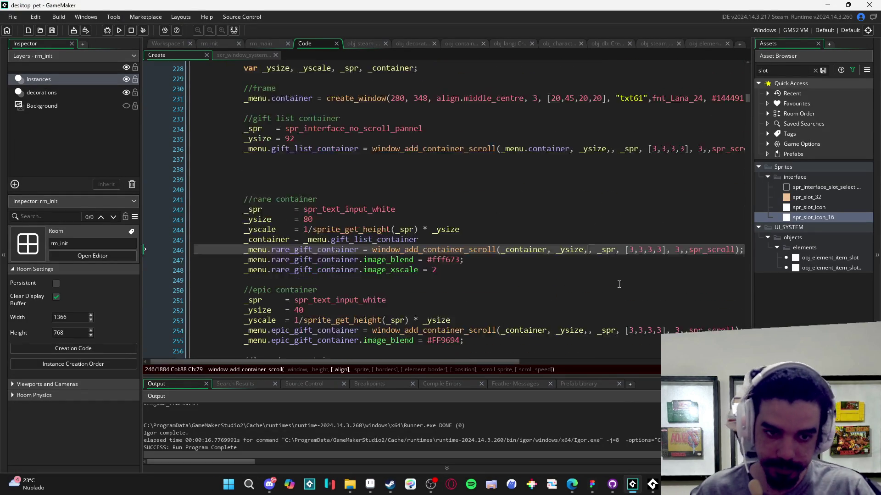
{"action": "scroll", "coordinate": [623, 256], "scroll_direction": "down", "scroll_amount": 2}
{"action": "left_click", "coordinate": [590, 294]}
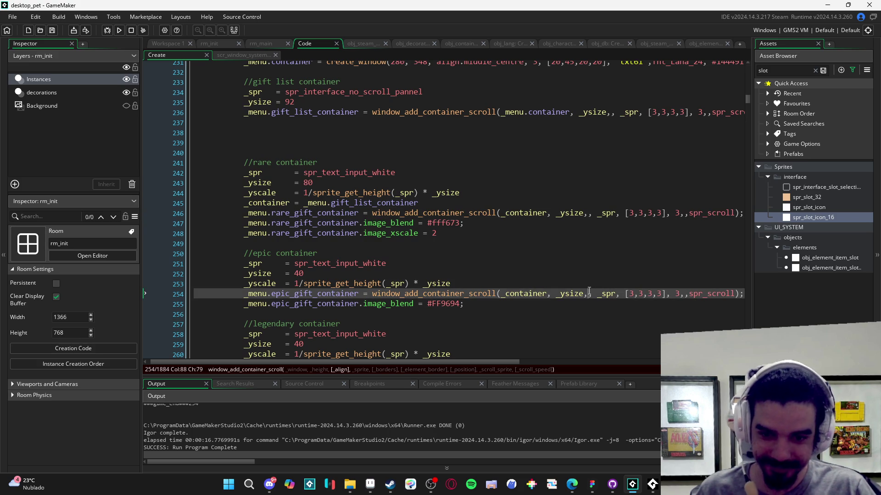
{"action": "scroll", "coordinate": [592, 214], "scroll_direction": "up", "scroll_amount": 2}
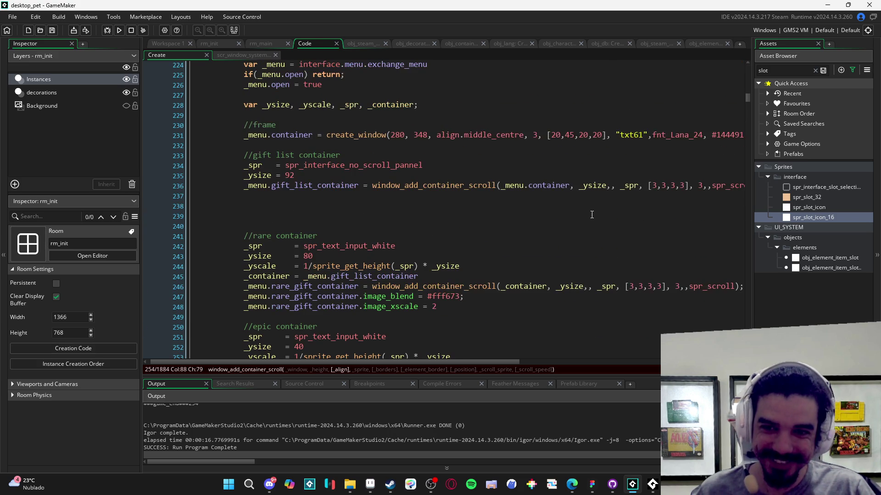
{"action": "scroll", "coordinate": [596, 214], "scroll_direction": "down", "scroll_amount": 2}
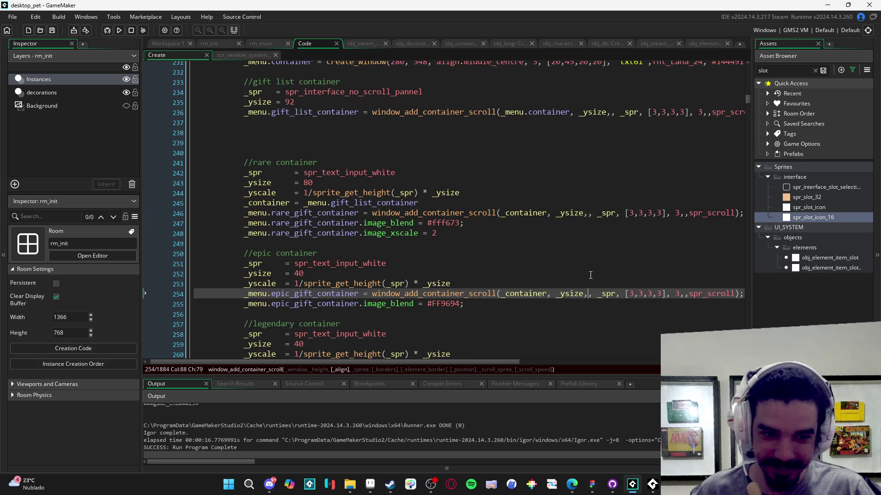
{"action": "type", "text": "\"side"}
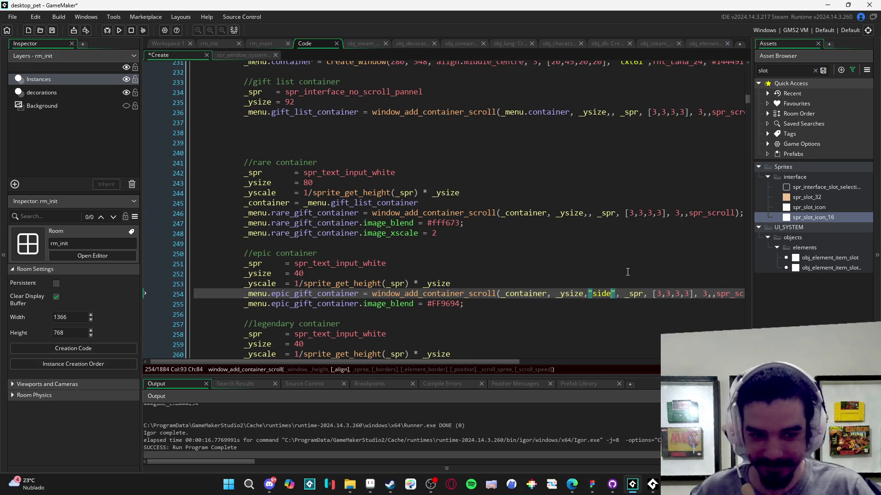
Step: Pass "side" in the legendary container call too, and delete the extra blank lines above the rare container
{"action": "scroll", "coordinate": [606, 302], "scroll_direction": "down", "scroll_amount": 3}
{"action": "left_click", "coordinate": [616, 254]}
{"action": "type", "text": "\"side\", _spr, [3,3,3,3], 3,,s"}
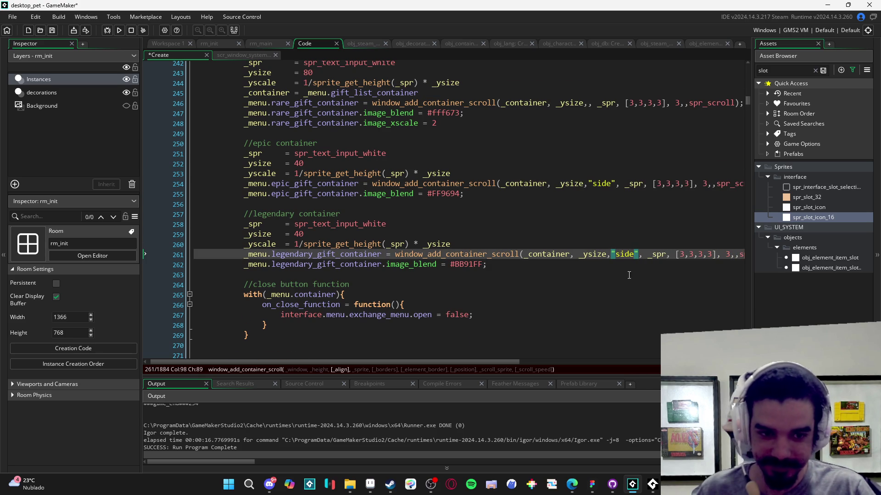
{"action": "scroll", "coordinate": [629, 276], "scroll_direction": "up", "scroll_amount": 5}
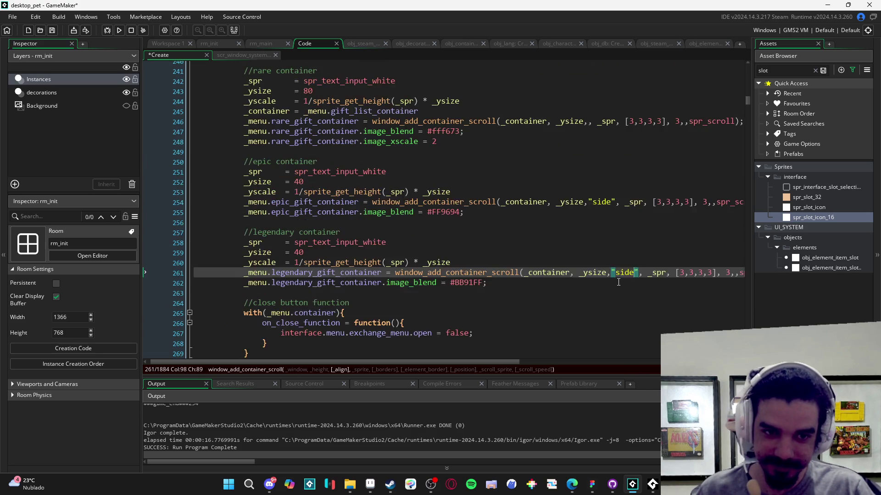
{"action": "scroll", "coordinate": [632, 258], "scroll_direction": "up", "scroll_amount": 3}
{"action": "scroll", "coordinate": [619, 247], "scroll_direction": "down", "scroll_amount": 10}
{"action": "scroll", "coordinate": [602, 237], "scroll_direction": "up", "scroll_amount": 6}
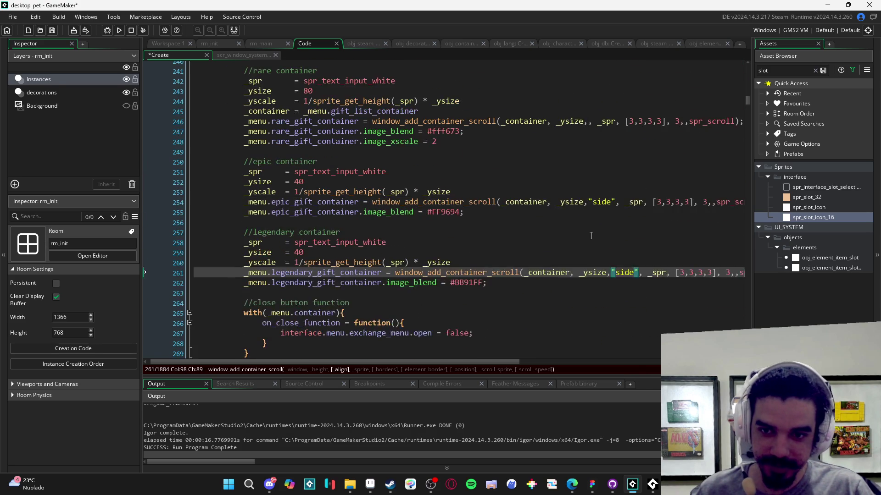
{"action": "scroll", "coordinate": [297, 247], "scroll_direction": "down", "scroll_amount": 2}
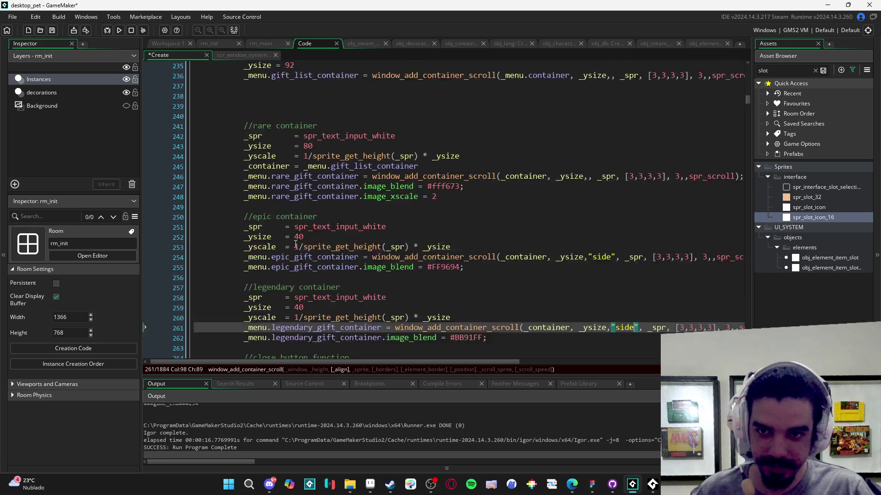
{"action": "scroll", "coordinate": [303, 220], "scroll_direction": "up", "scroll_amount": 3}
{"action": "scroll", "coordinate": [306, 212], "scroll_direction": "up", "scroll_amount": 1}
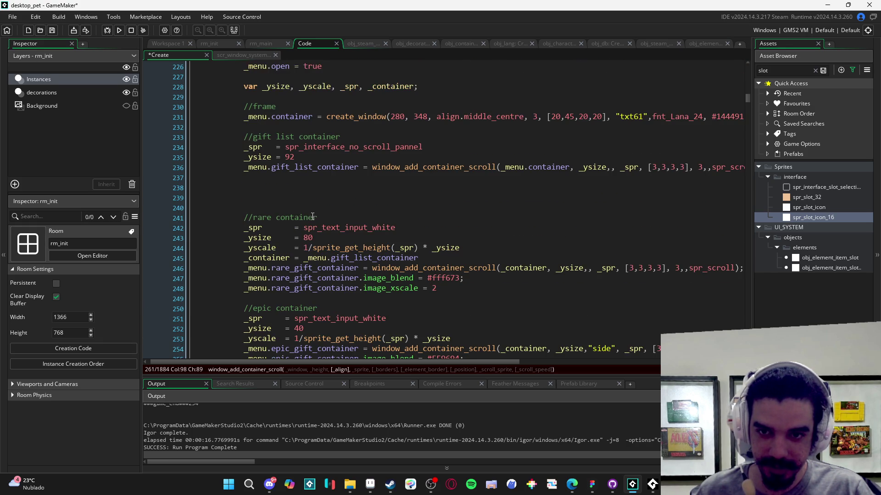
{"action": "left_click", "coordinate": [162, 205]}
{"action": "key", "text": "BackSpace"}
{"action": "key", "text": "BackSpace"}
{"action": "key", "text": "BackSpace"}
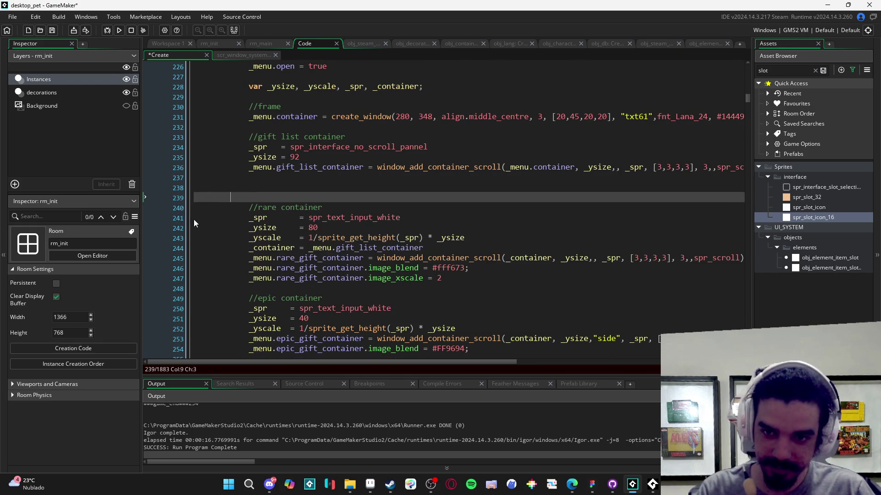
Step: Save the Create event and duplicate the rare container block, with a blank line between the copies
{"action": "key", "text": "ctrl+s"}
{"action": "scroll", "coordinate": [325, 227], "scroll_direction": "down", "scroll_amount": 3}
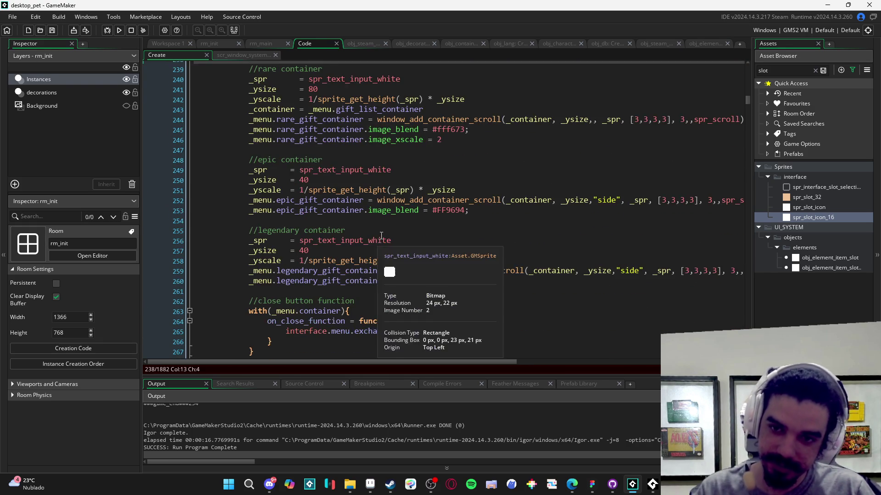
{"action": "scroll", "coordinate": [339, 184], "scroll_direction": "up", "scroll_amount": 3}
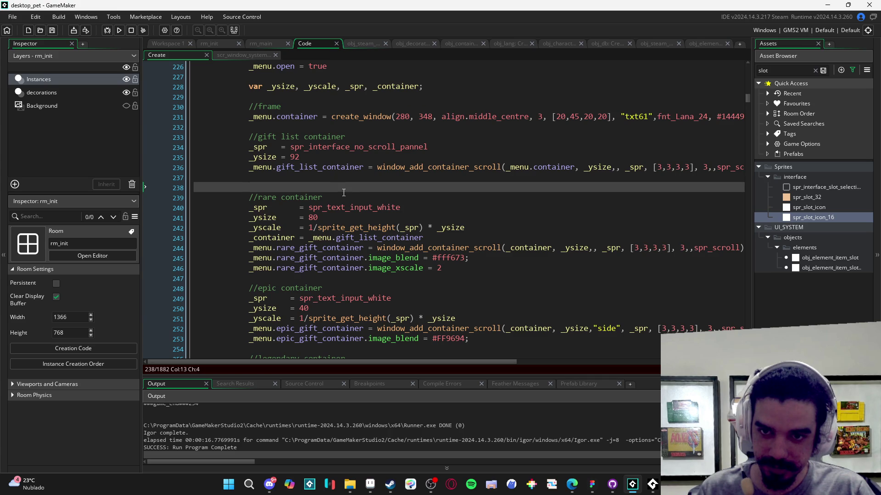
{"action": "left_click_drag", "start_coordinate": [249, 198], "coordinate": [482, 277]}
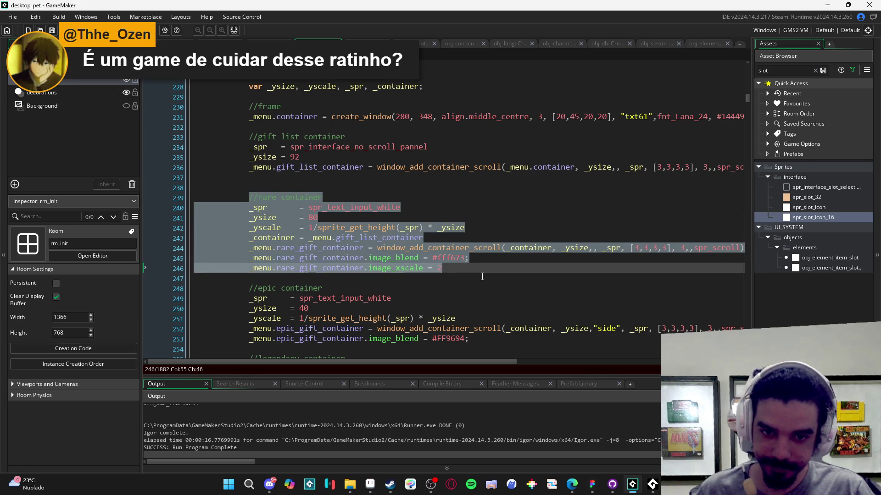
{"action": "key", "text": "ctrl+d"}
{"action": "left_click", "coordinate": [249, 278]}
{"action": "key", "text": "Return"}
Step: Rename the first copy's comment and container references from rare to uncommon_gift_container
{"action": "scroll", "coordinate": [297, 237], "scroll_direction": "up", "scroll_amount": 2}
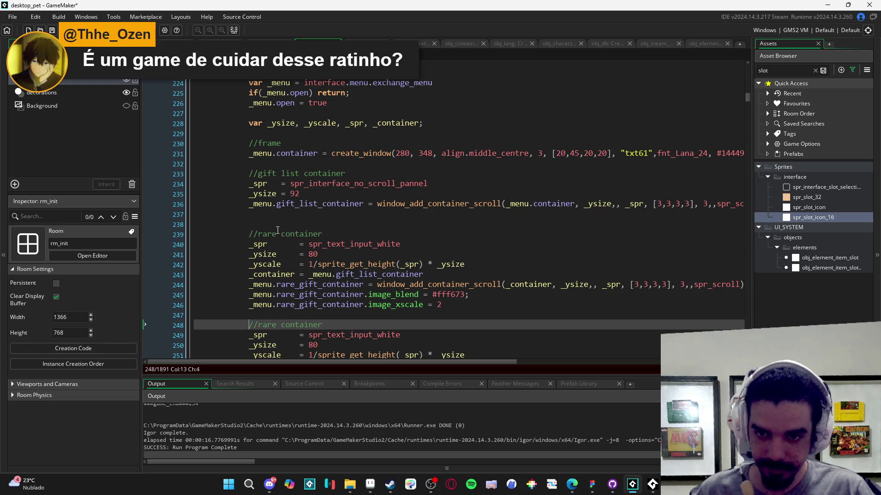
{"action": "double_click", "coordinate": [259, 234]}
{"action": "type", "text": "uncommon"}
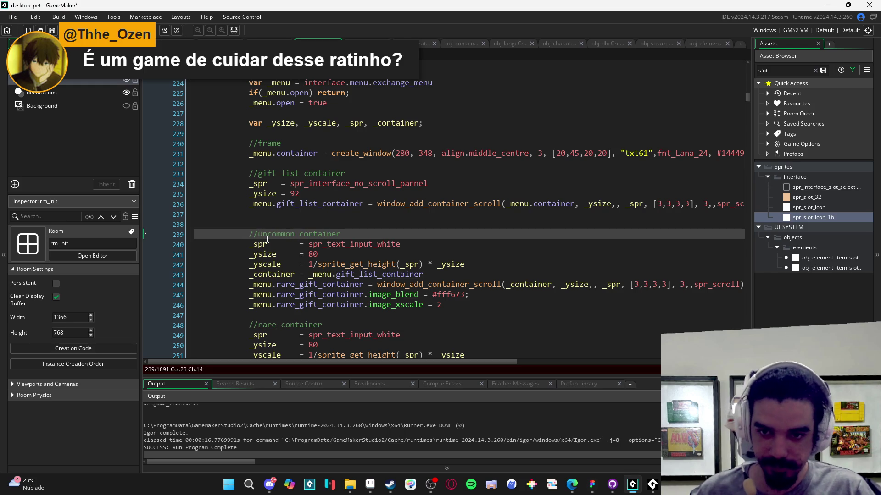
{"action": "left_click", "coordinate": [321, 285]}
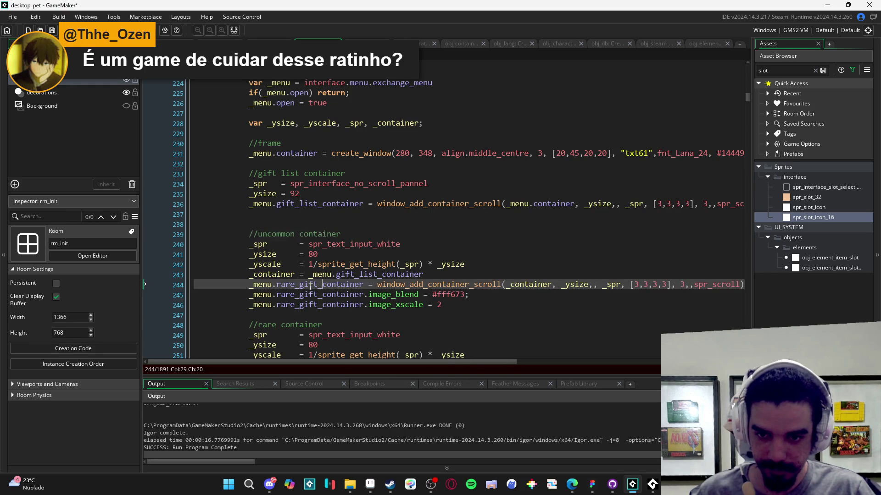
{"action": "double_click", "coordinate": [284, 285]}
{"action": "type", "text": "uncommon"}
{"action": "left_click", "coordinate": [296, 294]}
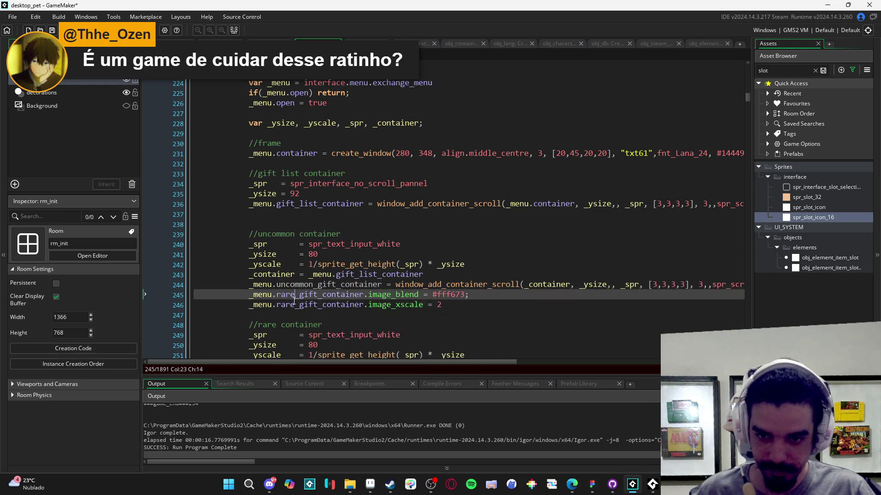
{"action": "key", "text": "BackSpace"}
{"action": "key", "text": "BackSpace"}
{"action": "key", "text": "BackSpace"}
{"action": "type", "text": "uncommon"}
{"action": "left_click", "coordinate": [532, 295]}
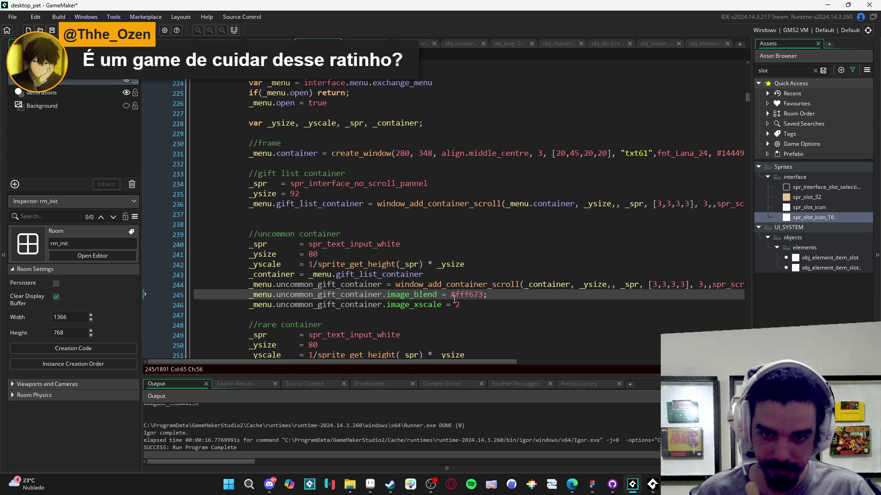
{"action": "scroll", "coordinate": [443, 272], "scroll_direction": "right", "scroll_amount": 2}
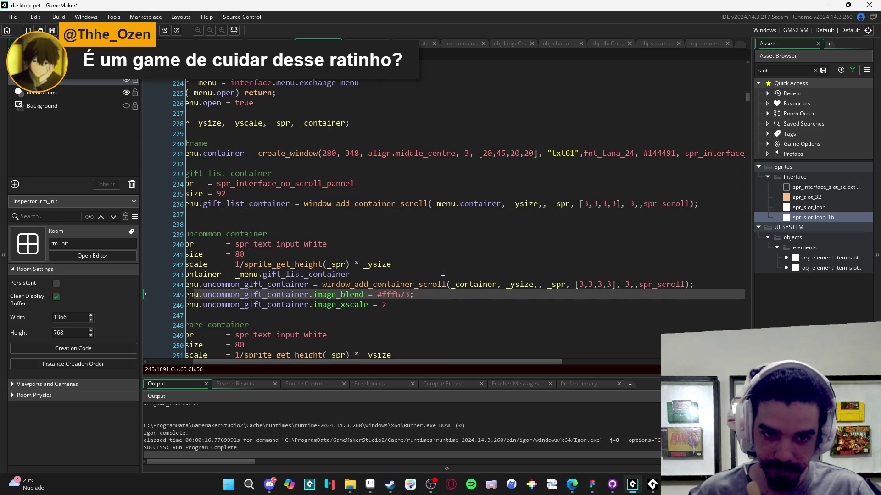
{"action": "scroll", "coordinate": [443, 273], "scroll_direction": "left", "scroll_amount": 2}
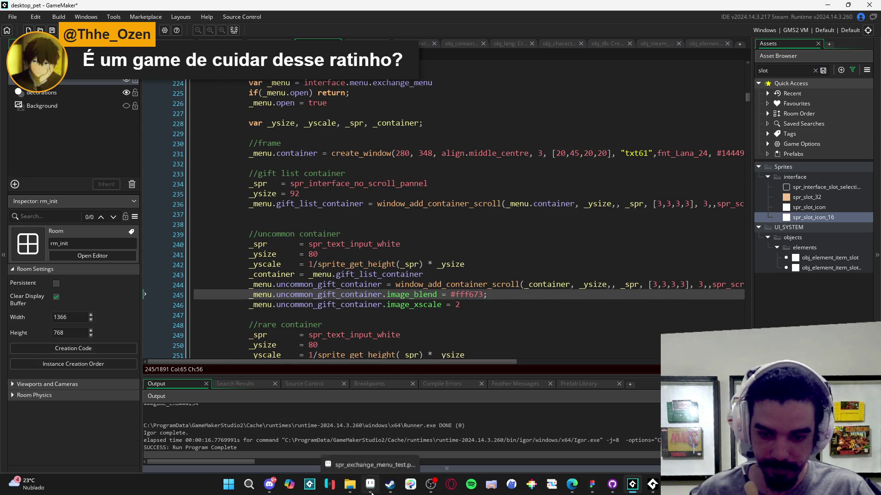
Step: Pick the light-blue slot colour from the Aseprite mockup and copy its hex #d6f1fb
{"action": "left_click", "coordinate": [370, 490]}
{"action": "scroll", "coordinate": [396, 259], "scroll_direction": "up", "scroll_amount": 3}
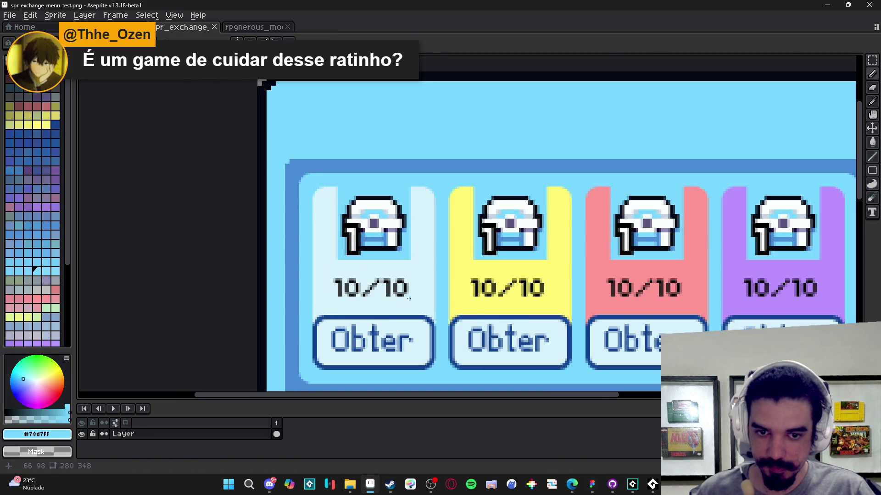
{"action": "scroll", "coordinate": [409, 299], "scroll_direction": "down", "scroll_amount": 1}
{"action": "left_click", "coordinate": [419, 299], "text": "alt"}
{"action": "left_click", "coordinate": [37, 434]}
{"action": "double_click", "coordinate": [153, 361]}
{"action": "key", "text": "Escape"}
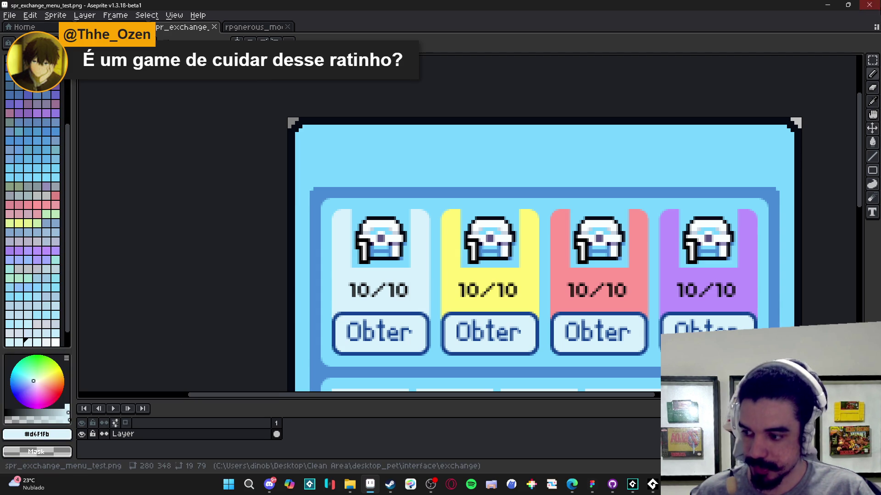
Step: Paste #d6f1fb as the uncommon container's image_blend and run the game with F5
{"action": "left_click", "coordinate": [828, 6]}
{"action": "double_click", "coordinate": [463, 294]}
{"action": "key", "text": "ctrl+v"}
{"action": "key", "text": "F5"}
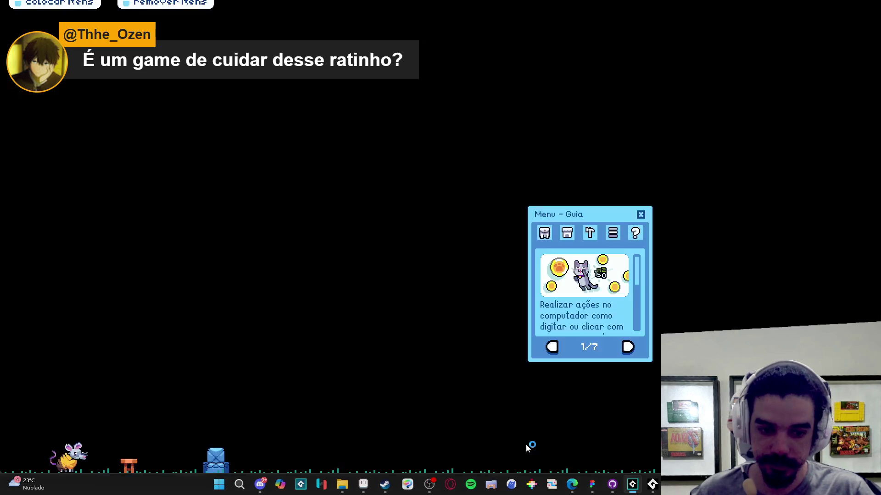
Step: Open Inventário and Trocar to check the four coloured slots, then close the game
{"action": "left_click", "coordinate": [544, 233]}
{"action": "left_click", "coordinate": [582, 350]}
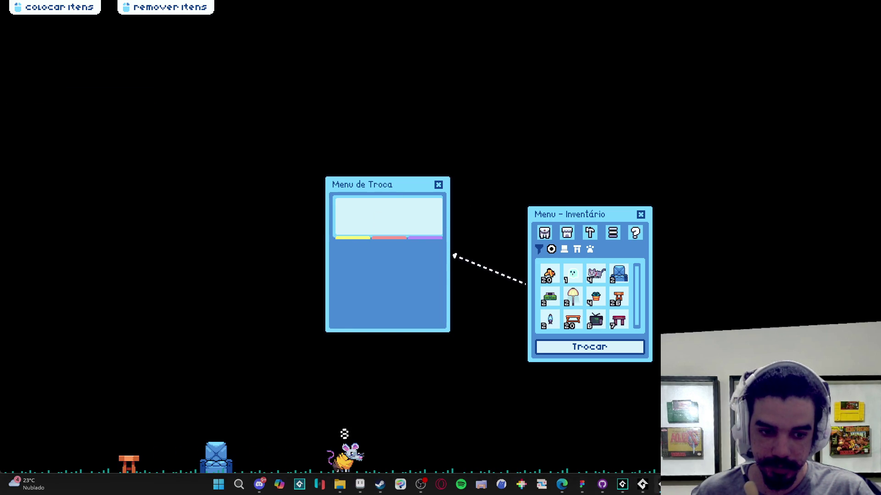
{"action": "right_click", "coordinate": [655, 461]}
{"action": "left_click", "coordinate": [629, 460]}
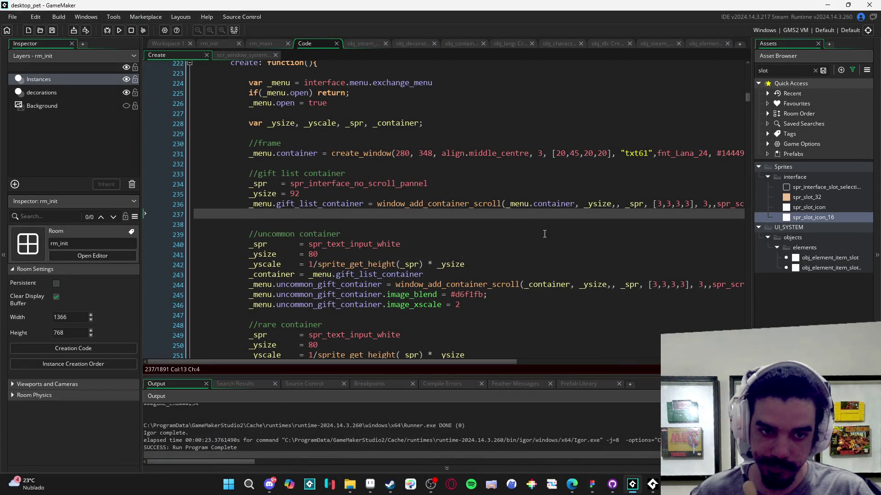
Step: Place the caret in the uncommon container's call, then bring up the rerun game's close options
{"action": "scroll", "coordinate": [473, 228], "scroll_direction": "down", "scroll_amount": 2}
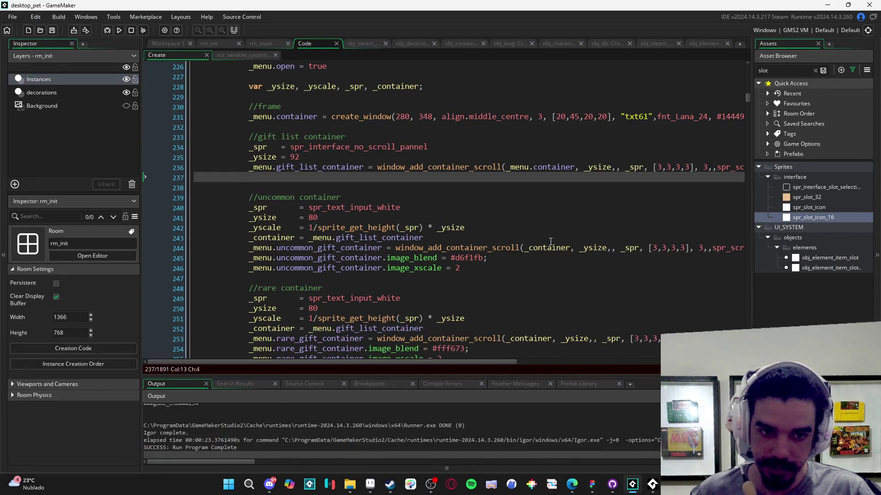
{"action": "left_click", "coordinate": [614, 248]}
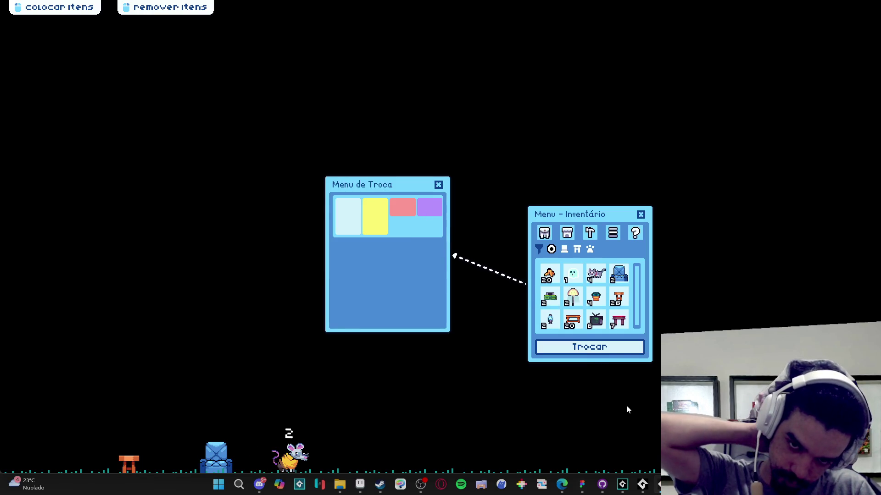
{"action": "right_click", "coordinate": [642, 484]}
Step: Close the game and delete the image_xscale = 2 lines from the rare and uncommon containers
{"action": "left_click", "coordinate": [645, 460]}
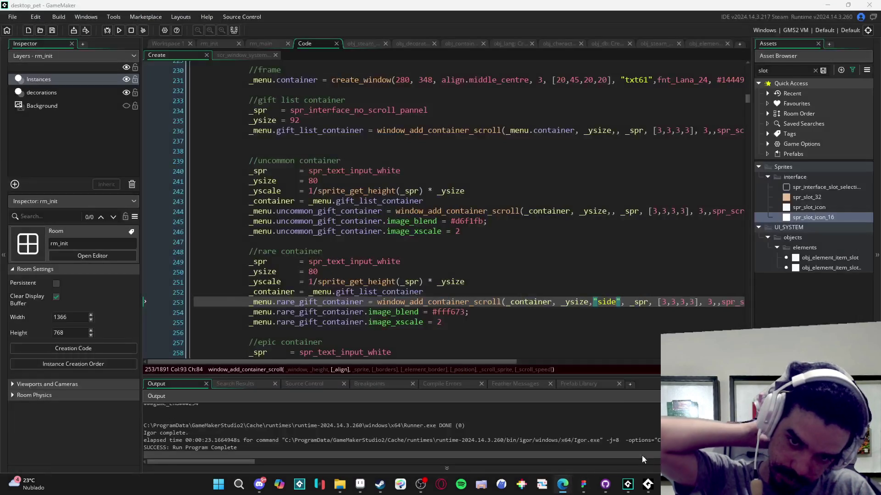
{"action": "left_click", "coordinate": [534, 314]}
{"action": "left_click_drag", "start_coordinate": [461, 323], "coordinate": [167, 323]}
{"action": "key", "text": "ctrl+x"}
{"action": "double_click", "coordinate": [233, 241]}
{"action": "left_click_drag", "start_coordinate": [233, 242], "coordinate": [211, 233]}
{"action": "key", "text": "BackSpace"}
Step: Change the epic and legendary containers' _ysize from 40 to 80 and run the game
{"action": "scroll", "coordinate": [375, 280], "scroll_direction": "down", "scroll_amount": 3}
{"action": "scroll", "coordinate": [468, 300], "scroll_direction": "down", "scroll_amount": 3}
{"action": "scroll", "coordinate": [573, 292], "scroll_direction": "up", "scroll_amount": 3}
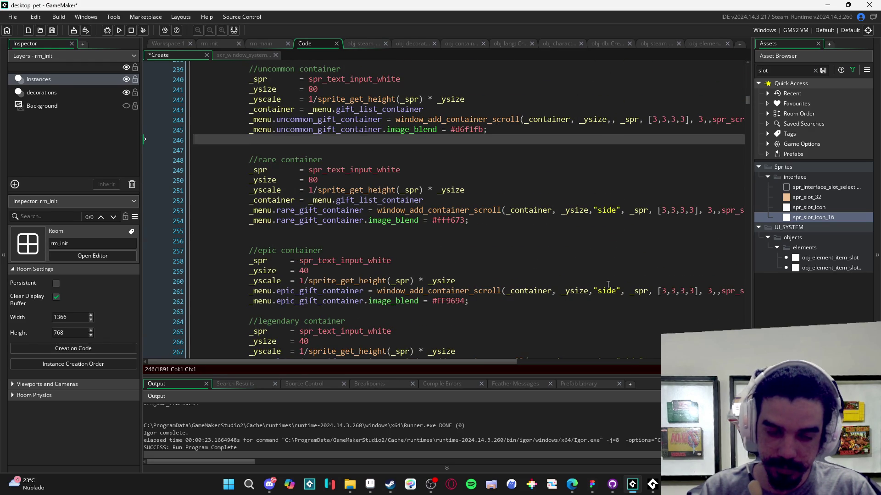
{"action": "scroll", "coordinate": [601, 275], "scroll_direction": "up", "scroll_amount": 2}
{"action": "scroll", "coordinate": [312, 283], "scroll_direction": "down", "scroll_amount": 1}
{"action": "double_click", "coordinate": [312, 199]}
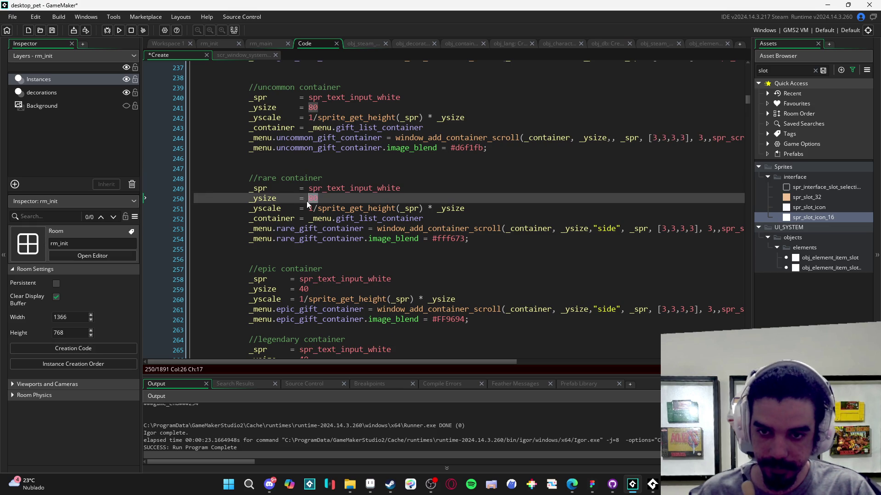
{"action": "left_click", "coordinate": [302, 289]}
{"action": "scroll", "coordinate": [301, 298], "scroll_direction": "down", "scroll_amount": 1}
{"action": "left_click", "coordinate": [304, 323]}
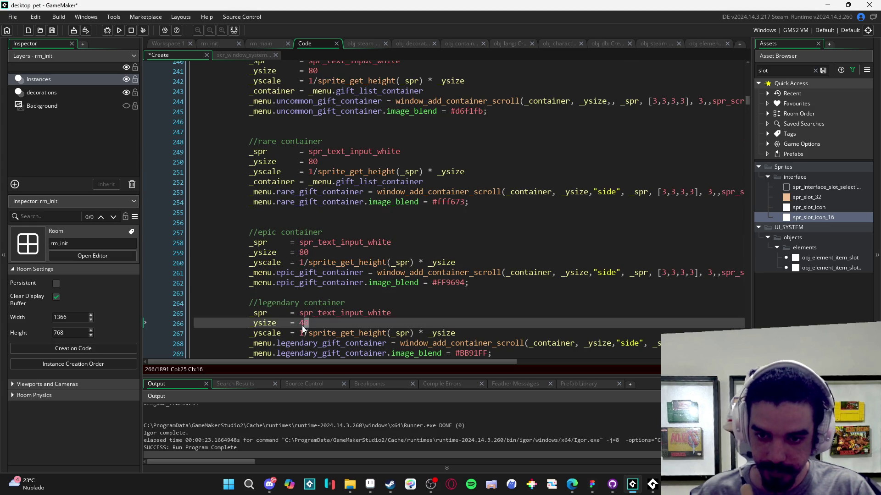
{"action": "type", "text": "80"}
{"action": "scroll", "coordinate": [328, 324], "scroll_direction": "down", "scroll_amount": 3}
{"action": "right_click", "coordinate": [392, 321]}
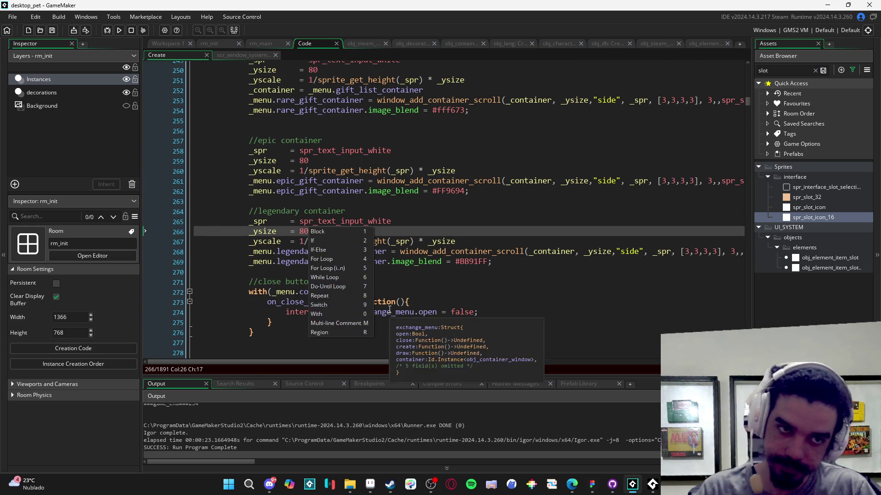
{"action": "key", "text": "F5"}
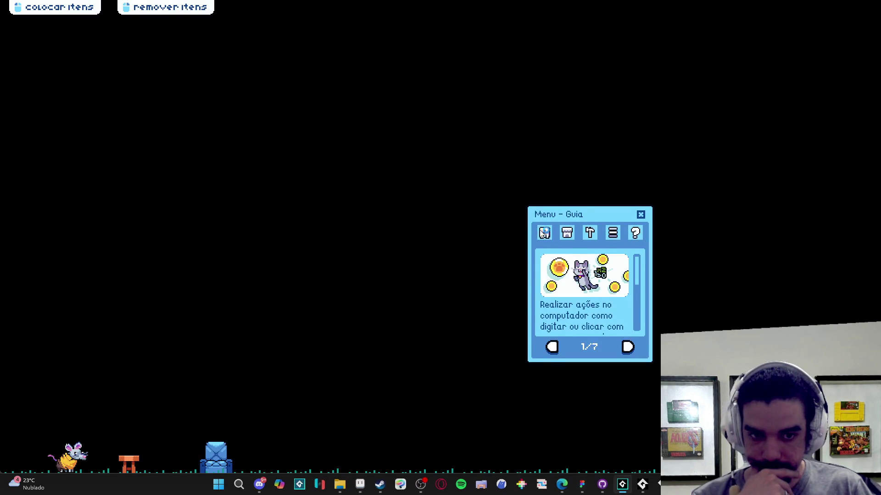
Step: Open Trocar and drag the Menu de Troca window around to inspect its four equal slots
{"action": "left_click", "coordinate": [589, 347]}
{"action": "mouse_move", "coordinate": [392, 181]}
{"action": "left_mouse_down"}
{"action": "mouse_move", "coordinate": [370, 188]}
{"action": "mouse_move", "coordinate": [353, 246]}
{"action": "left_mouse_up"}
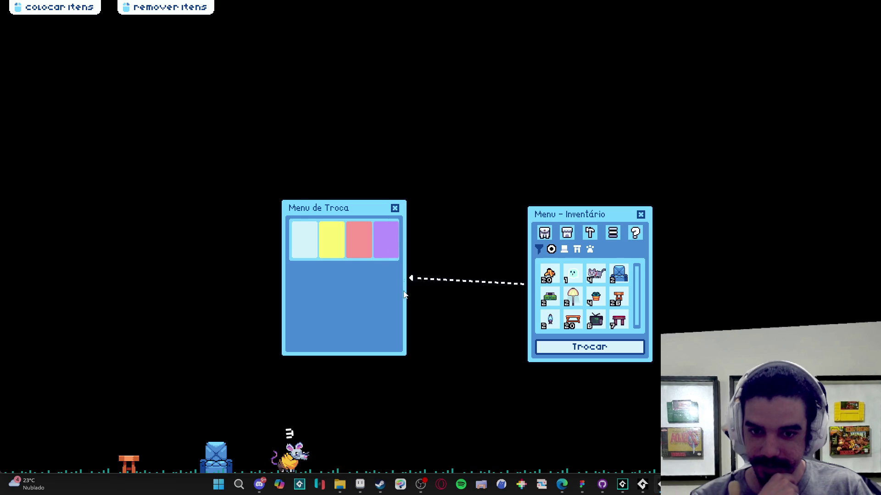
{"action": "left_click_drag", "start_coordinate": [381, 209], "coordinate": [394, 176]}
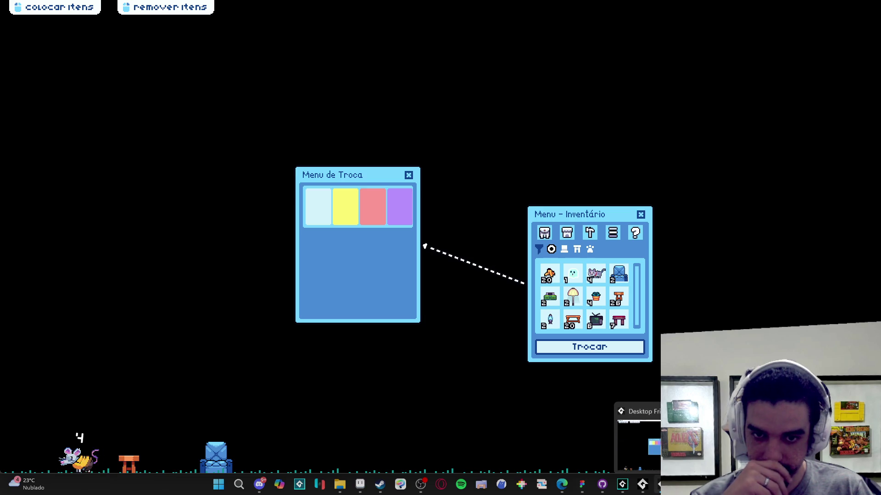
Step: Close the running game through the taskbar's Fechar janela option
{"action": "right_click", "coordinate": [659, 485]}
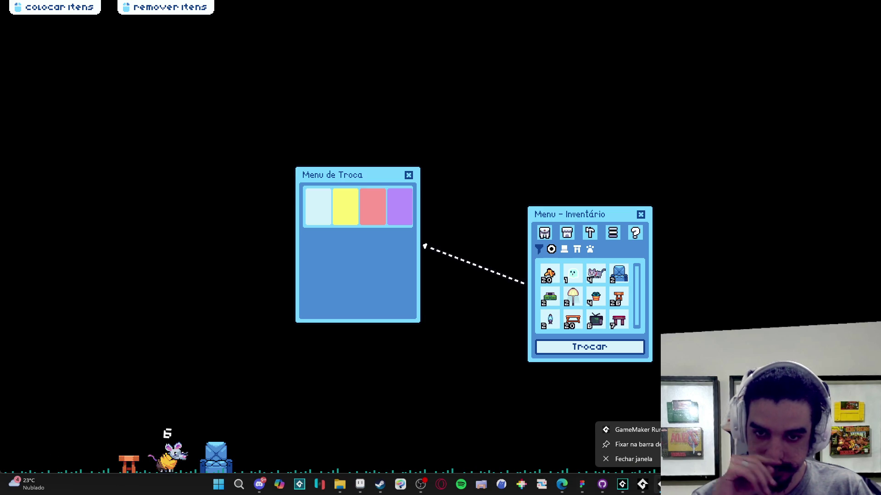
{"action": "key", "text": "Escape"}
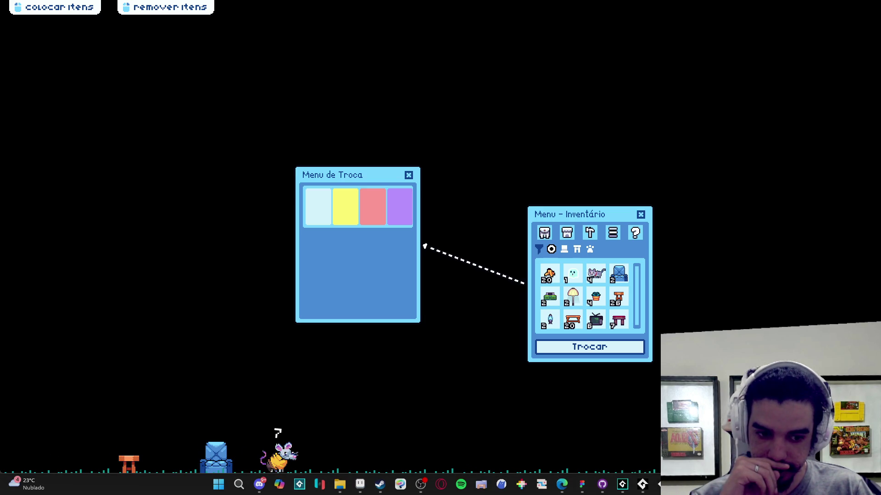
{"action": "right_click", "coordinate": [659, 485]}
{"action": "left_click", "coordinate": [633, 458]}
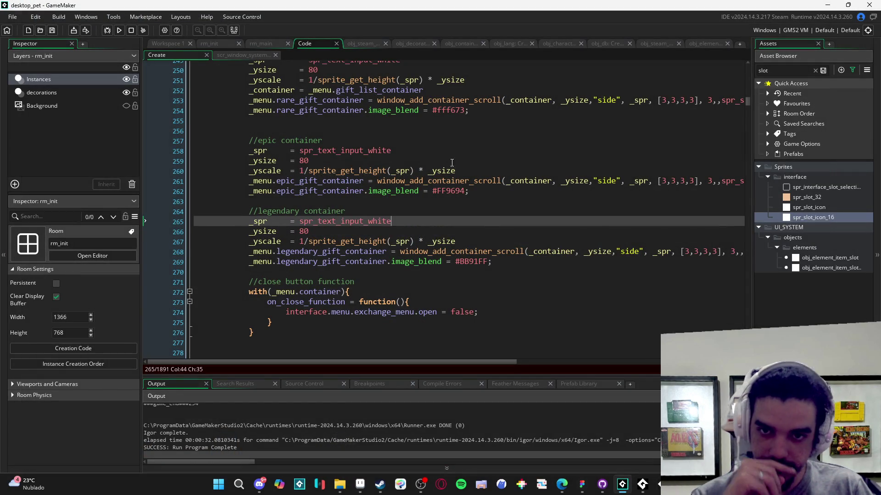
Step: Search the window system script for 'readju' and jump to window_readjust_elements' definition
{"action": "left_click", "coordinate": [246, 54]}
{"action": "key", "text": "ctrl+f"}
{"action": "type", "text": "readju"}
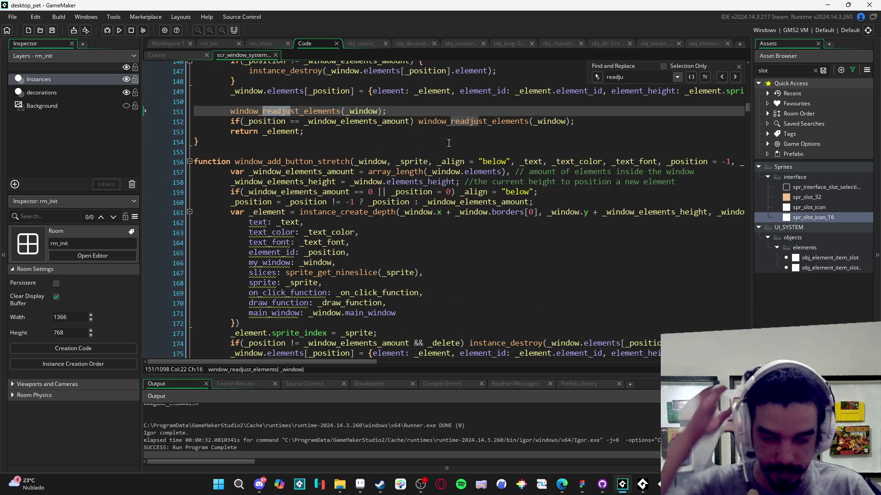
{"action": "scroll", "coordinate": [462, 204], "scroll_direction": "down", "scroll_amount": 17}
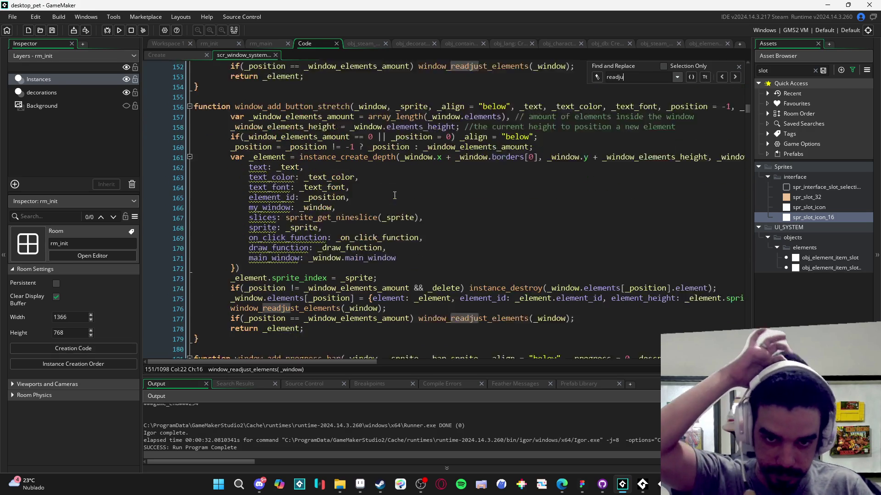
{"action": "scroll", "coordinate": [461, 204], "scroll_direction": "down", "scroll_amount": 20}
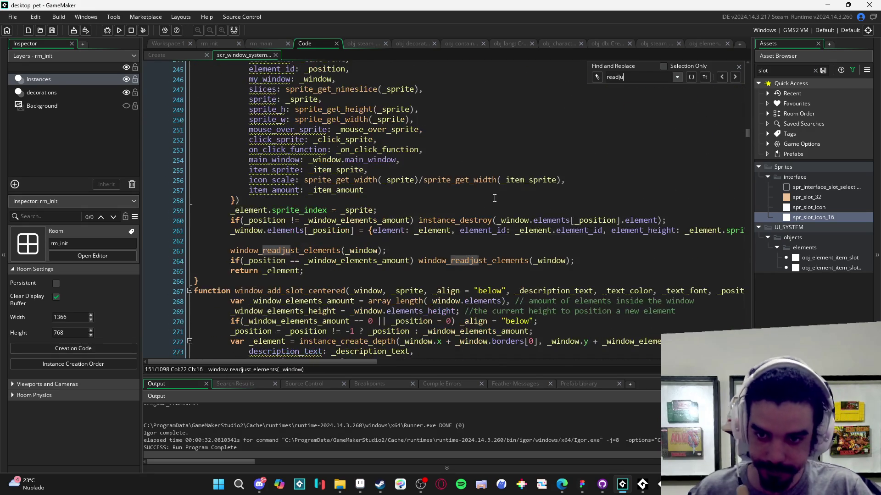
{"action": "scroll", "coordinate": [499, 196], "scroll_direction": "down", "scroll_amount": 8}
{"action": "scroll", "coordinate": [499, 196], "scroll_direction": "up", "scroll_amount": 4}
{"action": "left_click", "coordinate": [652, 78]}
{"action": "type", "text": "readj"}
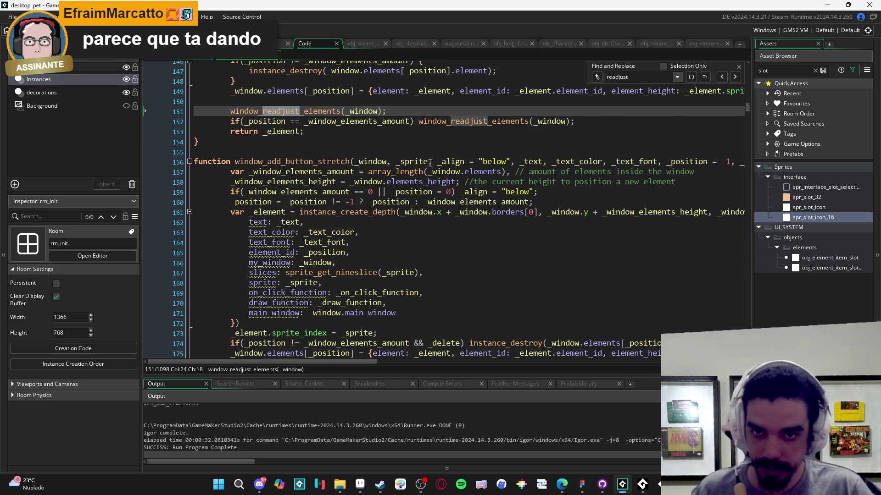
{"action": "middle_click", "coordinate": [324, 111]}
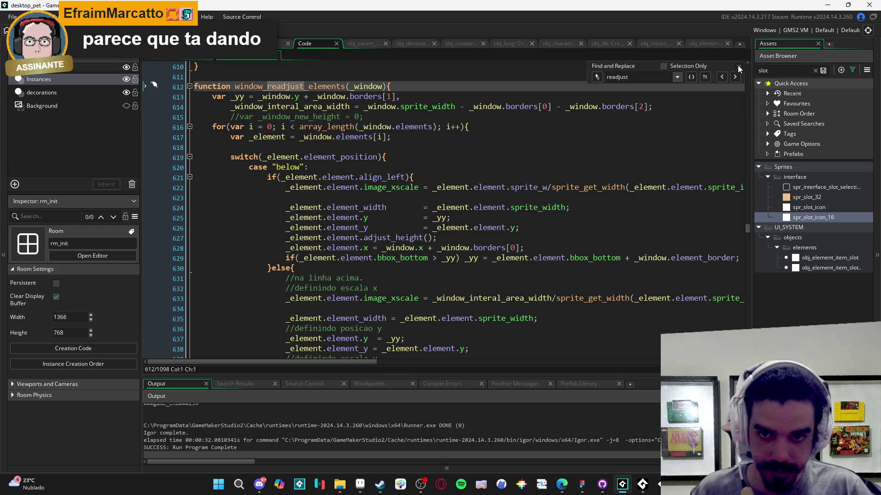
Step: Close the search and read through window_readjust_elements' row-positioning loop
{"action": "left_click", "coordinate": [739, 69]}
{"action": "scroll", "coordinate": [349, 184], "scroll_direction": "down", "scroll_amount": 11}
{"action": "left_click", "coordinate": [386, 191]}
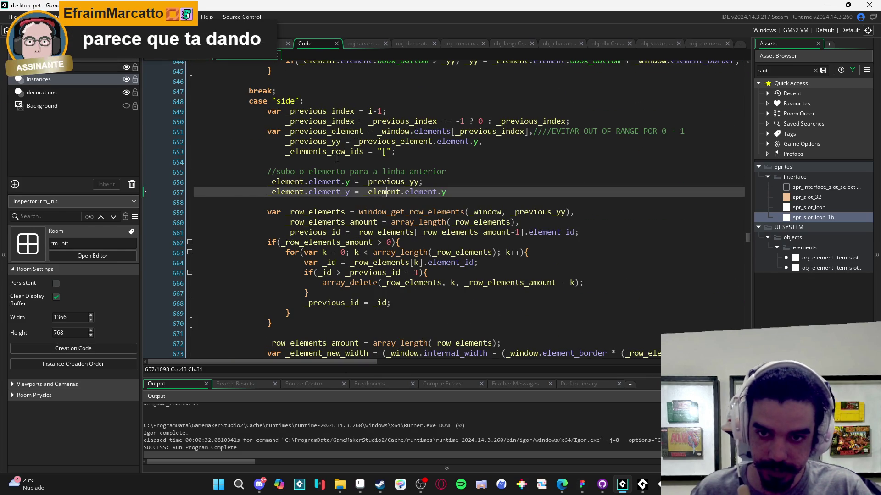
{"action": "scroll", "coordinate": [380, 174], "scroll_direction": "down", "scroll_amount": 1}
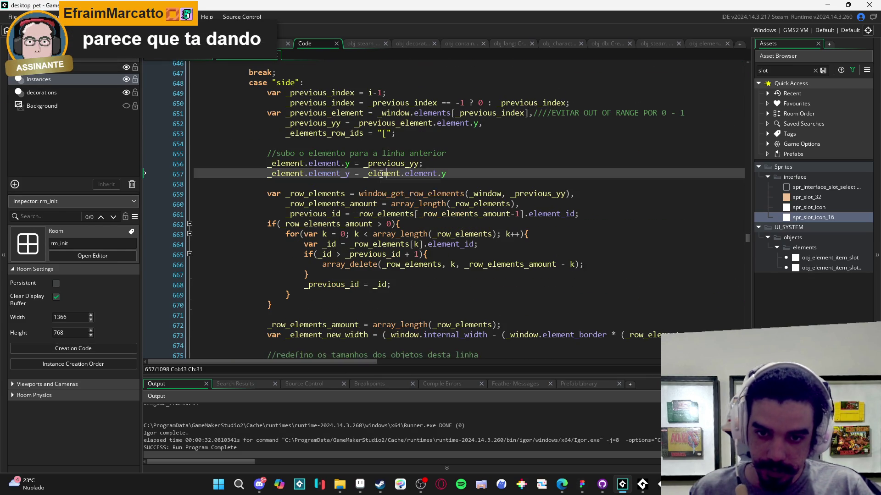
{"action": "scroll", "coordinate": [424, 159], "scroll_direction": "up", "scroll_amount": 1}
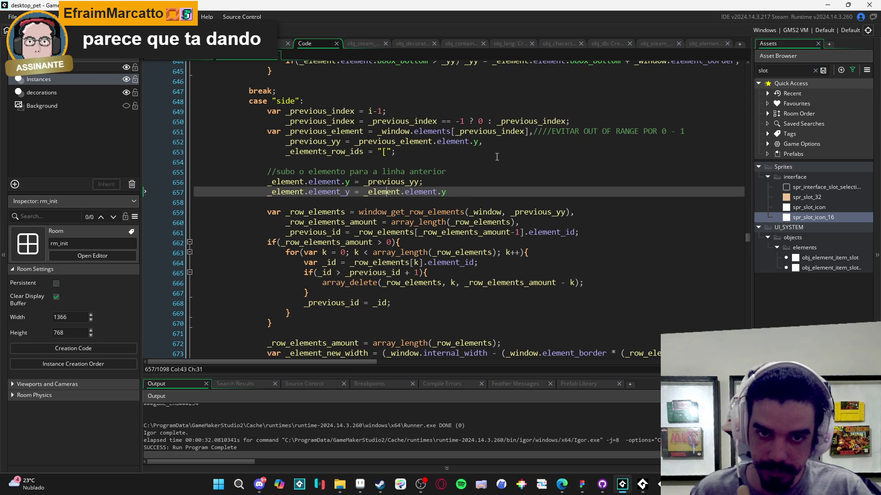
{"action": "scroll", "coordinate": [461, 188], "scroll_direction": "down", "scroll_amount": 3}
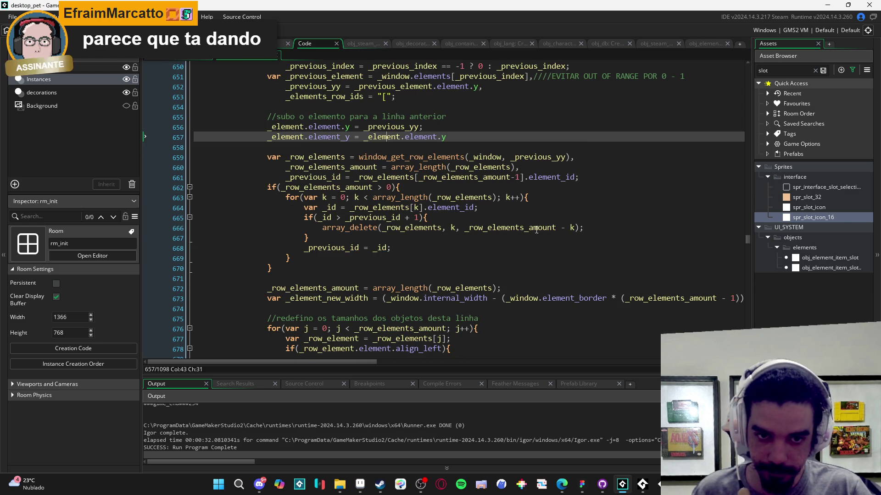
{"action": "scroll", "coordinate": [522, 200], "scroll_direction": "down", "scroll_amount": 3}
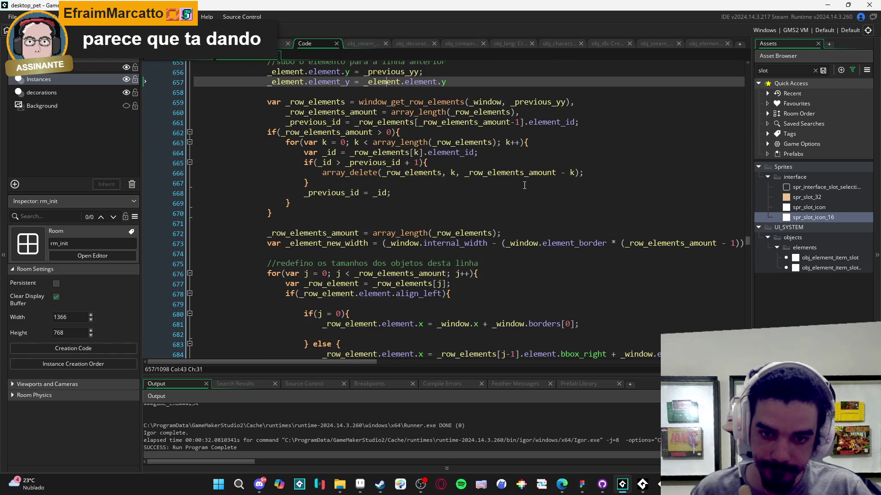
{"action": "scroll", "coordinate": [526, 184], "scroll_direction": "down", "scroll_amount": 2}
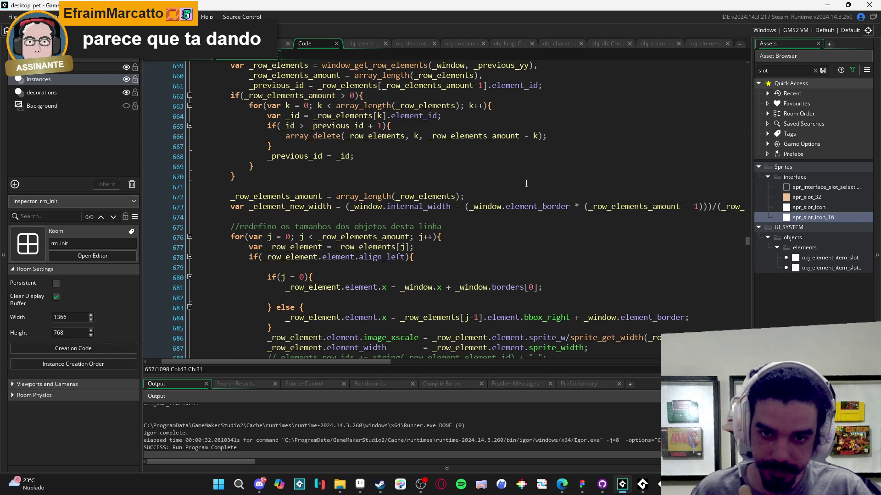
{"action": "scroll", "coordinate": [527, 183], "scroll_direction": "left", "scroll_amount": 2}
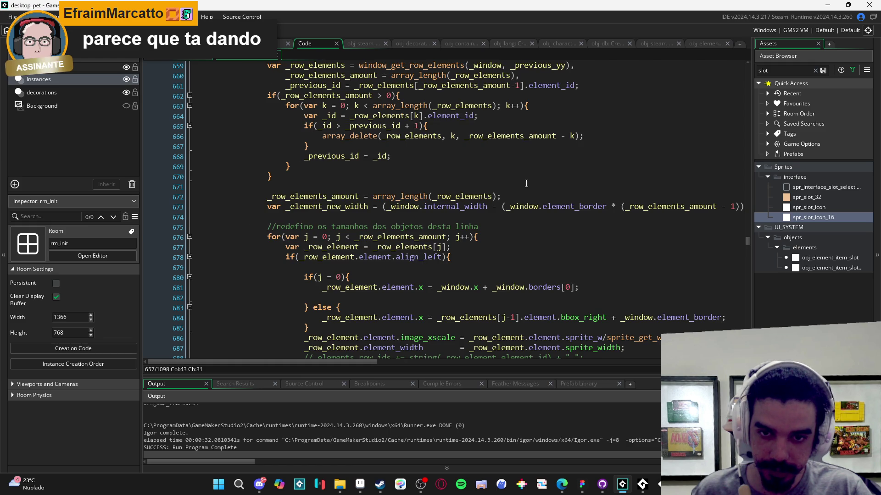
{"action": "scroll", "coordinate": [526, 183], "scroll_direction": "right", "scroll_amount": 2}
{"action": "scroll", "coordinate": [526, 183], "scroll_direction": "right", "scroll_amount": 2}
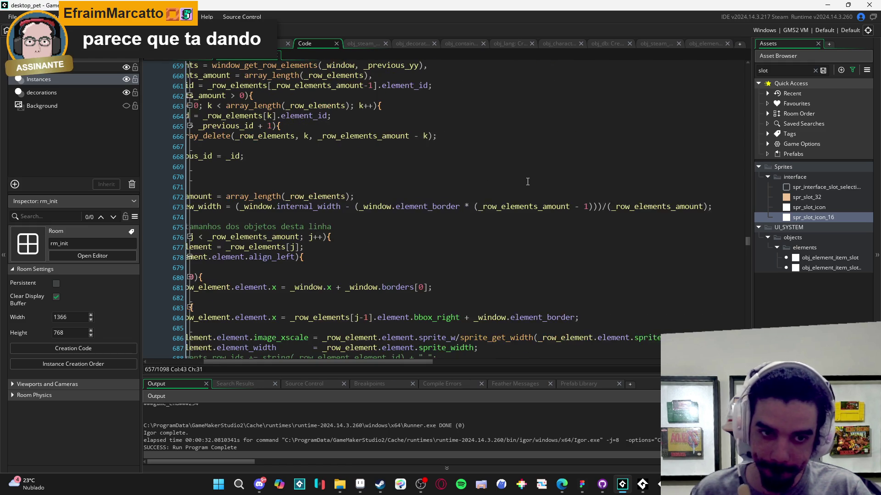
{"action": "scroll", "coordinate": [526, 183], "scroll_direction": "left", "scroll_amount": 5}
{"action": "scroll", "coordinate": [527, 181], "scroll_direction": "down", "scroll_amount": 5}
{"action": "scroll", "coordinate": [529, 179], "scroll_direction": "right", "scroll_amount": 5}
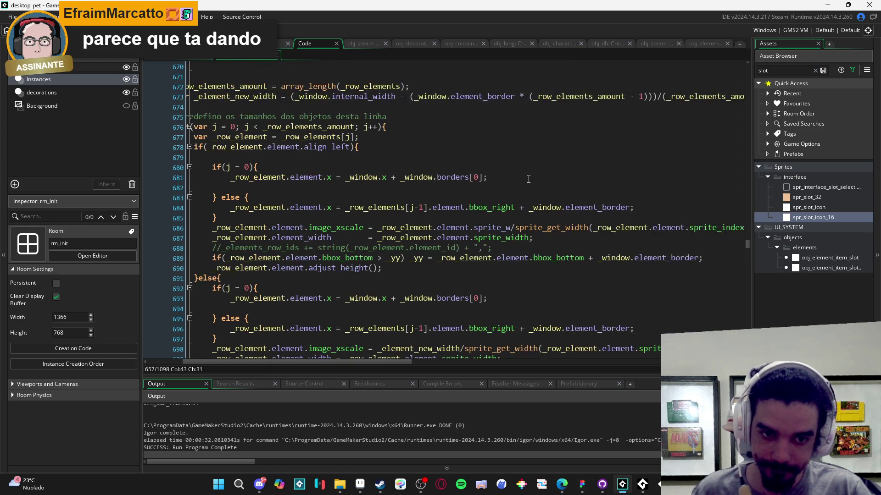
{"action": "scroll", "coordinate": [529, 179], "scroll_direction": "left", "scroll_amount": 3}
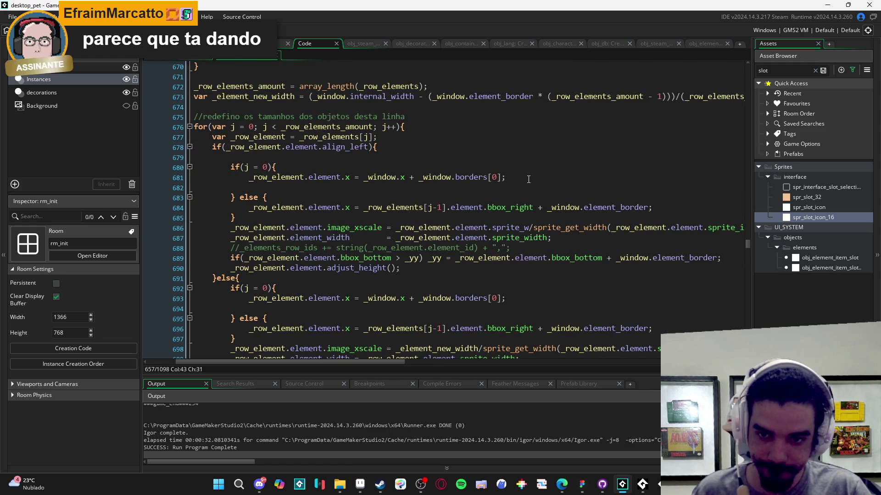
{"action": "scroll", "coordinate": [528, 179], "scroll_direction": "down", "scroll_amount": 4}
{"action": "scroll", "coordinate": [529, 179], "scroll_direction": "left", "scroll_amount": 3}
{"action": "scroll", "coordinate": [528, 179], "scroll_direction": "down", "scroll_amount": 4}
{"action": "scroll", "coordinate": [528, 179], "scroll_direction": "up", "scroll_amount": 3}
{"action": "scroll", "coordinate": [528, 178], "scroll_direction": "down", "scroll_amount": 4}
{"action": "scroll", "coordinate": [532, 178], "scroll_direction": "up", "scroll_amount": 8}
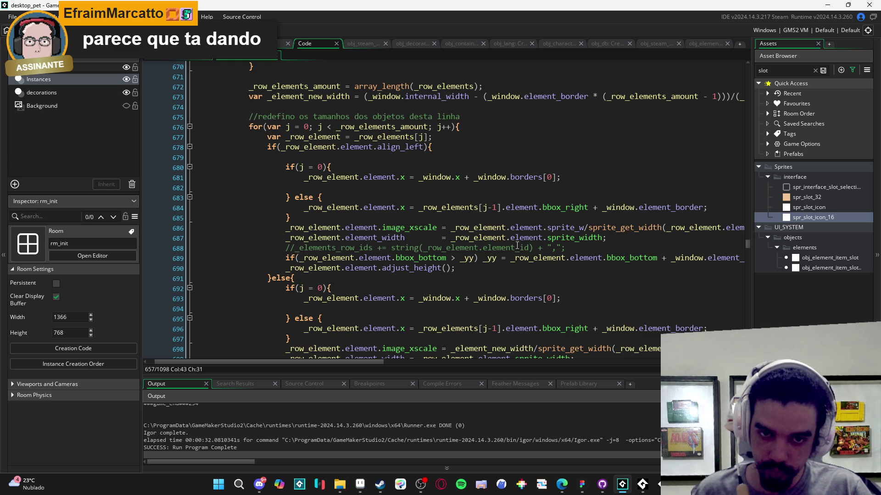
Step: Inspect line 681's _window.x offset, scrolling across the long line
{"action": "left_click", "coordinate": [471, 177]}
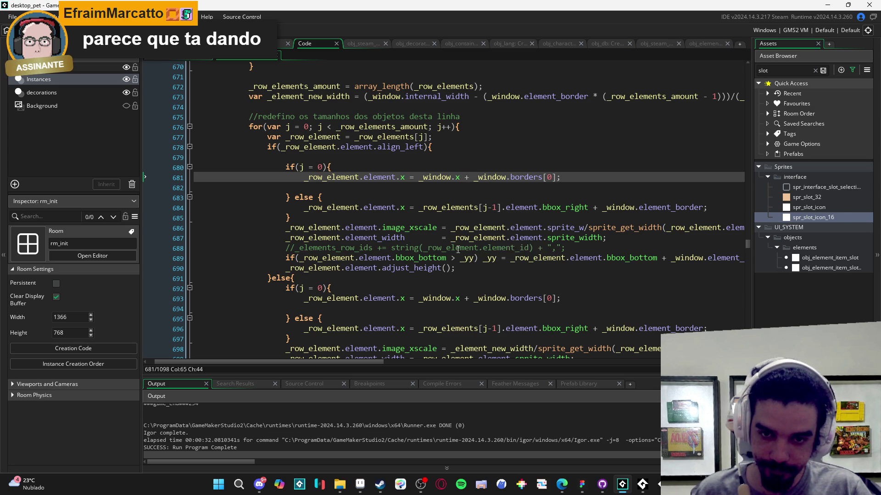
{"action": "scroll", "coordinate": [550, 238], "scroll_direction": "right", "scroll_amount": 3}
{"action": "scroll", "coordinate": [530, 255], "scroll_direction": "left", "scroll_amount": 3}
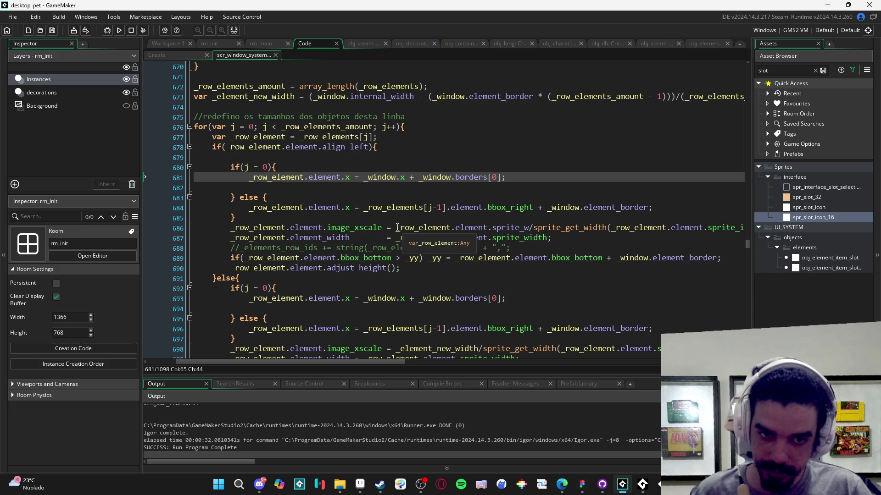
{"action": "scroll", "coordinate": [459, 238], "scroll_direction": "right", "scroll_amount": 4}
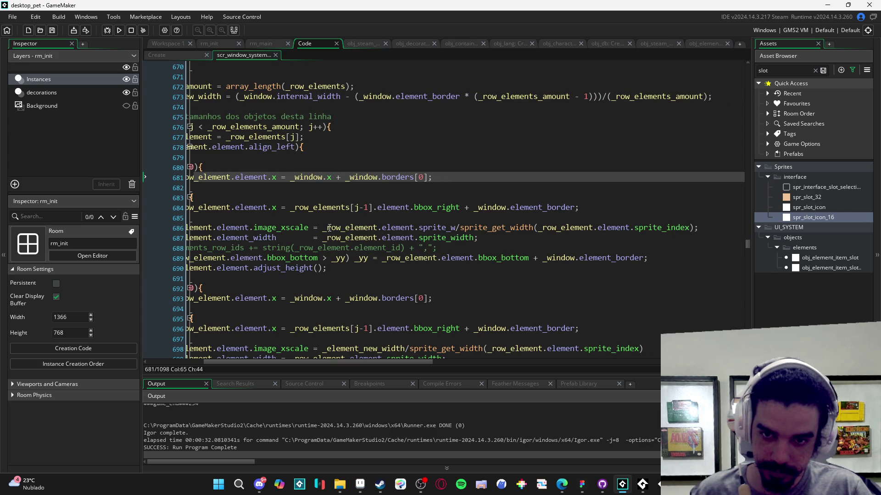
{"action": "scroll", "coordinate": [395, 258], "scroll_direction": "left", "scroll_amount": 3}
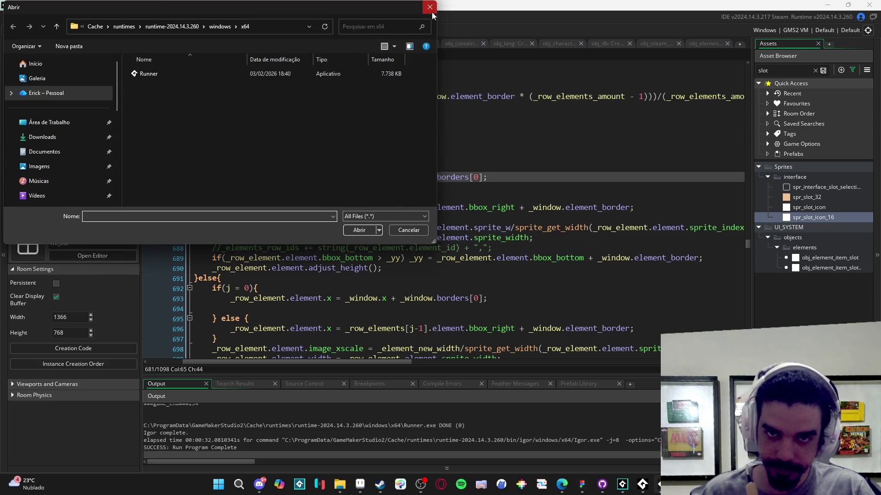
Step: Close the Open dialog and the guide menu, then shut down the test build
{"action": "left_click", "coordinate": [429, 8]}
{"action": "left_click", "coordinate": [582, 298]}
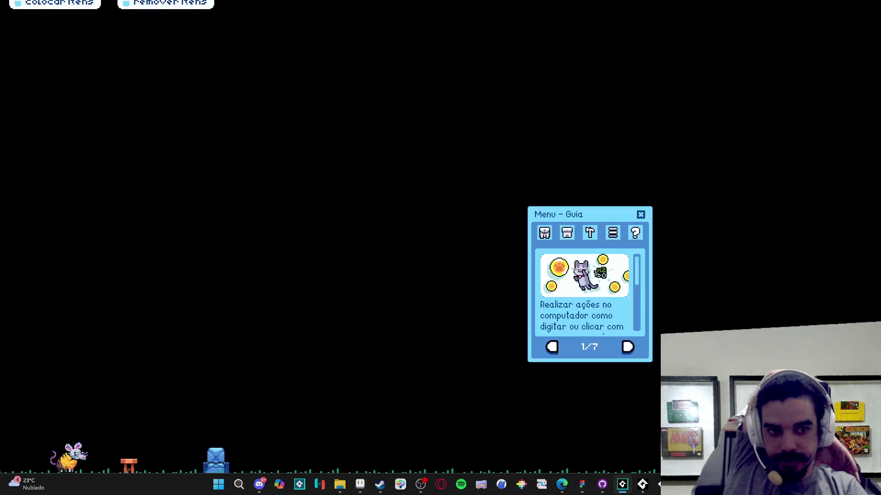
{"action": "left_click", "coordinate": [641, 215]}
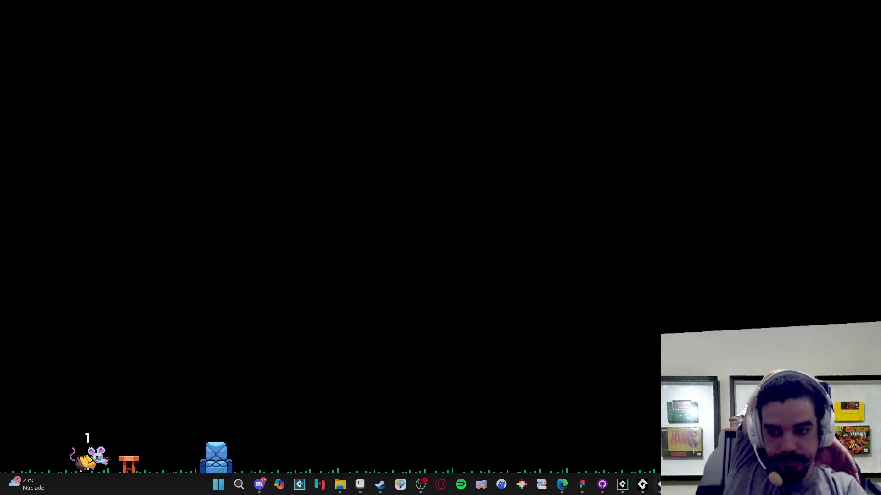
{"action": "right_click", "coordinate": [642, 484]}
{"action": "left_click", "coordinate": [612, 456]}
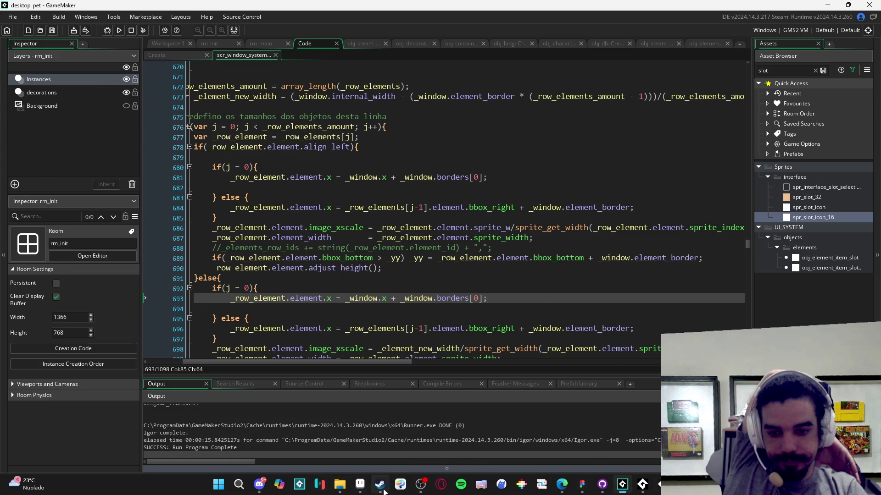
Step: Launch Desktop Friend from its Steam library page and close the pet's guide menu
{"action": "left_click", "coordinate": [385, 491]}
{"action": "left_click", "coordinate": [180, 313]}
{"action": "left_click", "coordinate": [172, 198]}
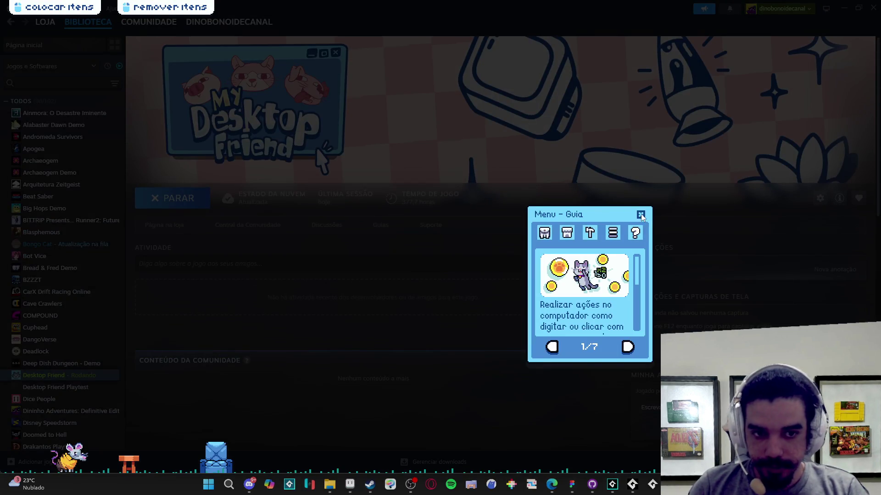
{"action": "left_click", "coordinate": [640, 215]}
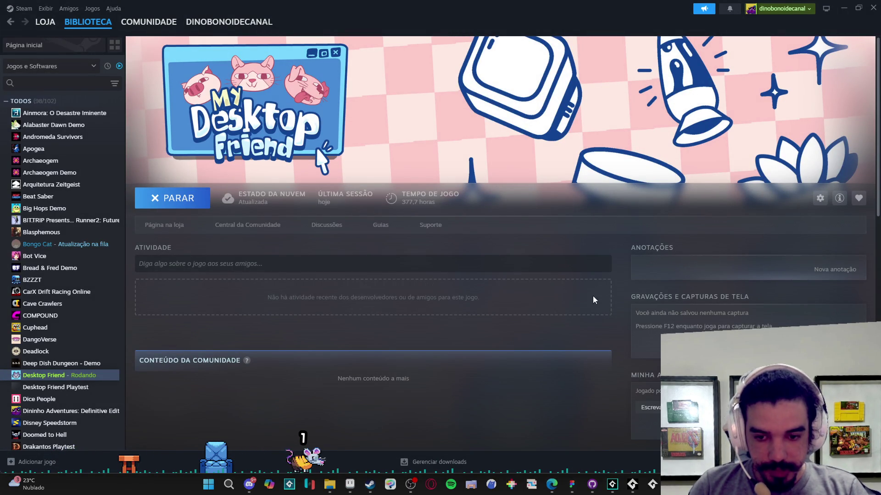
Step: From the inventory's tools, create a note titled 'asdasd' with body 'asdasdasd'
{"action": "key", "text": "i"}
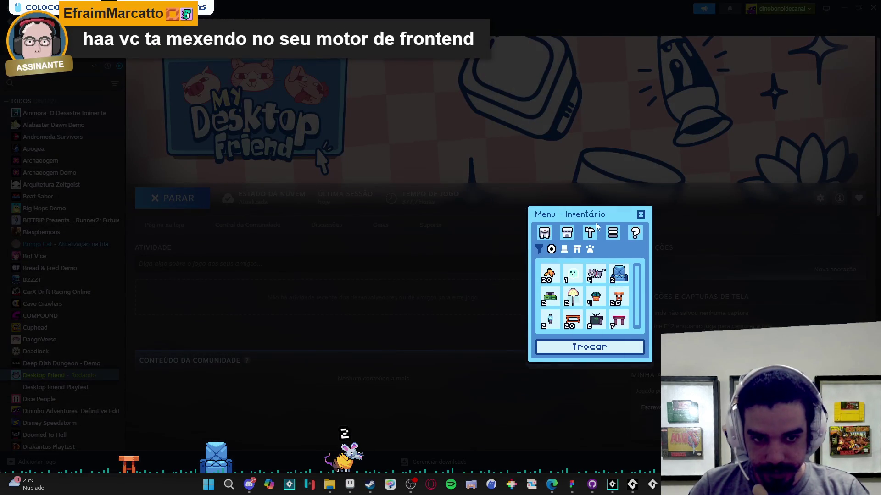
{"action": "left_click", "coordinate": [613, 233]}
{"action": "mouse_move", "coordinate": [613, 233]}
{"action": "left_mouse_down"}
{"action": "mouse_move", "coordinate": [722, 171]}
{"action": "mouse_move", "coordinate": [738, 150]}
{"action": "left_mouse_up"}
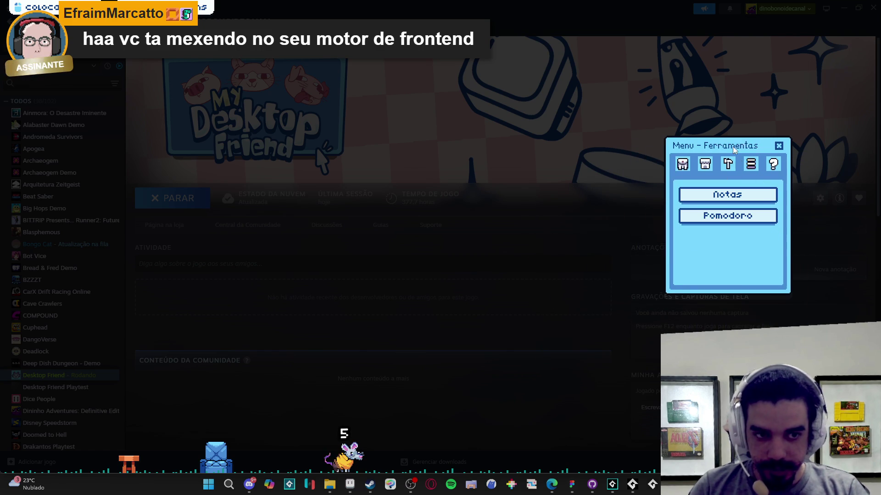
{"action": "left_click", "coordinate": [725, 197]}
{"action": "left_click", "coordinate": [698, 315]}
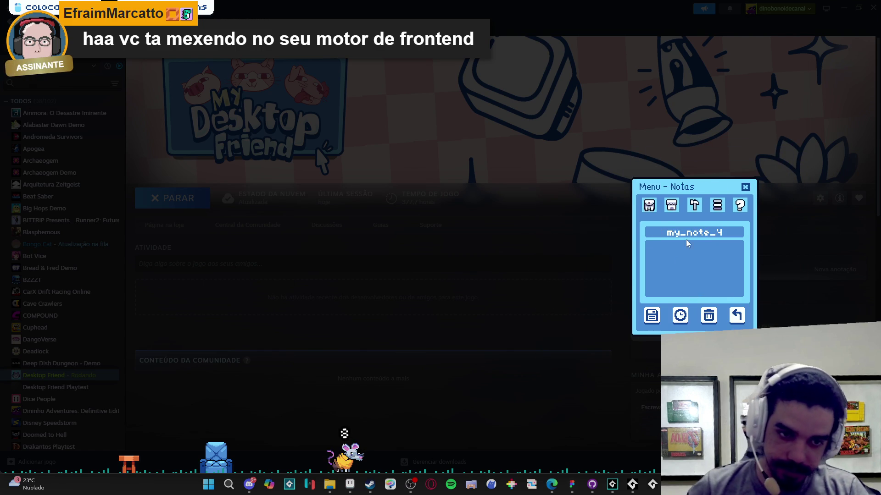
{"action": "left_click", "coordinate": [703, 232]}
{"action": "type", "text": "asdasd"}
{"action": "left_click", "coordinate": [689, 245]}
{"action": "type", "text": "asdasdasd"}
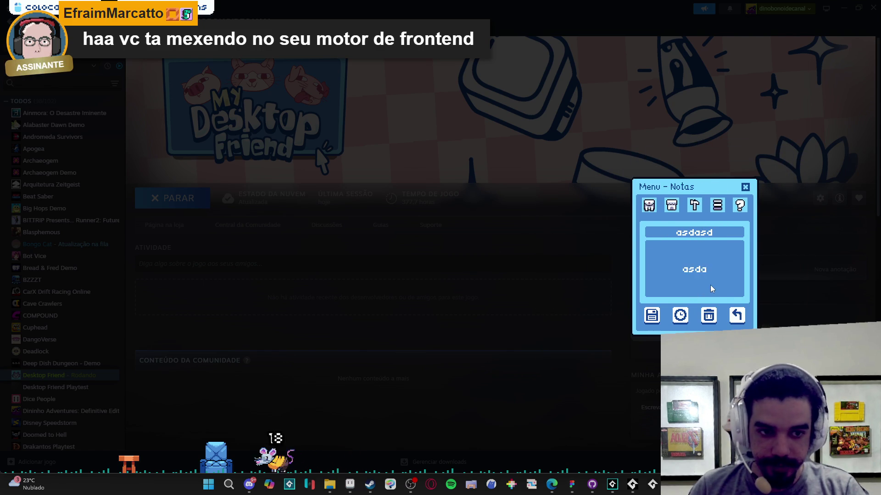
Step: Set the note's reminder minutes to 32, dismissing the future-date warning, and return to the notes list
{"action": "left_click", "coordinate": [680, 315]}
{"action": "left_click", "coordinate": [727, 268]}
{"action": "scroll", "coordinate": [728, 276], "scroll_direction": "down", "scroll_amount": 5}
{"action": "scroll", "coordinate": [733, 295], "scroll_direction": "down", "scroll_amount": 3}
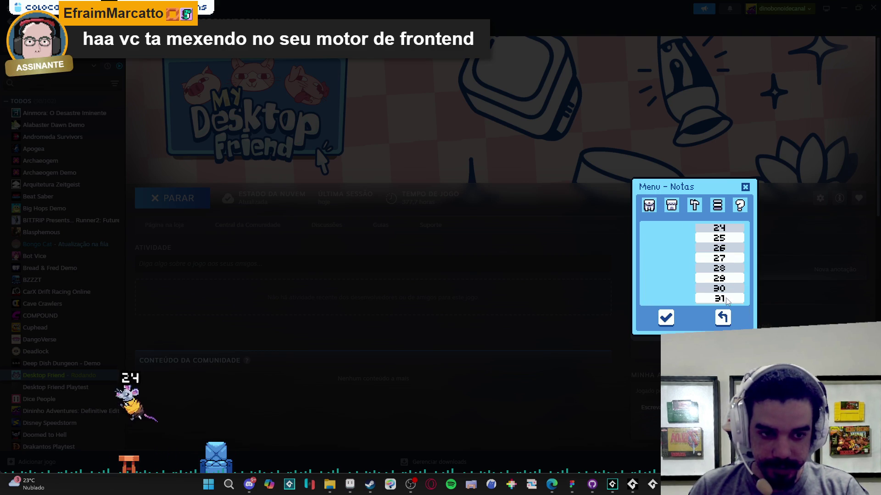
{"action": "left_click", "coordinate": [720, 300]}
{"action": "left_click", "coordinate": [667, 319]}
{"action": "left_click", "coordinate": [477, 270]}
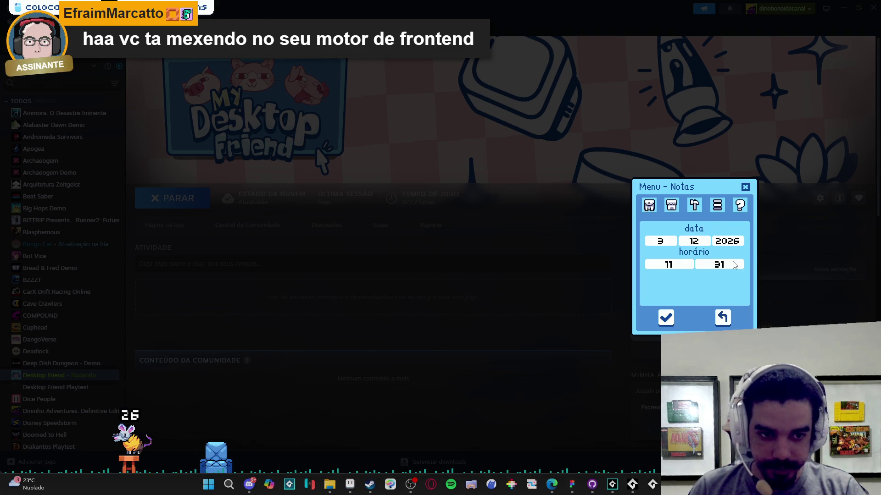
{"action": "left_click", "coordinate": [729, 265]}
{"action": "scroll", "coordinate": [739, 282], "scroll_direction": "down", "scroll_amount": 6}
{"action": "scroll", "coordinate": [736, 288], "scroll_direction": "down", "scroll_amount": 1}
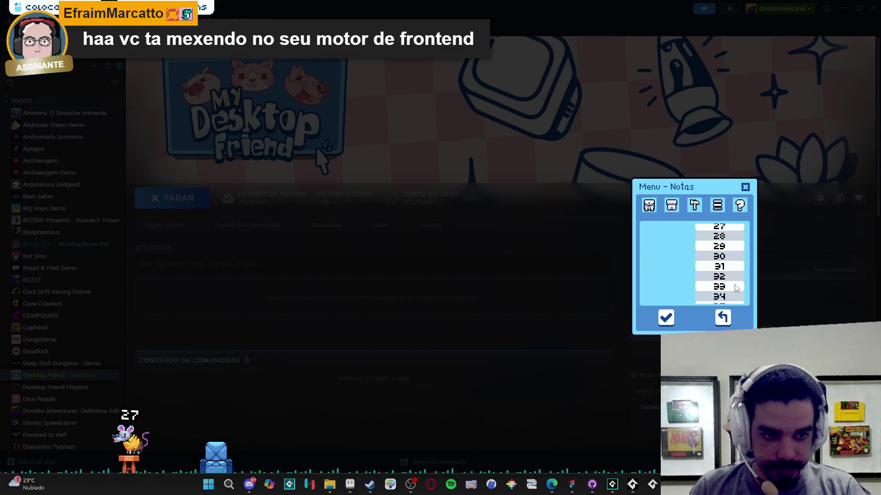
{"action": "left_click", "coordinate": [730, 281]}
{"action": "left_click", "coordinate": [672, 316]}
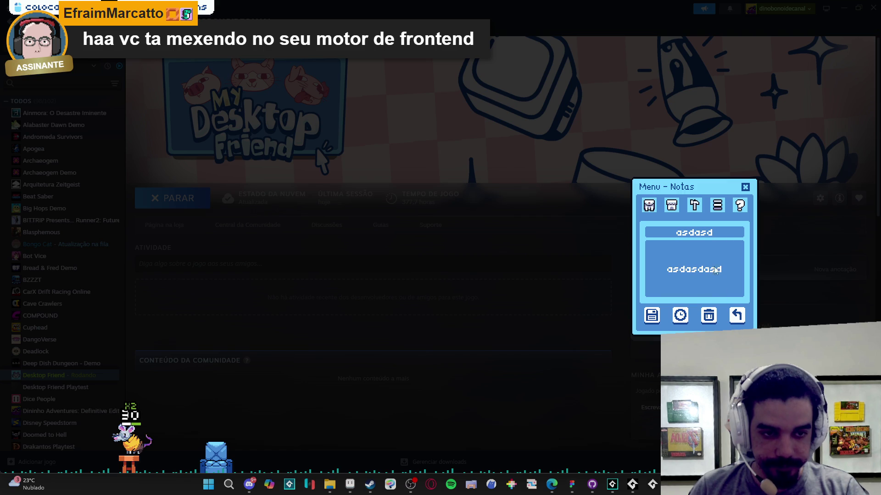
{"action": "left_click", "coordinate": [723, 316]}
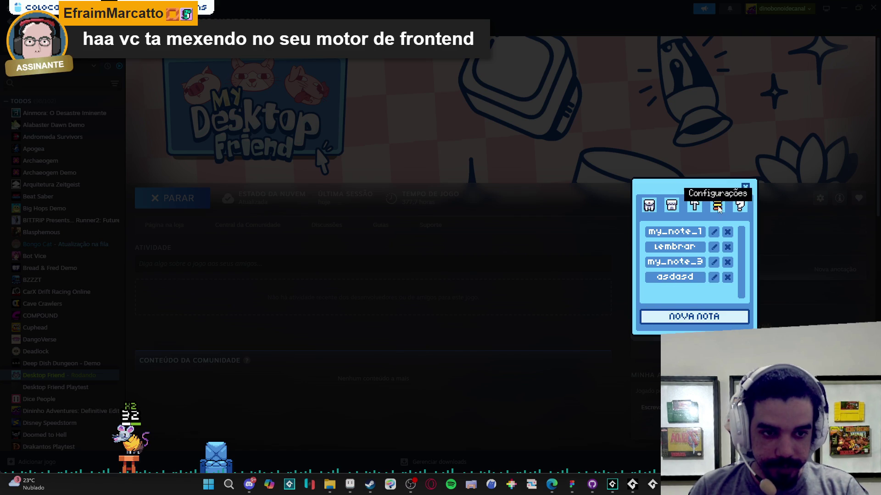
Step: Try the Pomodoro timer's 40-minute countdown and long break, then reset it to 40:00
{"action": "left_click", "coordinate": [694, 206]}
{"action": "left_click", "coordinate": [692, 259]}
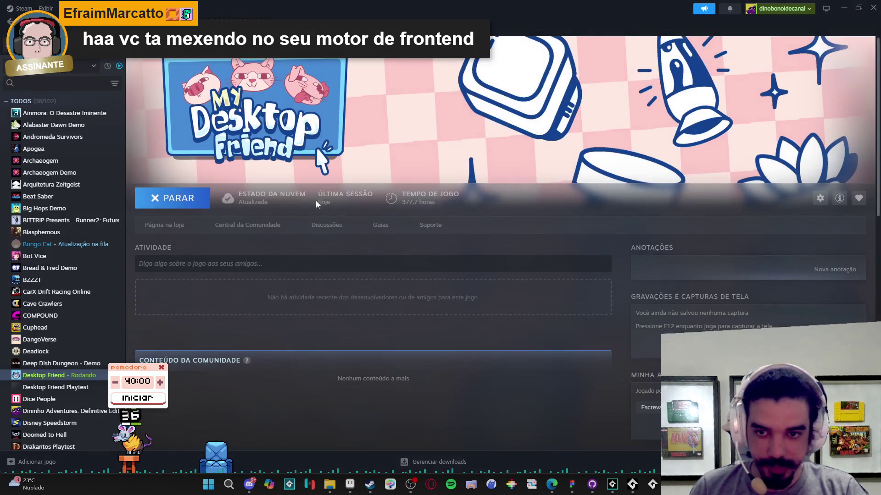
{"action": "mouse_move", "coordinate": [148, 379]}
{"action": "left_mouse_down"}
{"action": "mouse_move", "coordinate": [202, 178]}
{"action": "mouse_move", "coordinate": [159, 48]}
{"action": "mouse_move", "coordinate": [209, 300]}
{"action": "mouse_move", "coordinate": [170, 296]}
{"action": "mouse_move", "coordinate": [181, 152]}
{"action": "mouse_move", "coordinate": [167, 262]}
{"action": "left_mouse_up"}
{"action": "left_click", "coordinate": [161, 305]}
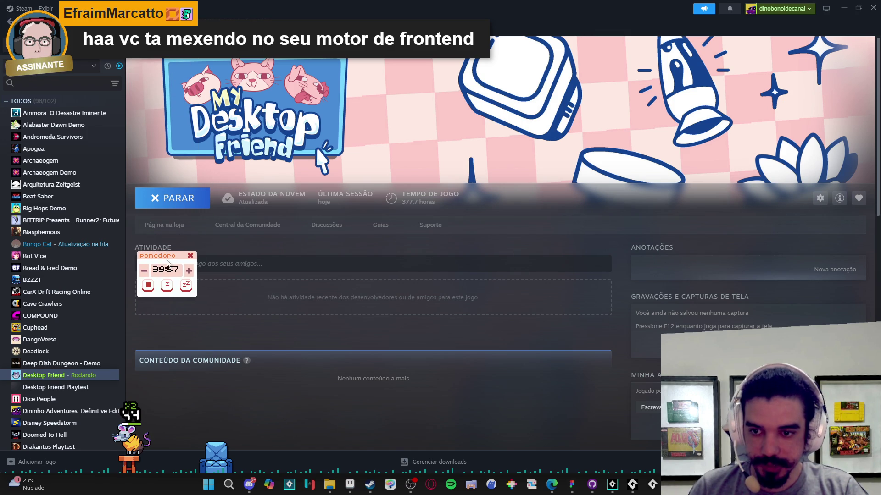
{"action": "left_click", "coordinate": [186, 285]}
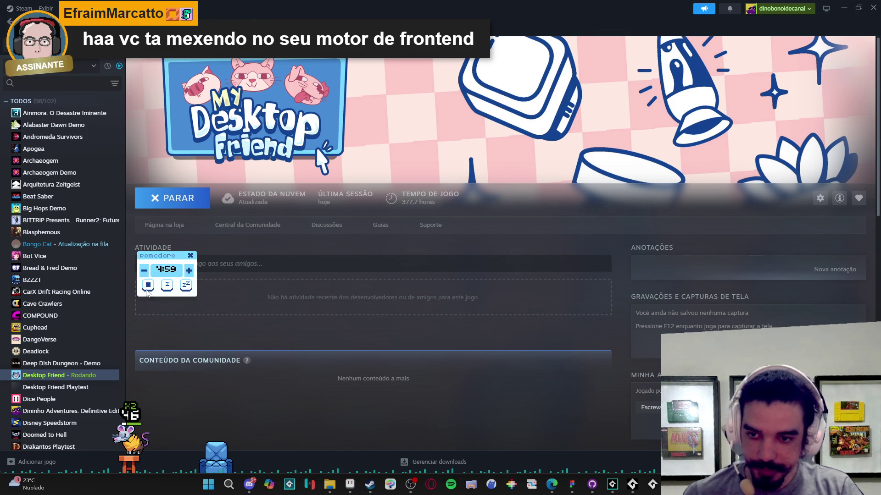
{"action": "left_click_drag", "start_coordinate": [186, 272], "coordinate": [211, 250]}
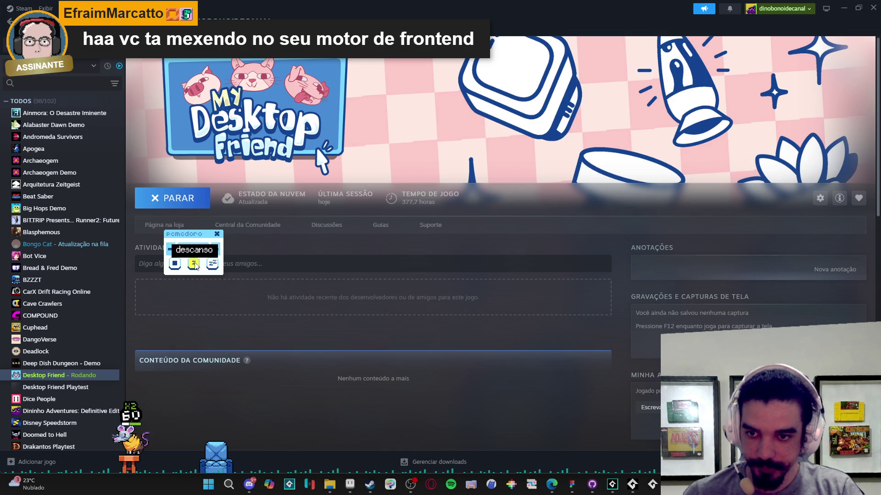
{"action": "left_click", "coordinate": [175, 264]}
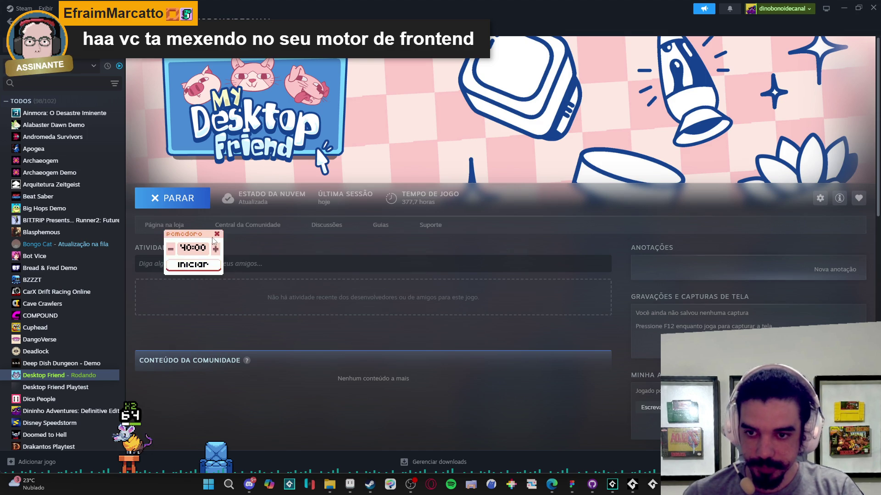
{"action": "left_click", "coordinate": [217, 234]}
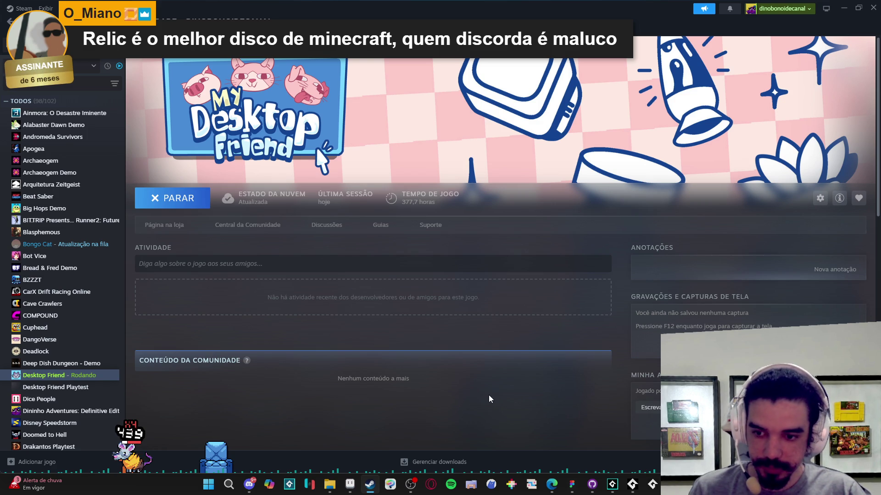
Step: Delete the pet's 'asdasdasd' note, then bring up the inventory menu with the I key
{"action": "left_click", "coordinate": [131, 459]}
{"action": "type", "text": "asdasdasd"}
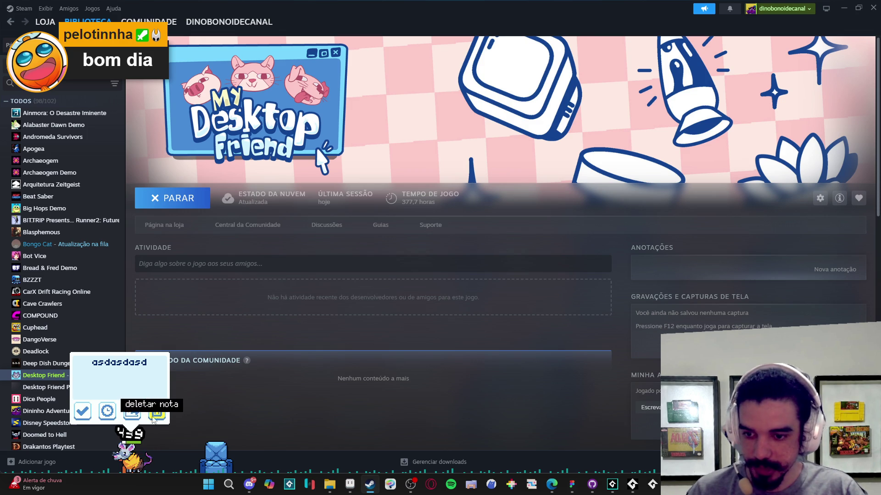
{"action": "left_click", "coordinate": [155, 416]}
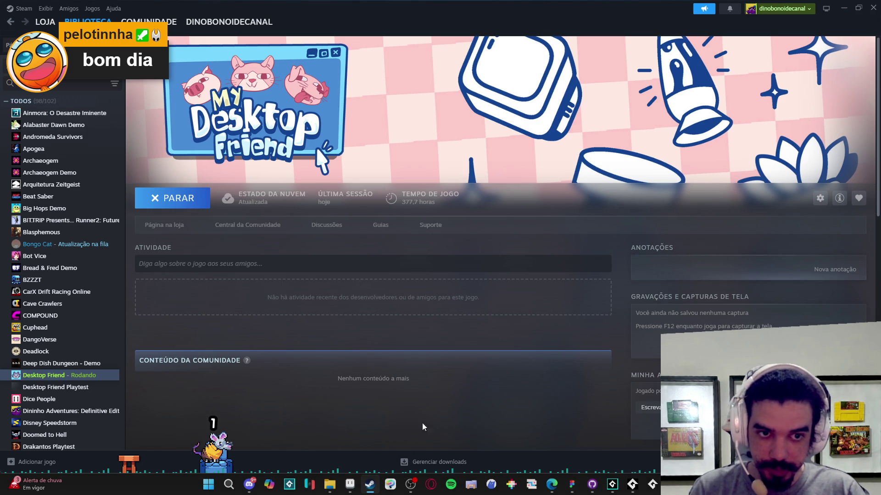
{"action": "key", "text": "i"}
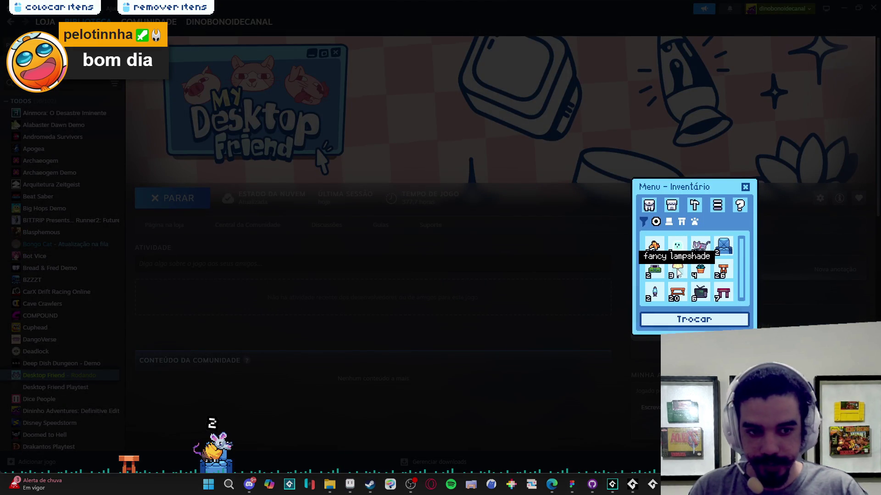
Step: Place the fancy lampshade on the floor and the TV on the small table, then close the inventory
{"action": "mouse_move", "coordinate": [677, 270]}
{"action": "left_mouse_down"}
{"action": "mouse_move", "coordinate": [97, 275]}
{"action": "mouse_move", "coordinate": [169, 279]}
{"action": "mouse_move", "coordinate": [145, 281]}
{"action": "left_mouse_up"}
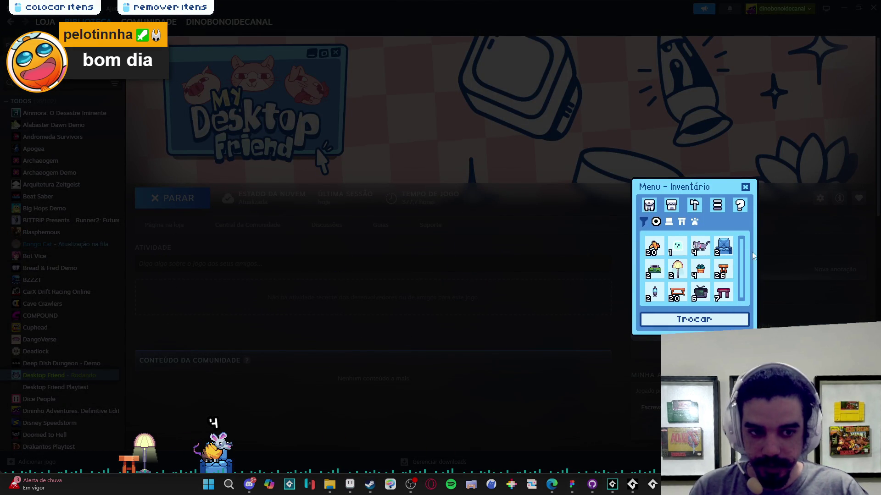
{"action": "mouse_move", "coordinate": [699, 293]}
{"action": "left_mouse_down"}
{"action": "mouse_move", "coordinate": [210, 340]}
{"action": "mouse_move", "coordinate": [138, 364]}
{"action": "mouse_move", "coordinate": [146, 370]}
{"action": "left_mouse_up"}
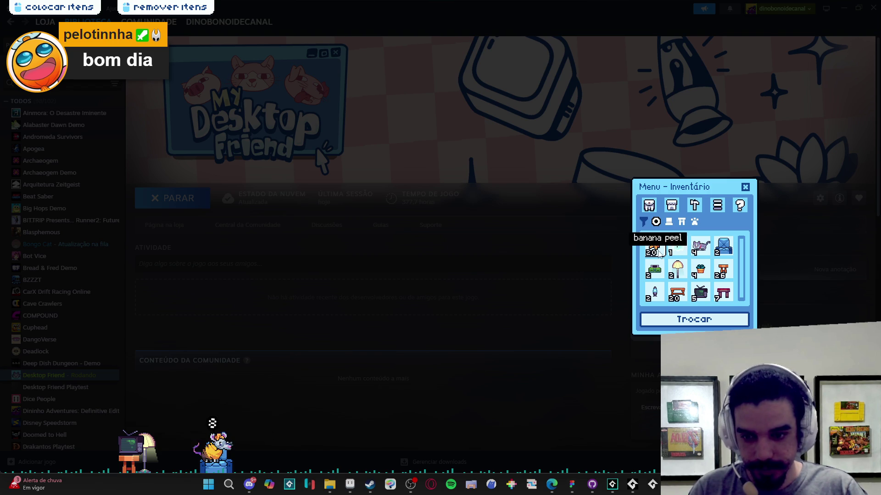
{"action": "left_click", "coordinate": [744, 187]}
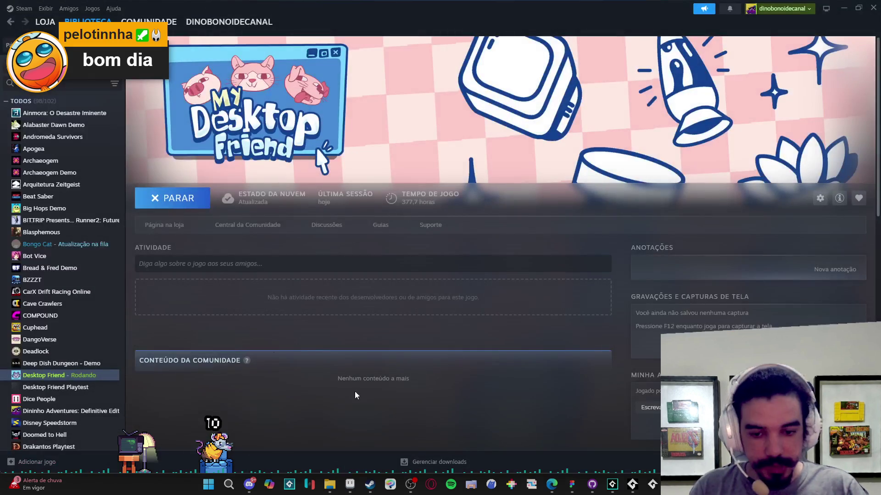
Step: Show the account's Steam item inventory filtered to My Desktop Friend items, including 953 Coin
{"action": "left_click", "coordinate": [178, 22]}
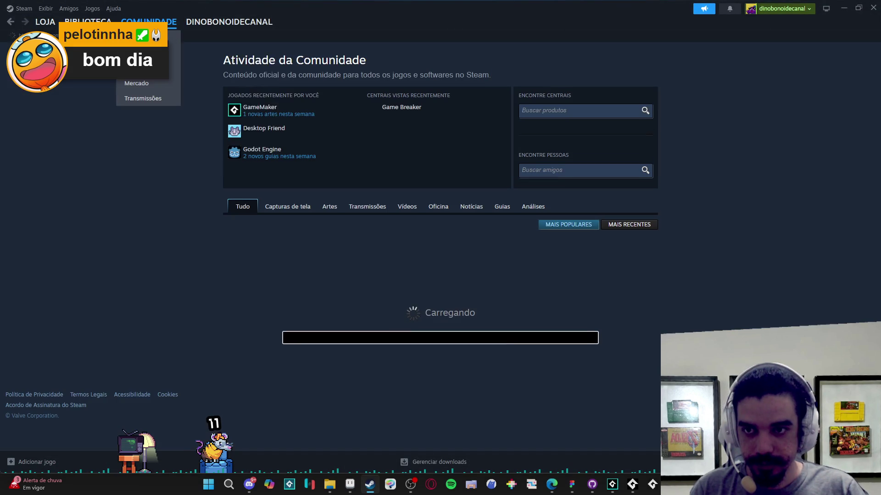
{"action": "mouse_move", "coordinate": [204, 24]}
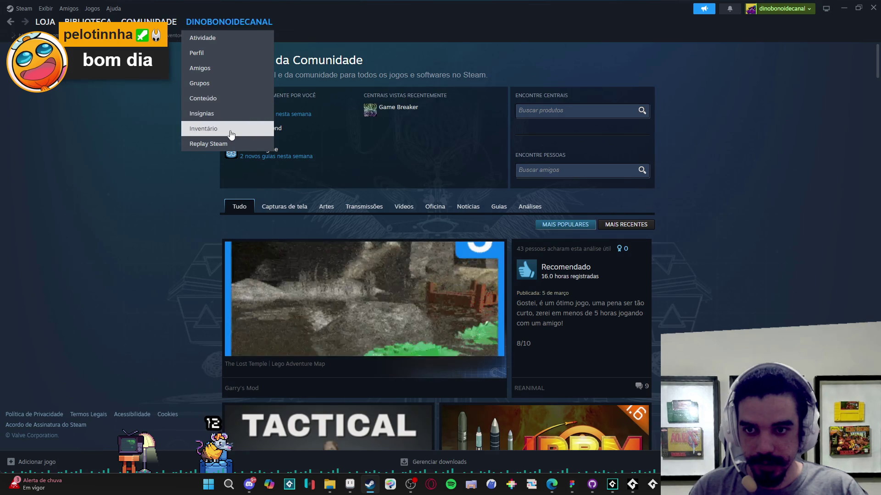
{"action": "left_click", "coordinate": [220, 129]}
{"action": "left_click", "coordinate": [291, 152]}
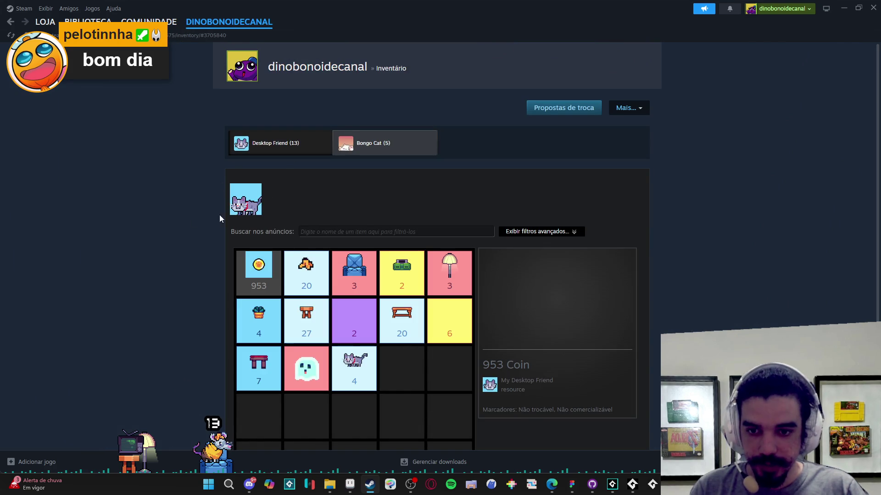
{"action": "scroll", "coordinate": [212, 309], "scroll_direction": "down", "scroll_amount": 3}
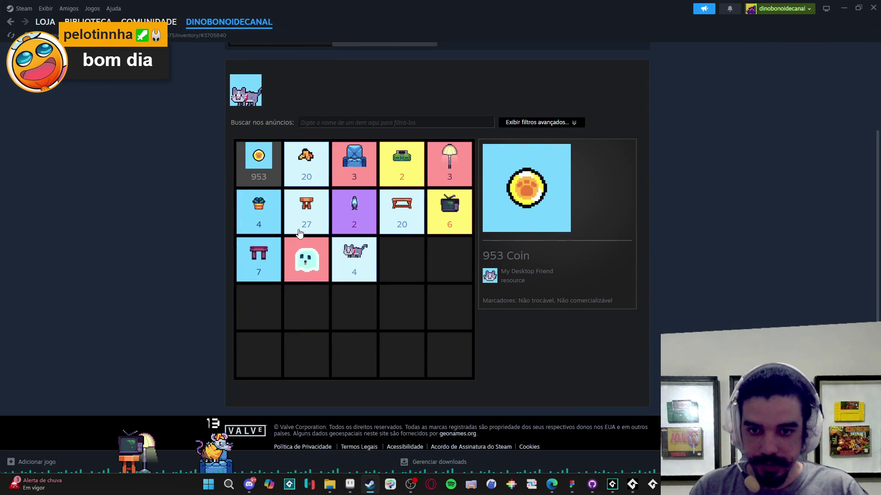
{"action": "scroll", "coordinate": [356, 250], "scroll_direction": "up", "scroll_amount": 1}
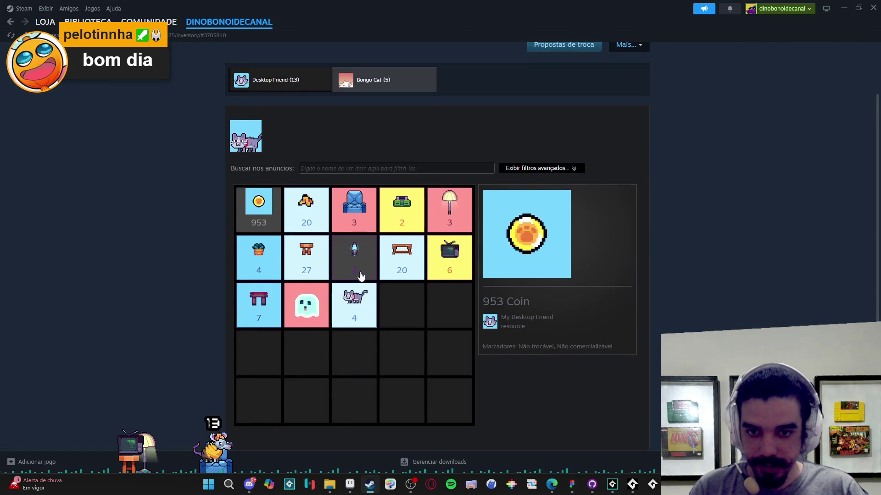
Step: Inspect the blue lava lamp, classic console, orange plant pot and old tv, cancelling both sale dialogs
{"action": "left_click", "coordinate": [357, 268]}
{"action": "left_click", "coordinate": [493, 399]}
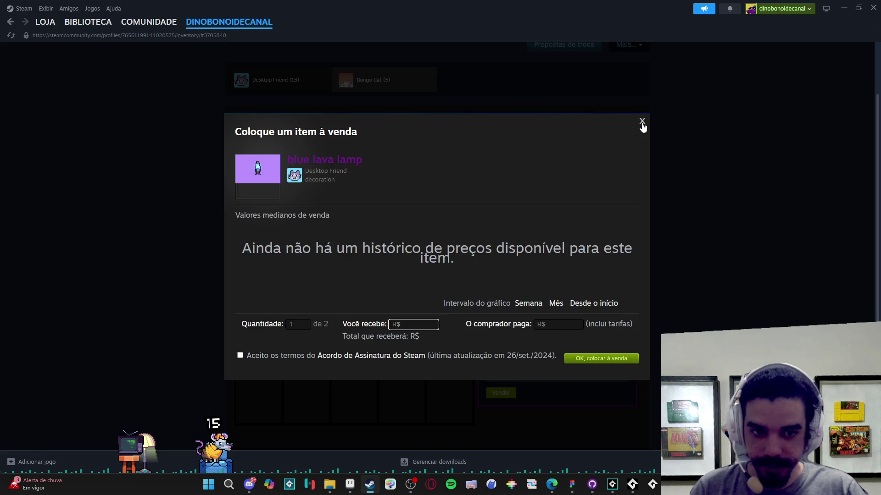
{"action": "left_click", "coordinate": [641, 120]}
{"action": "left_click", "coordinate": [402, 210]}
{"action": "left_click", "coordinate": [501, 393]}
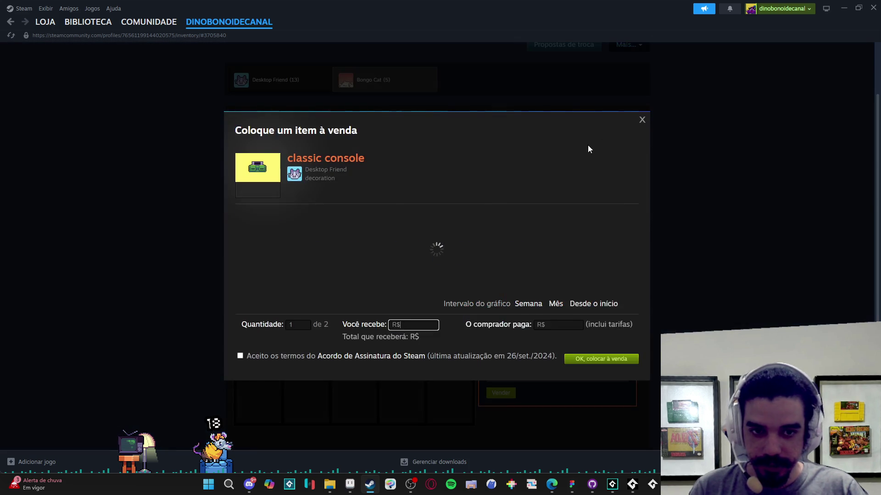
{"action": "left_click", "coordinate": [641, 121]}
{"action": "left_click", "coordinate": [259, 259]}
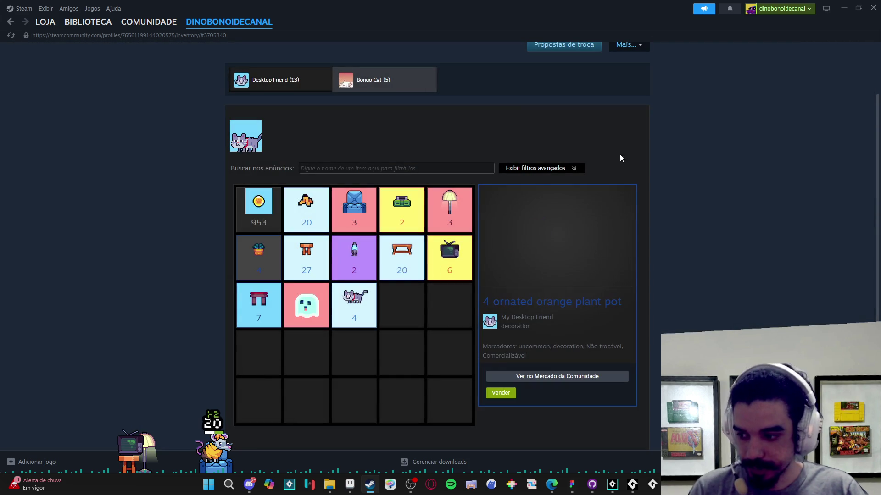
{"action": "left_click", "coordinate": [449, 266]}
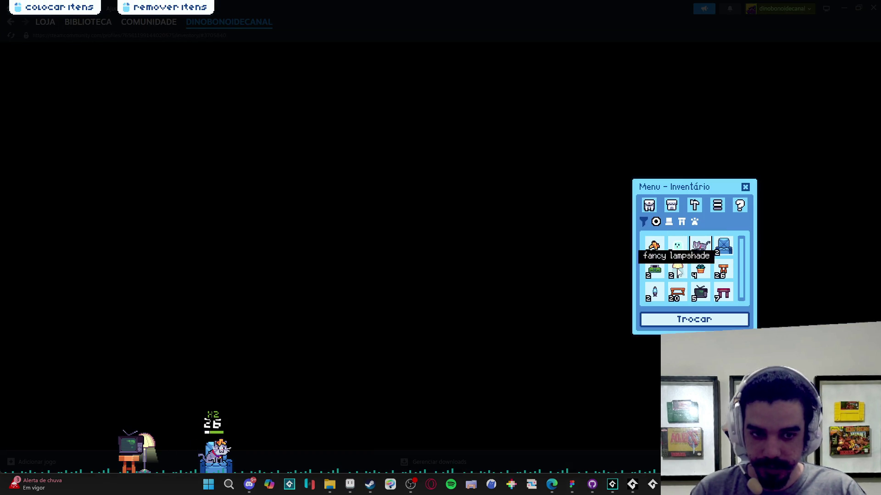
Step: Leave the ghost on the chair instead of the grey cat, close the inventory, and open the game's store page
{"action": "left_click", "coordinate": [677, 246]}
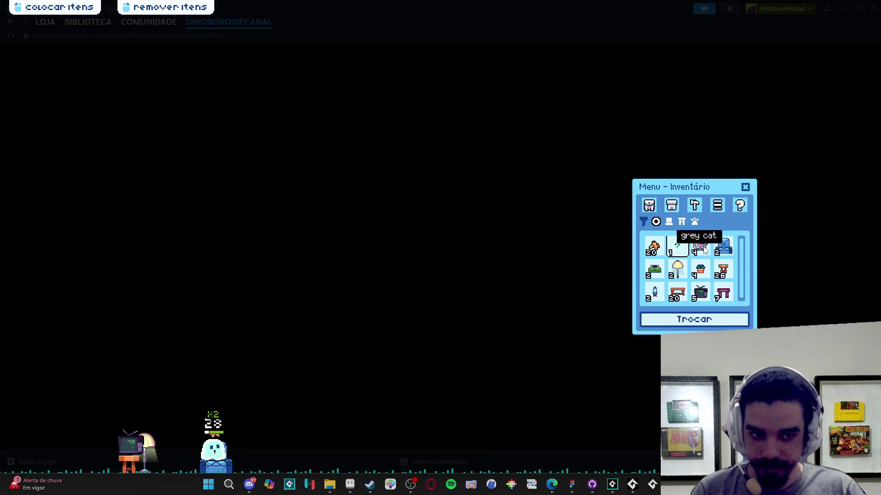
{"action": "left_click", "coordinate": [700, 246]}
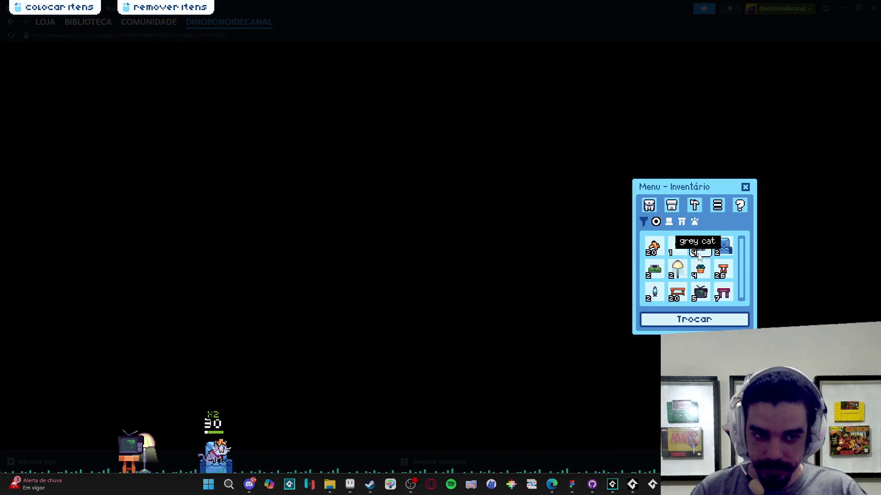
{"action": "left_click", "coordinate": [677, 246]}
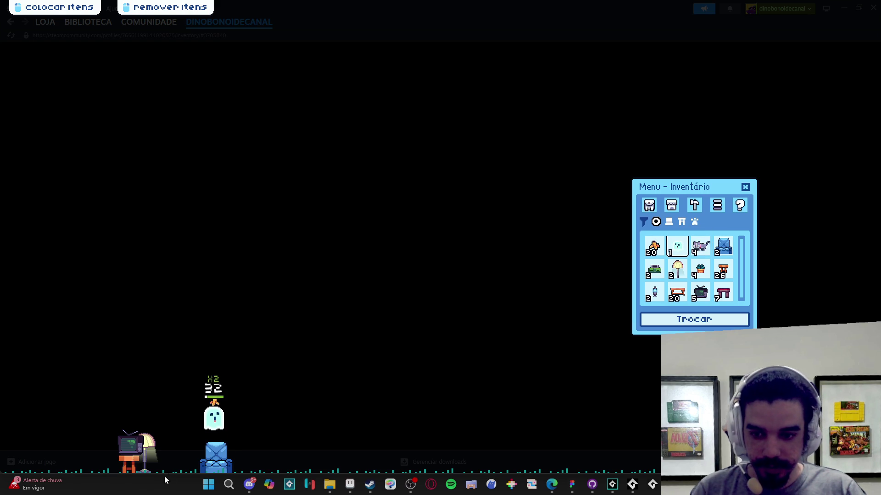
{"action": "left_click", "coordinate": [700, 246]}
{"action": "left_click", "coordinate": [677, 246]}
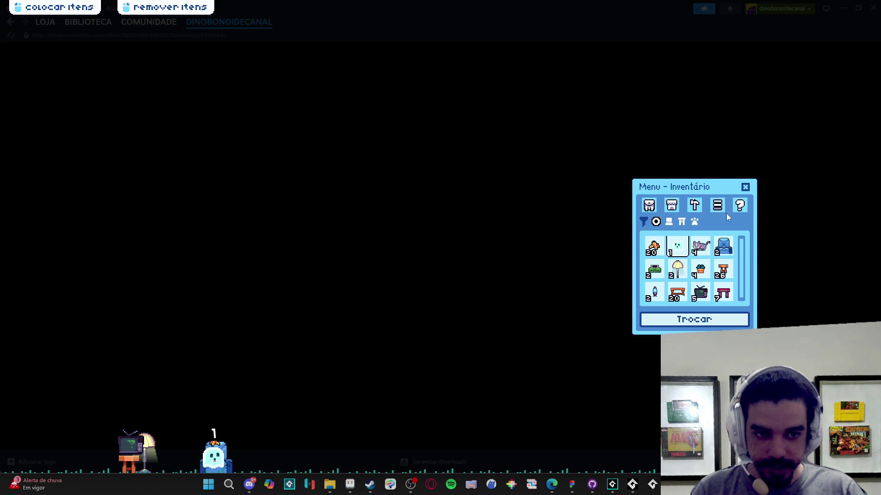
{"action": "left_click", "coordinate": [746, 189]}
{"action": "left_click", "coordinate": [94, 24]}
{"action": "left_click", "coordinate": [165, 225]}
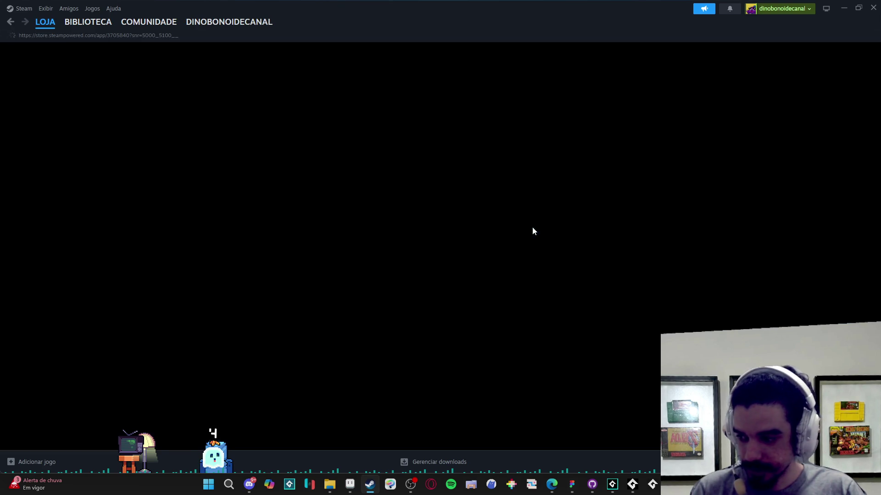
Step: Open the game's item store and browse its 11 items priced at R$ 10,49
{"action": "scroll", "coordinate": [291, 271], "scroll_direction": "down", "scroll_amount": 8}
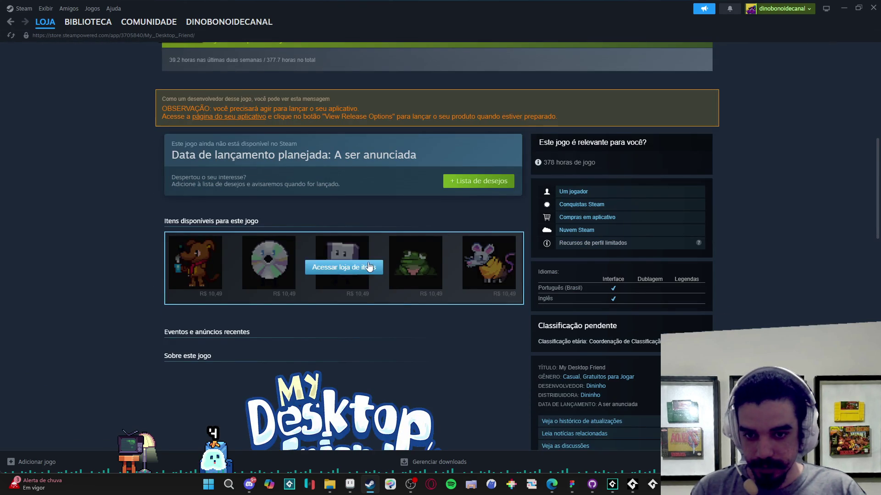
{"action": "left_click", "coordinate": [370, 267]}
{"action": "scroll", "coordinate": [163, 185], "scroll_direction": "down", "scroll_amount": 3}
{"action": "scroll", "coordinate": [230, 186], "scroll_direction": "up", "scroll_amount": 1}
{"action": "scroll", "coordinate": [374, 275], "scroll_direction": "down", "scroll_amount": 3}
{"action": "scroll", "coordinate": [268, 232], "scroll_direction": "up", "scroll_amount": 3}
{"action": "scroll", "coordinate": [472, 247], "scroll_direction": "down", "scroll_amount": 2}
{"action": "scroll", "coordinate": [472, 246], "scroll_direction": "up", "scroll_amount": 2}
{"action": "scroll", "coordinate": [304, 210], "scroll_direction": "down", "scroll_amount": 1}
{"action": "scroll", "coordinate": [139, 108], "scroll_direction": "up", "scroll_amount": 1}
{"action": "scroll", "coordinate": [140, 109], "scroll_direction": "up", "scroll_amount": 1}
{"action": "scroll", "coordinate": [315, 285], "scroll_direction": "down", "scroll_amount": 2}
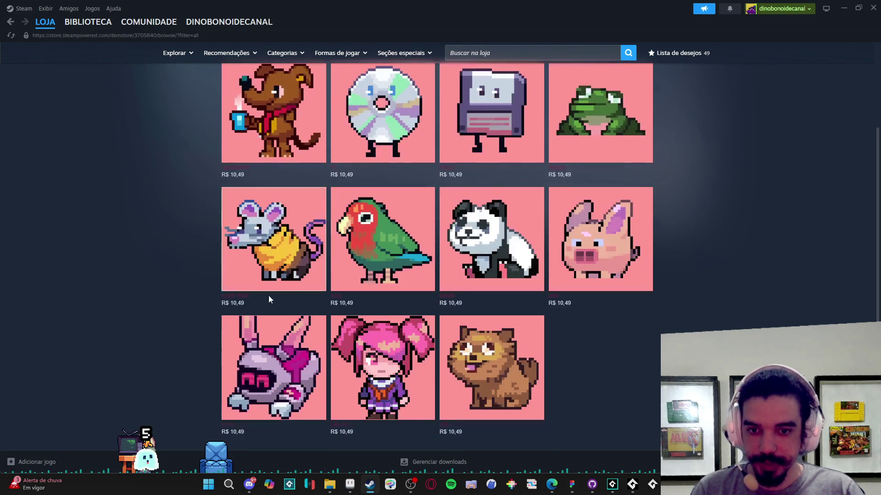
Step: Return to the My Desktop Friend library page and minimize Steam
{"action": "scroll", "coordinate": [200, 280], "scroll_direction": "up", "scroll_amount": 1}
{"action": "scroll", "coordinate": [201, 280], "scroll_direction": "up", "scroll_amount": 3}
{"action": "left_click", "coordinate": [88, 22]}
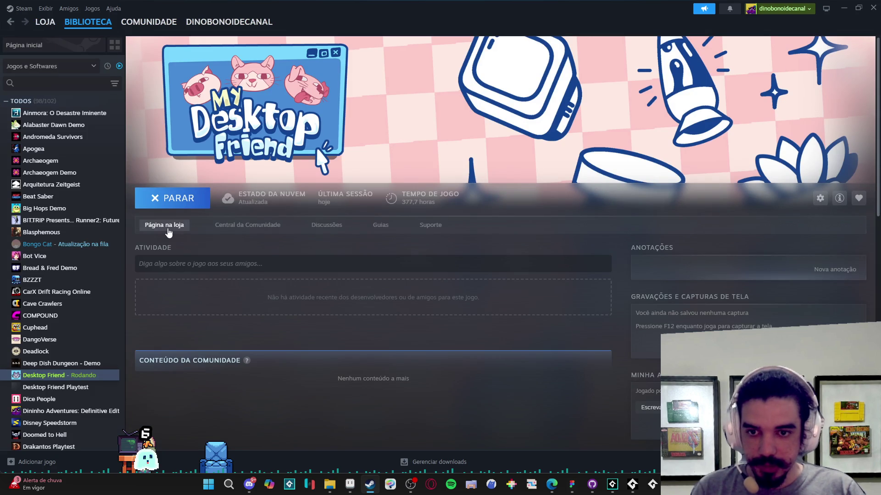
{"action": "left_click", "coordinate": [840, 9]}
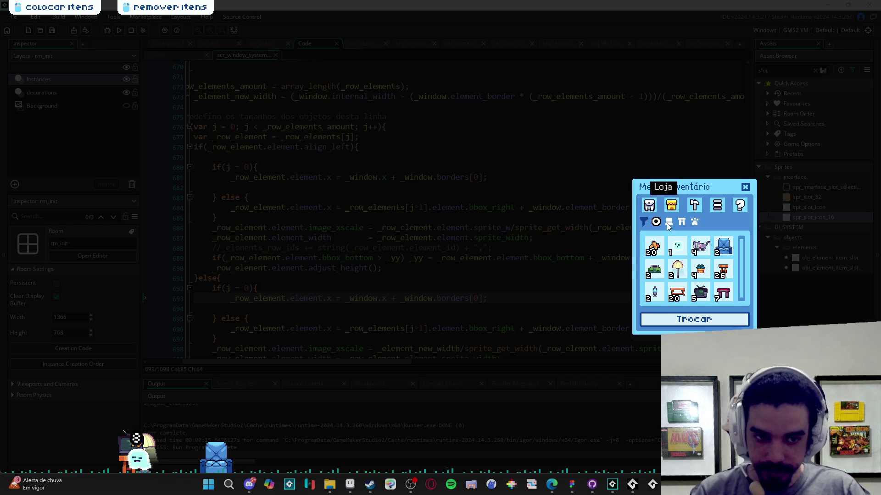
Step: Open the trade window from the inventory, move it beside the inventory, then close both windows
{"action": "left_click", "coordinate": [690, 320]}
{"action": "left_click_drag", "start_coordinate": [384, 175], "coordinate": [532, 124]}
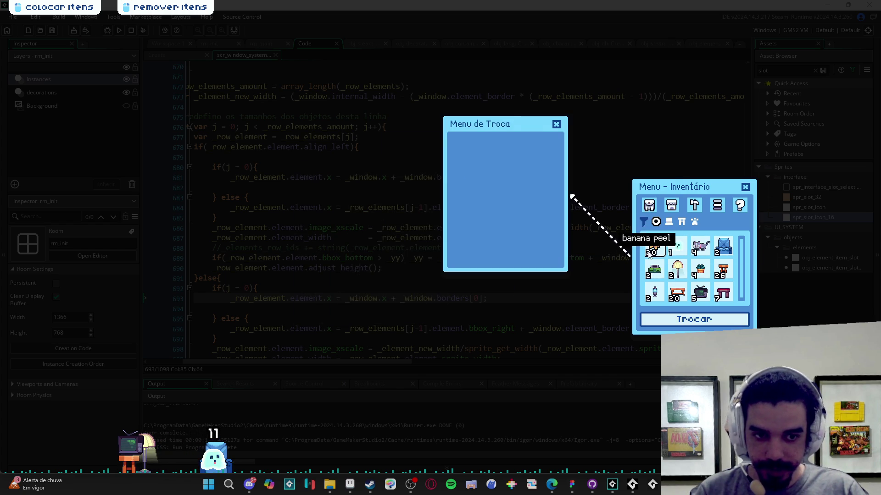
{"action": "left_click_drag", "start_coordinate": [522, 138], "coordinate": [538, 171]}
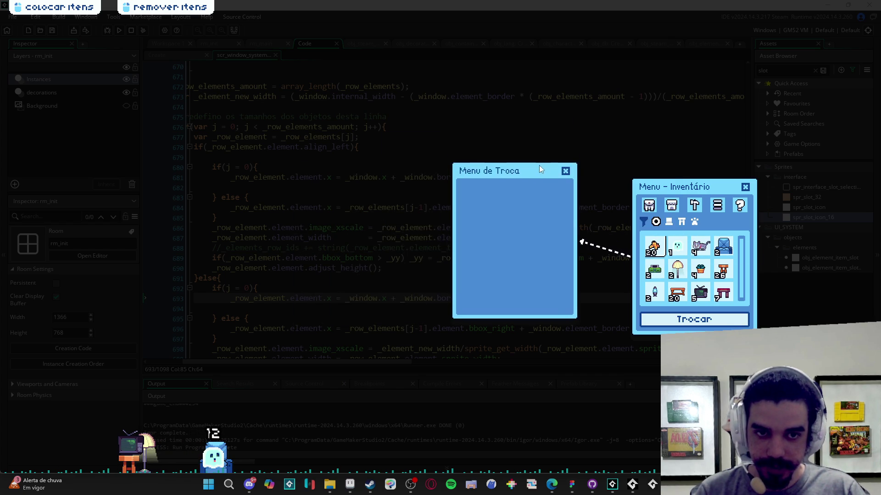
{"action": "left_click", "coordinate": [565, 171]}
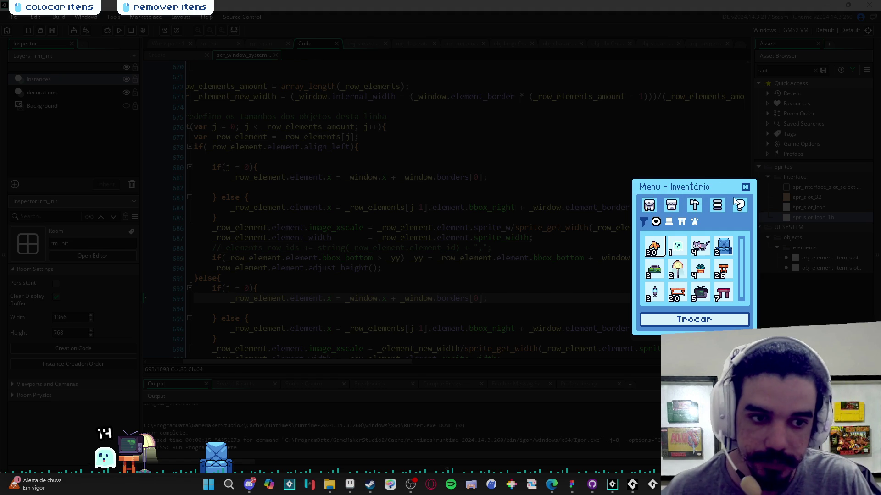
{"action": "left_click", "coordinate": [747, 187]}
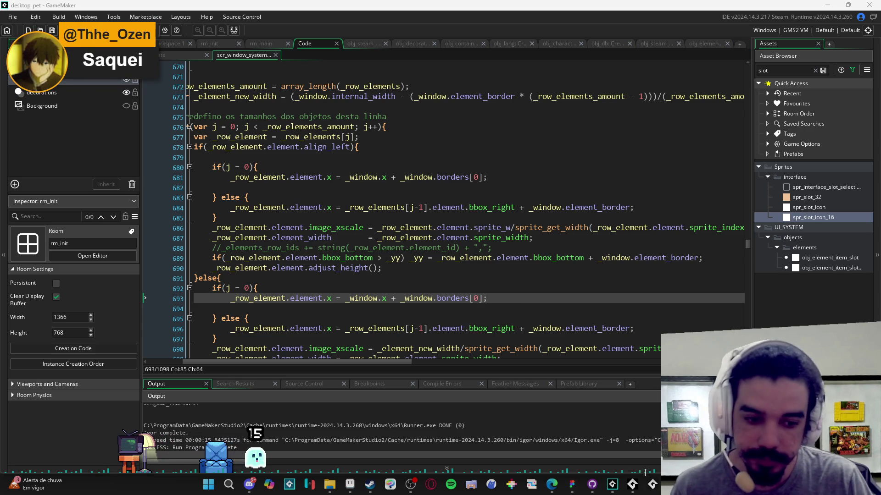
Step: Review the My Desktop Friend store page, release date 'A ser anunciada', then close Steam
{"action": "left_click", "coordinate": [376, 489]}
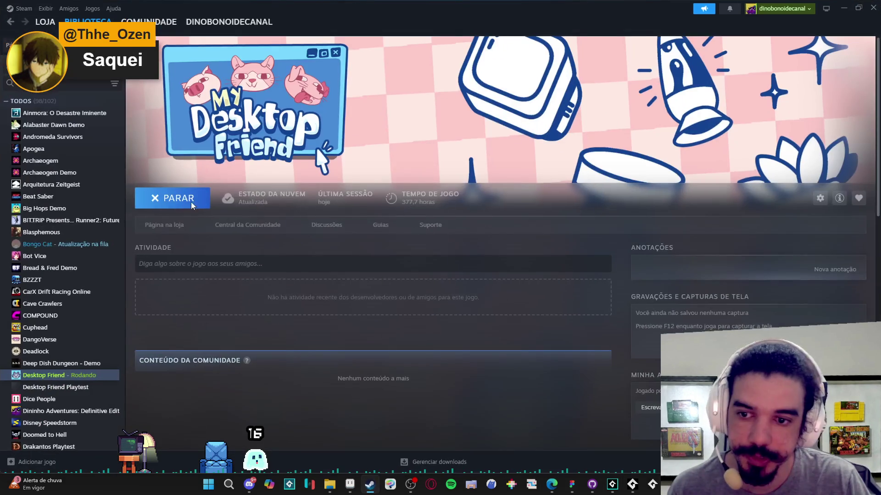
{"action": "left_click", "coordinate": [164, 227]}
{"action": "scroll", "coordinate": [102, 269], "scroll_direction": "down", "scroll_amount": 3}
{"action": "right_click", "coordinate": [101, 266]}
{"action": "left_click", "coordinate": [134, 318]}
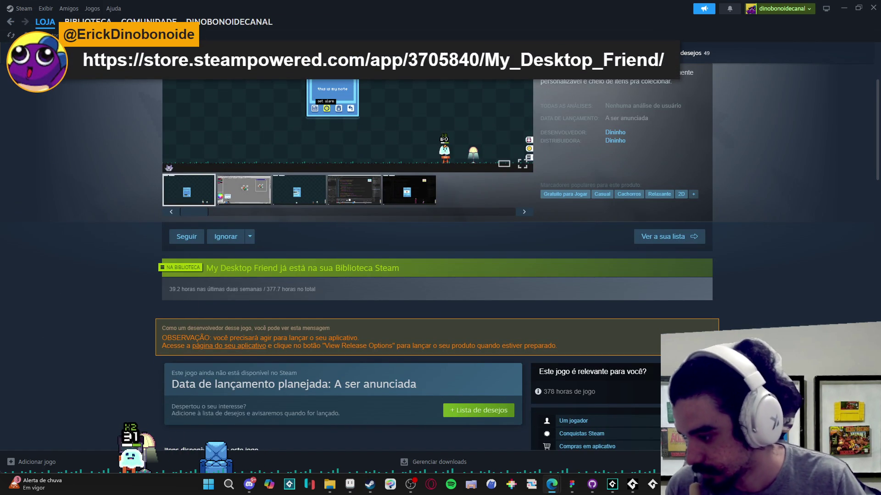
{"action": "scroll", "coordinate": [757, 153], "scroll_direction": "down", "scroll_amount": 8}
{"action": "scroll", "coordinate": [735, 158], "scroll_direction": "up", "scroll_amount": 10}
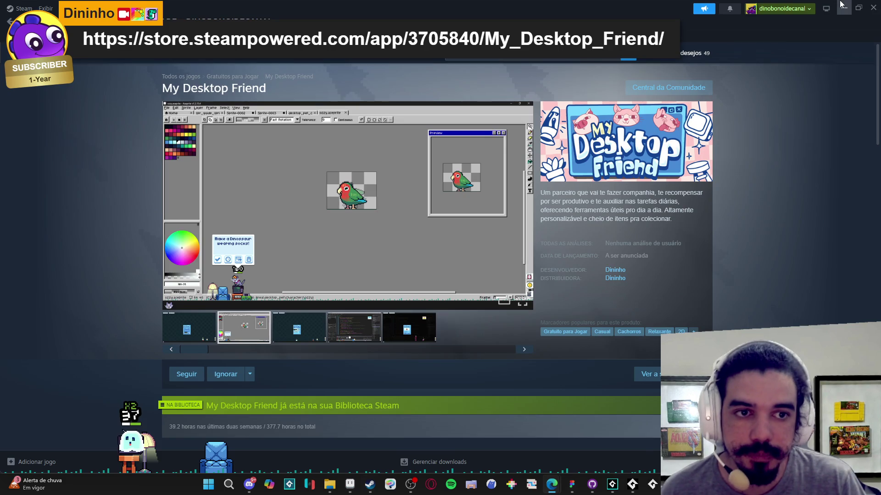
{"action": "left_click", "coordinate": [877, 5]}
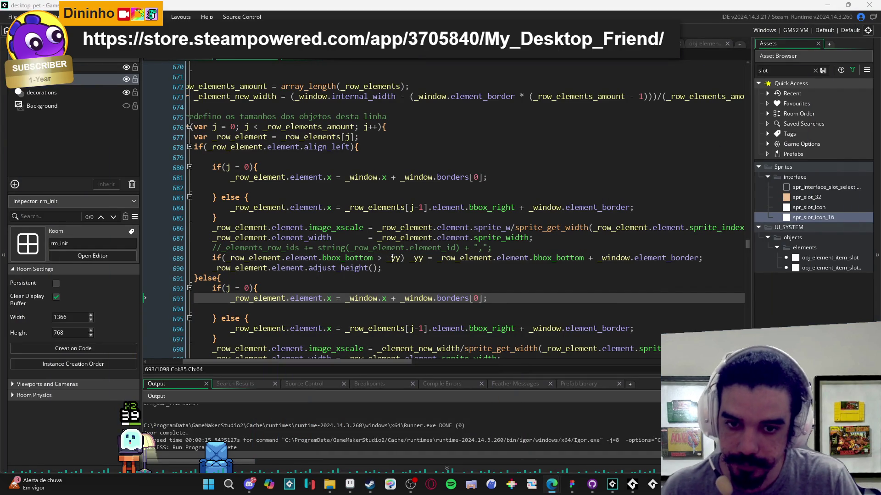
{"action": "scroll", "coordinate": [431, 316], "scroll_direction": "down", "scroll_amount": 1}
{"action": "left_click", "coordinate": [434, 312]}
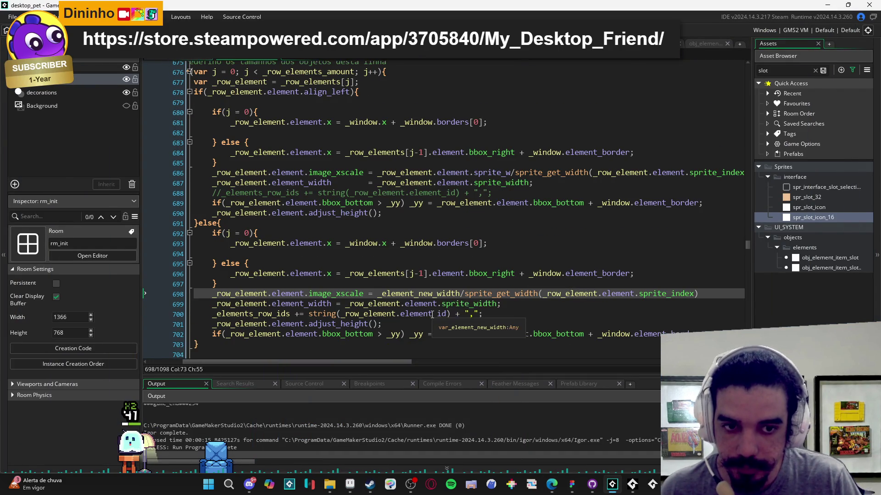
{"action": "scroll", "coordinate": [440, 285], "scroll_direction": "up", "scroll_amount": 8}
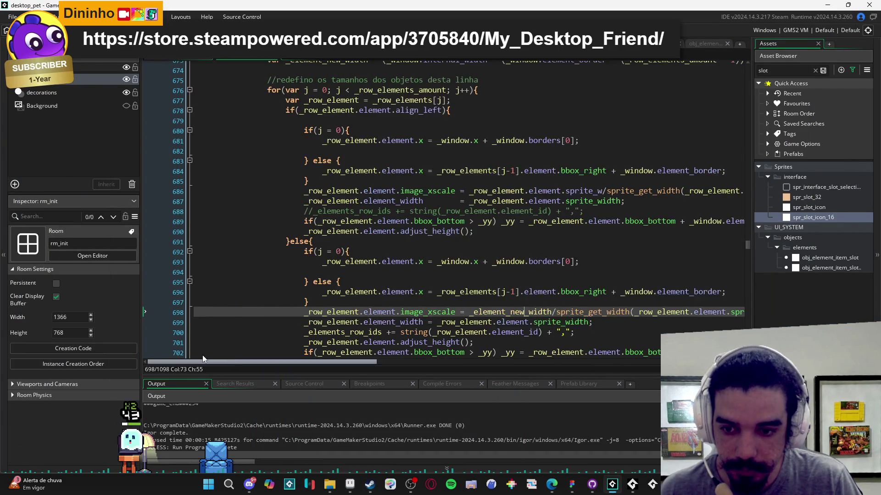
{"action": "scroll", "coordinate": [441, 285], "scroll_direction": "up", "scroll_amount": 15}
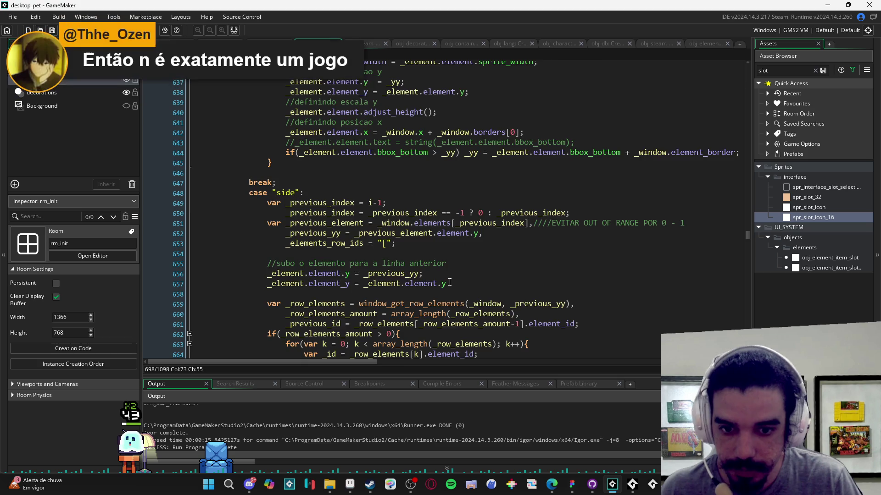
{"action": "scroll", "coordinate": [466, 284], "scroll_direction": "down", "scroll_amount": 12}
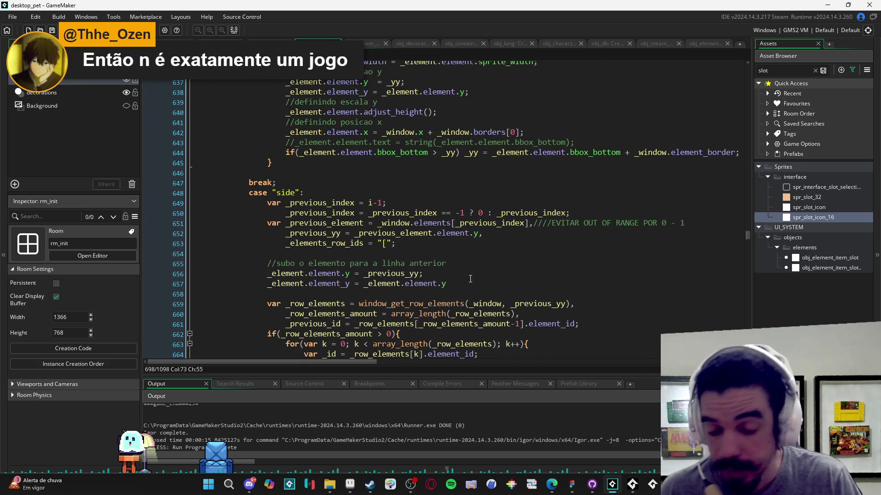
{"action": "scroll", "coordinate": [470, 277], "scroll_direction": "down", "scroll_amount": 4}
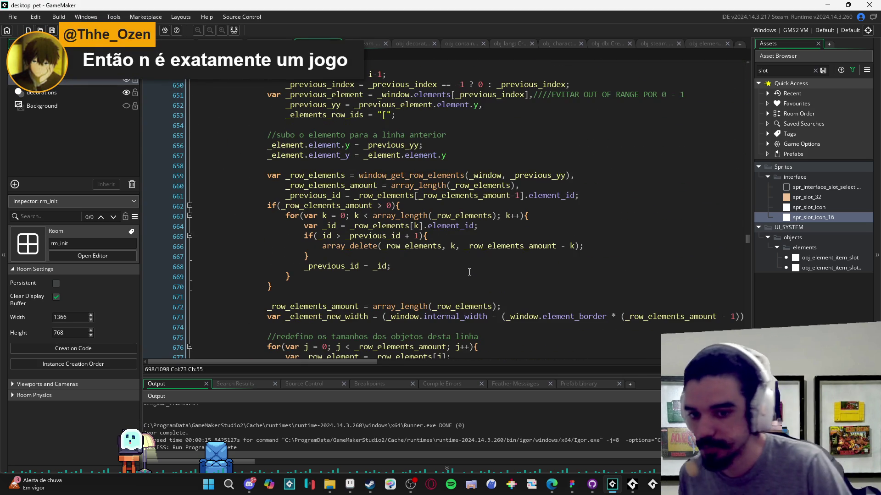
{"action": "scroll", "coordinate": [469, 271], "scroll_direction": "down", "scroll_amount": 3}
{"action": "scroll", "coordinate": [468, 272], "scroll_direction": "up", "scroll_amount": 2}
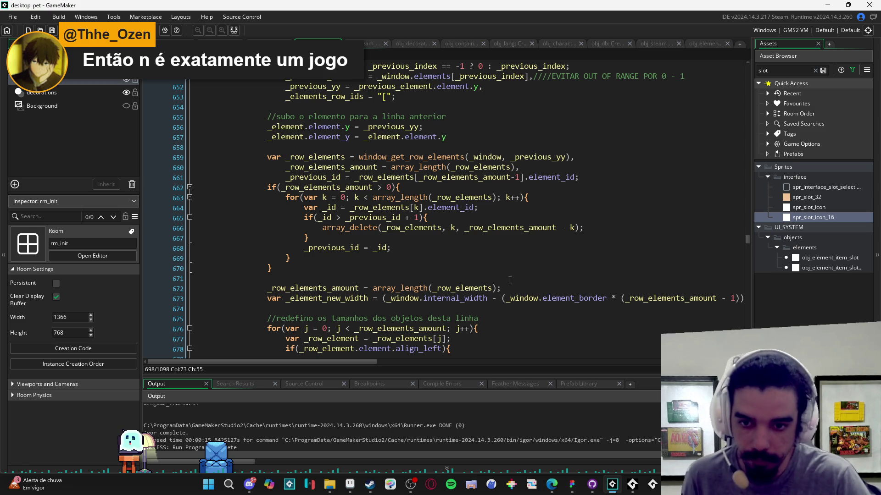
{"action": "scroll", "coordinate": [508, 265], "scroll_direction": "up", "scroll_amount": 10}
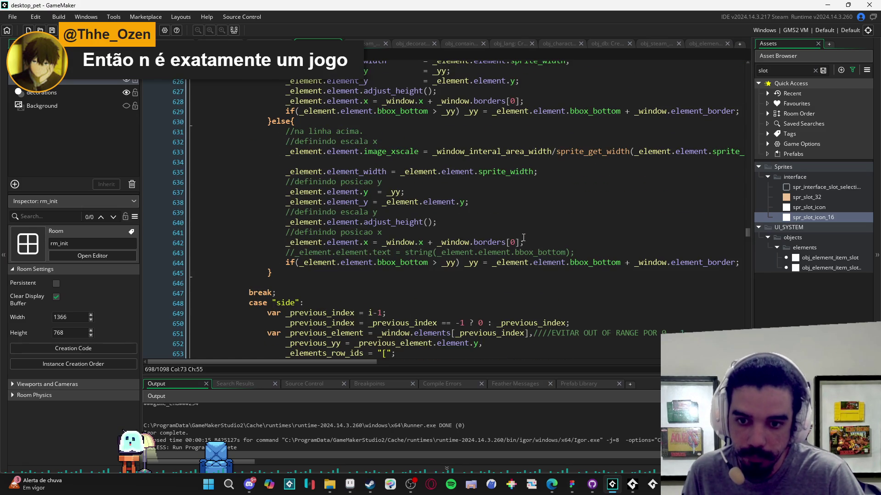
{"action": "scroll", "coordinate": [524, 236], "scroll_direction": "up", "scroll_amount": 5}
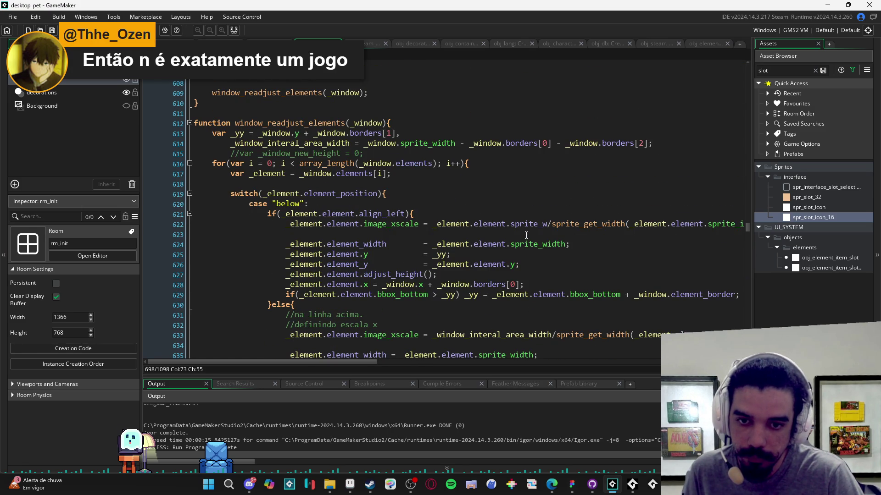
{"action": "scroll", "coordinate": [526, 235], "scroll_direction": "up", "scroll_amount": 2}
{"action": "scroll", "coordinate": [541, 232], "scroll_direction": "down", "scroll_amount": 1}
{"action": "scroll", "coordinate": [551, 229], "scroll_direction": "down", "scroll_amount": 11}
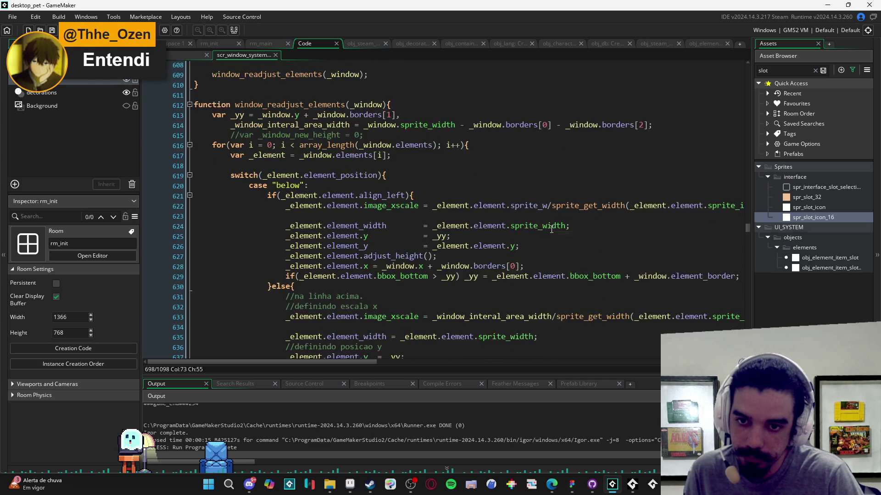
{"action": "scroll", "coordinate": [562, 243], "scroll_direction": "down", "scroll_amount": 4}
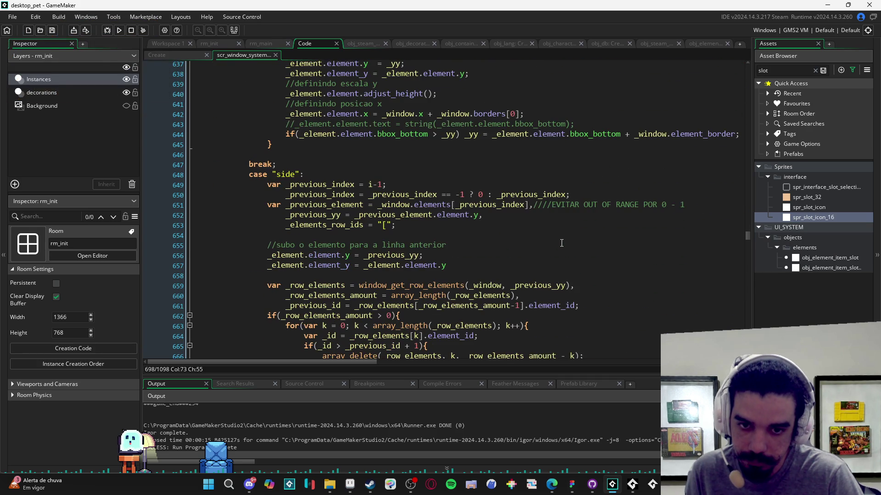
{"action": "scroll", "coordinate": [587, 255], "scroll_direction": "down", "scroll_amount": 2}
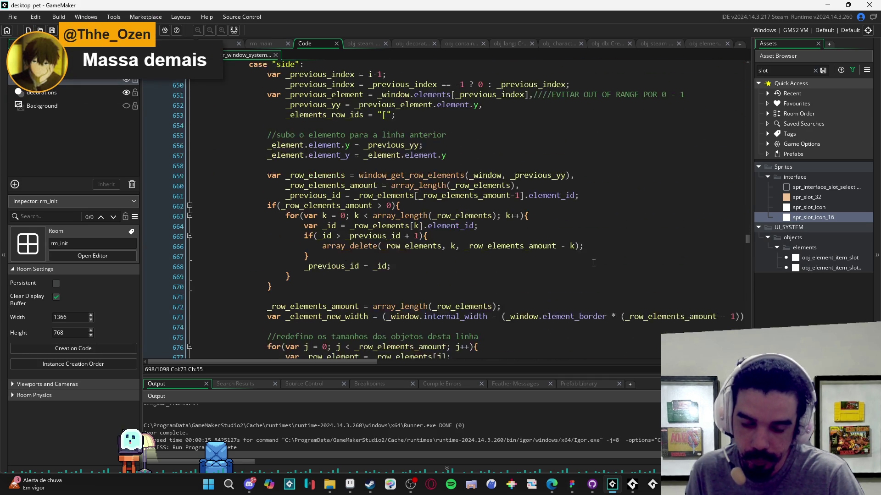
{"action": "left_click_drag", "start_coordinate": [346, 362], "coordinate": [375, 363]}
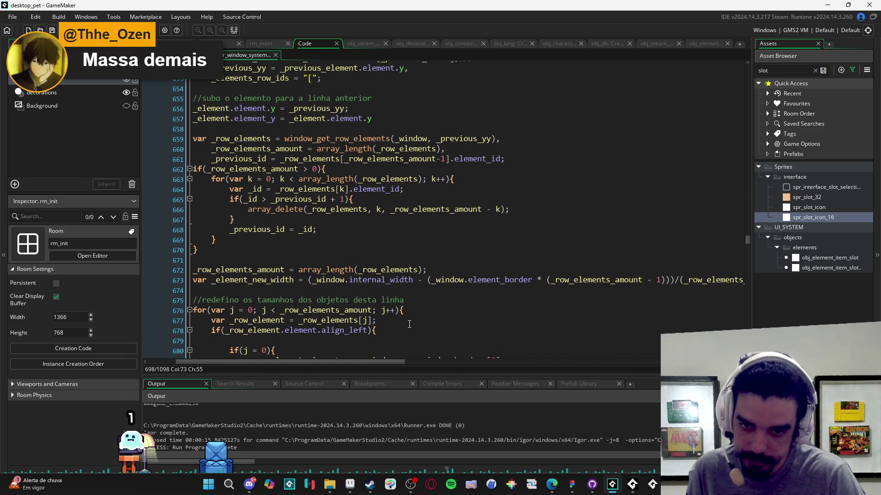
{"action": "scroll", "coordinate": [450, 316], "scroll_direction": "down", "scroll_amount": 3}
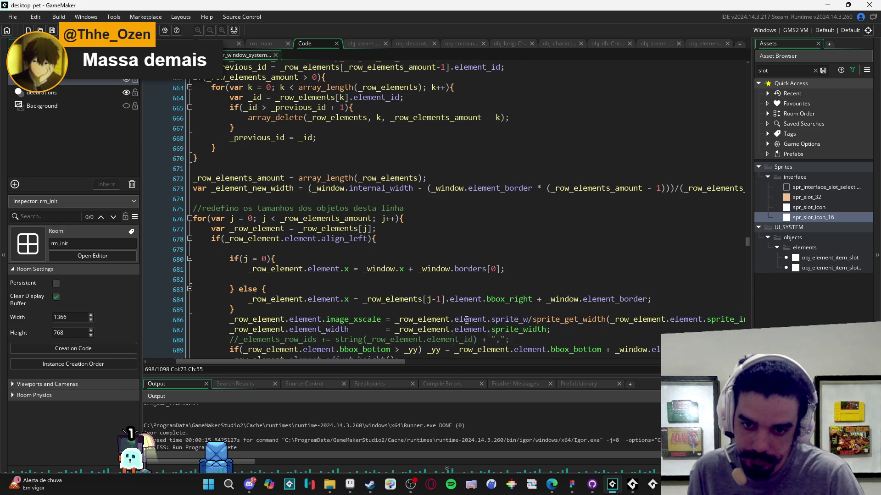
{"action": "scroll", "coordinate": [561, 330], "scroll_direction": "down", "scroll_amount": 1}
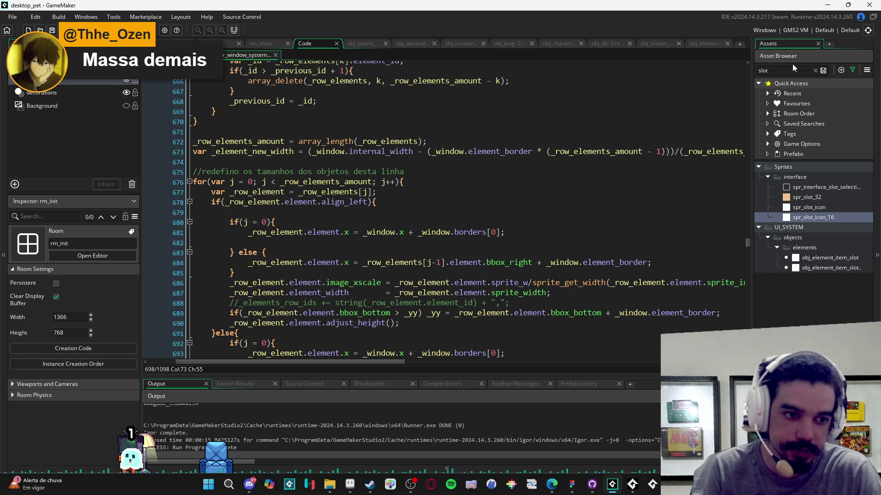
Step: Widen the Asset Browser panel, then search for 'interna' and afterwards 'slot'
{"action": "left_click_drag", "start_coordinate": [753, 96], "coordinate": [619, 96]}
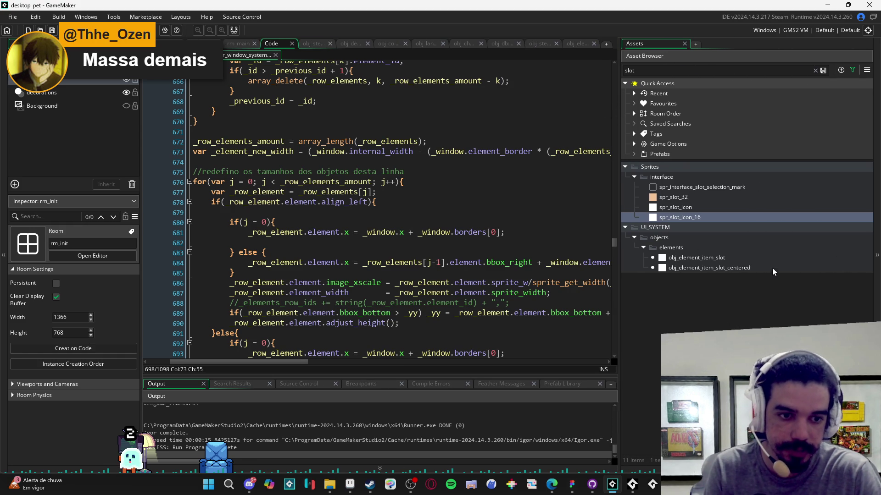
{"action": "left_click", "coordinate": [690, 70]}
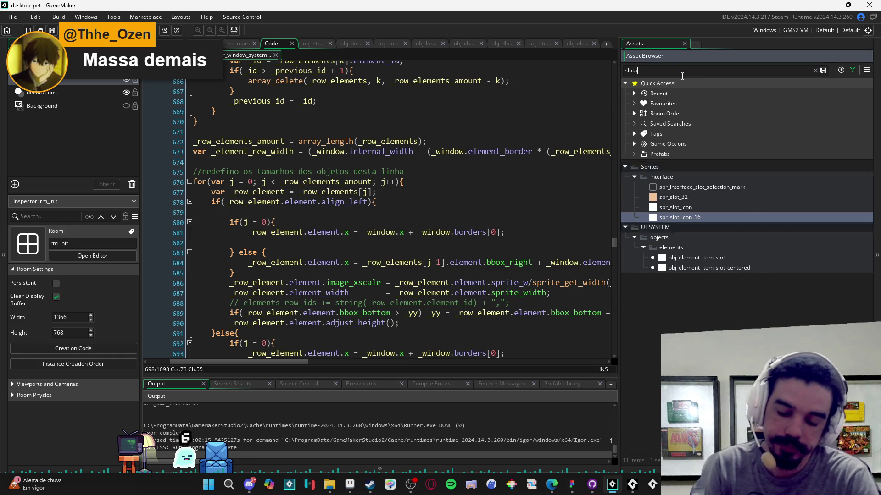
{"action": "key", "text": "ctrl+a"}
{"action": "key", "text": "BackSpace"}
{"action": "type", "text": "interna"}
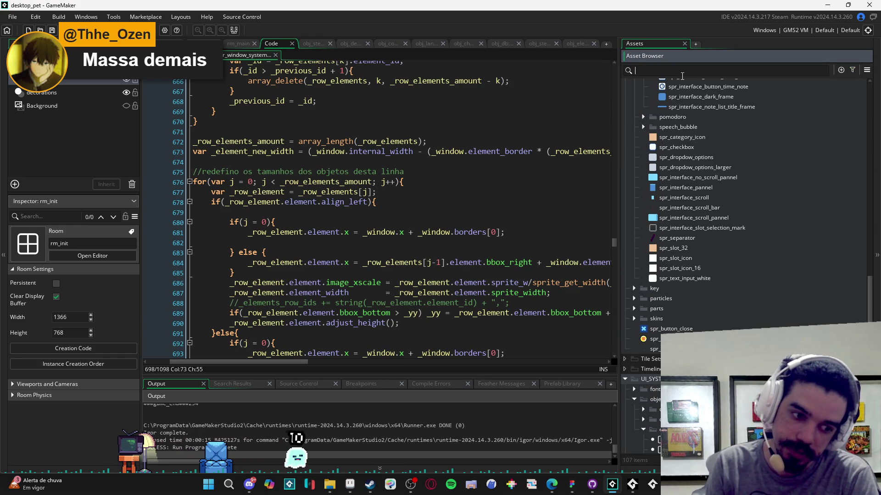
{"action": "key", "text": "ctrl+a"}
{"action": "key", "text": "BackSpace"}
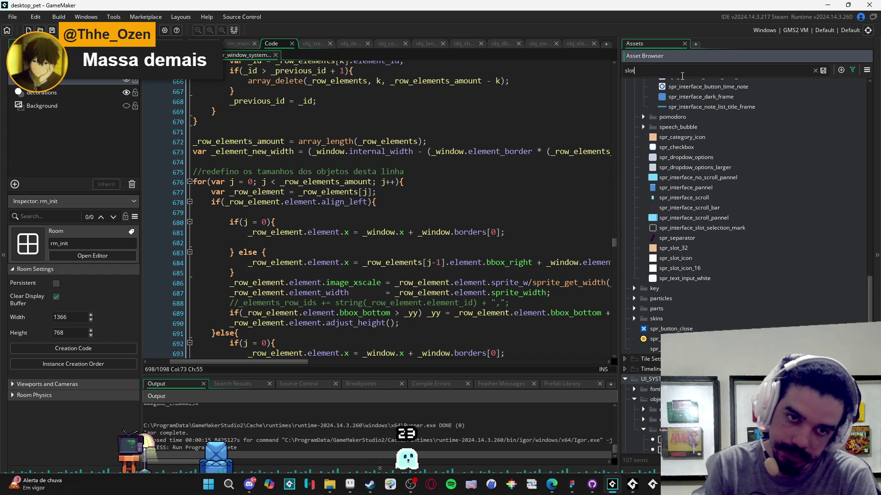
{"action": "type", "text": "slot"}
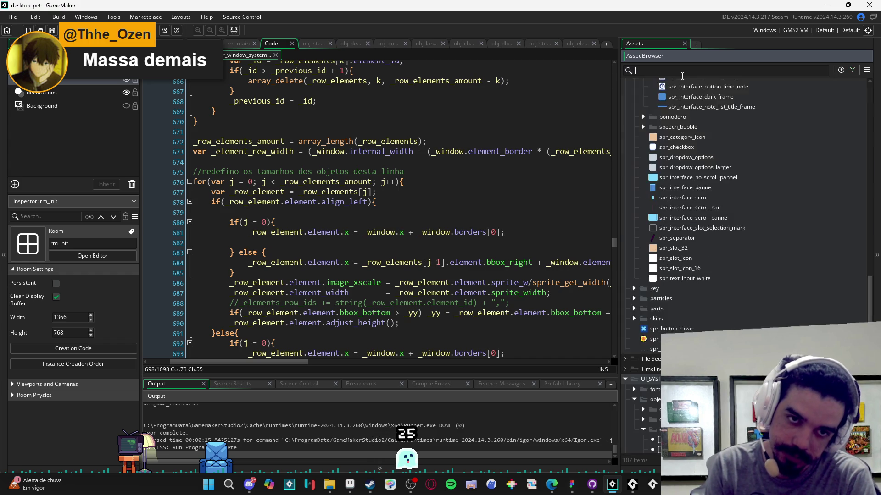
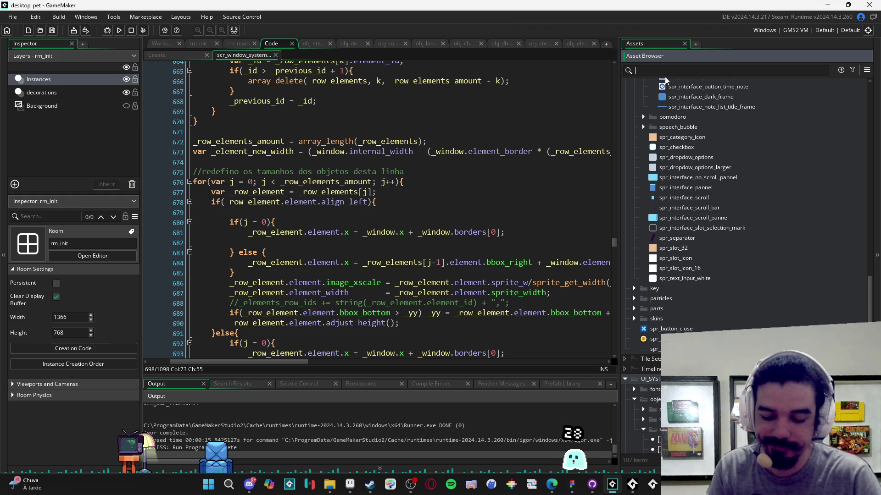
Step: Filter assets by 'container' and open obj_element_container_scroll's Create event code
{"action": "type", "text": "container"}
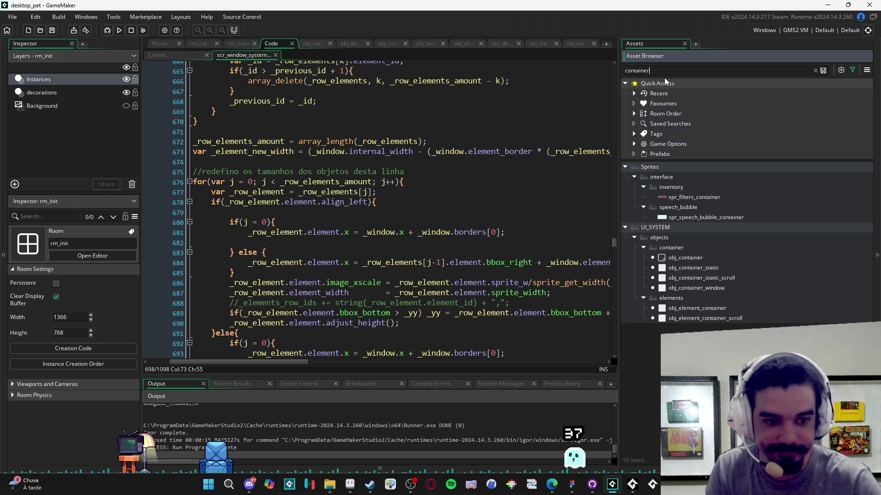
{"action": "left_click", "coordinate": [729, 318]}
{"action": "double_click", "coordinate": [736, 317]}
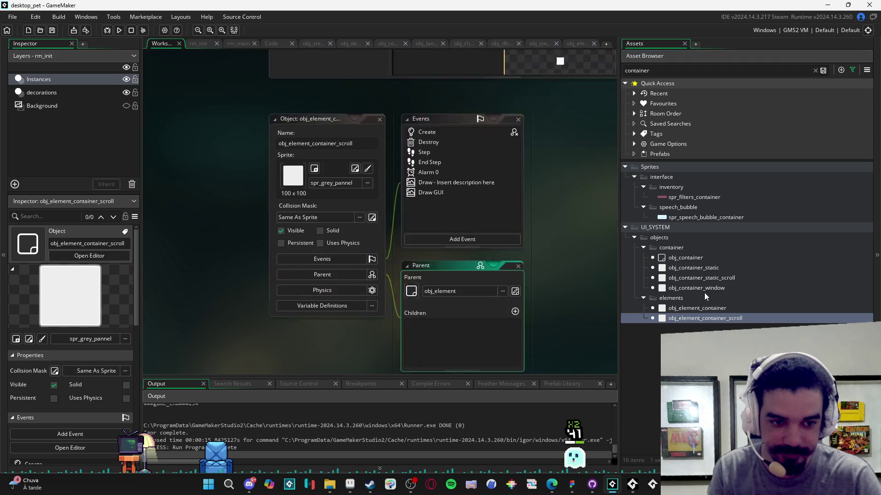
{"action": "double_click", "coordinate": [457, 97]}
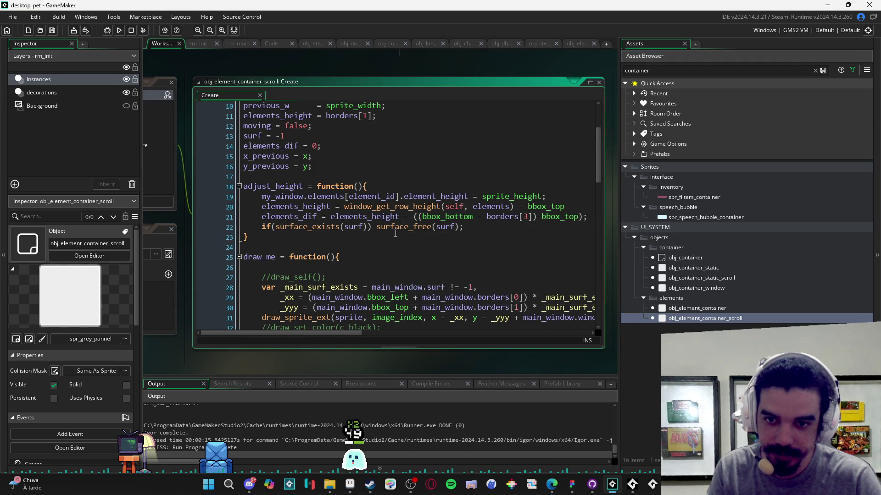
Step: Step through the 'internal' matches in the Create code, then bring up the rm_main room
{"action": "scroll", "coordinate": [396, 234], "scroll_direction": "down", "scroll_amount": 11}
{"action": "scroll", "coordinate": [410, 182], "scroll_direction": "up", "scroll_amount": 14}
{"action": "left_click", "coordinate": [418, 162]}
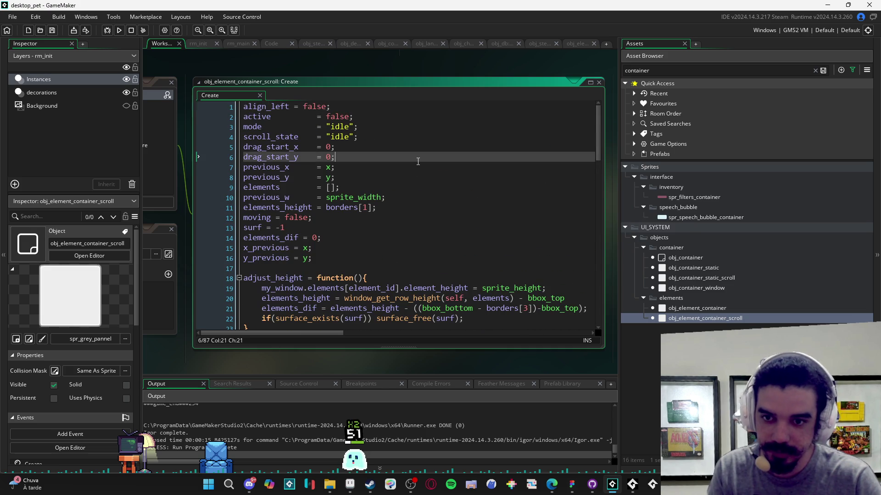
{"action": "key", "text": "ctrl+f"}
{"action": "type", "text": "internal"}
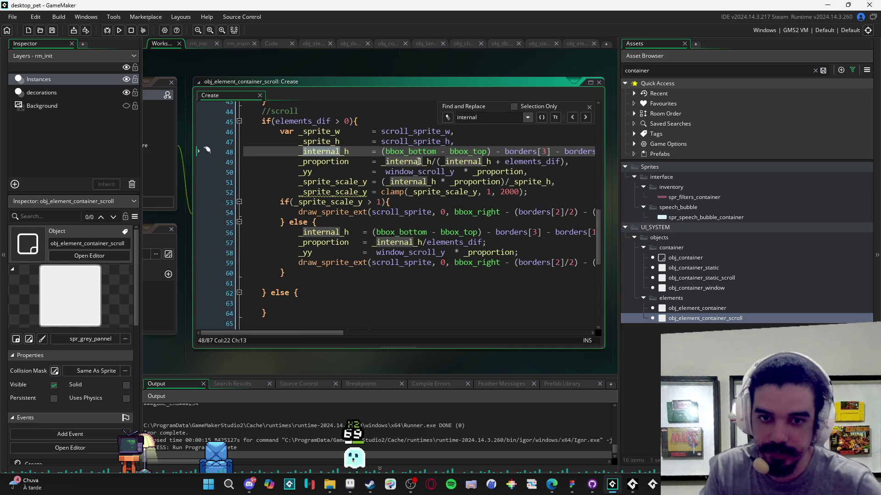
{"action": "left_click", "coordinate": [585, 119]}
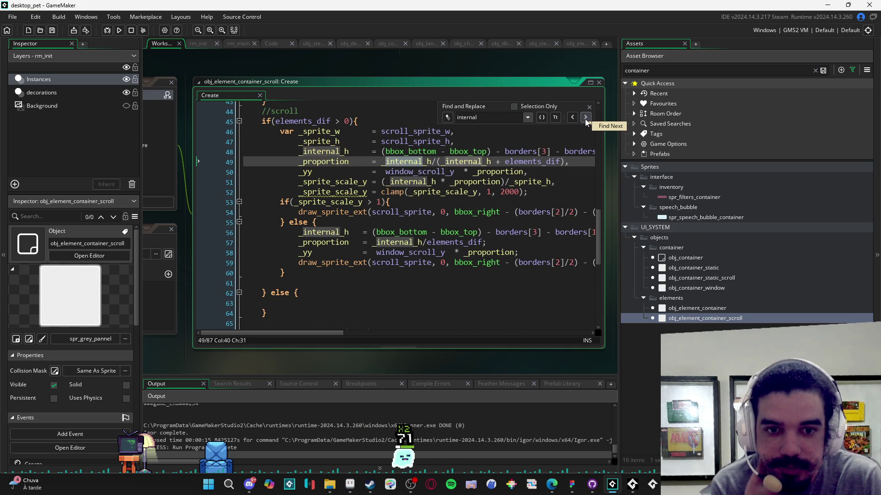
{"action": "left_click", "coordinate": [585, 119]}
{"action": "left_click", "coordinate": [585, 120]}
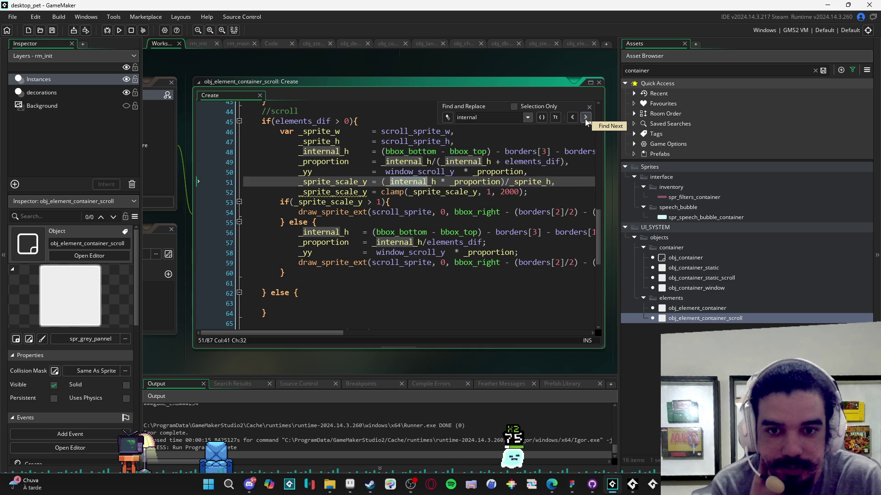
{"action": "left_click", "coordinate": [585, 119]}
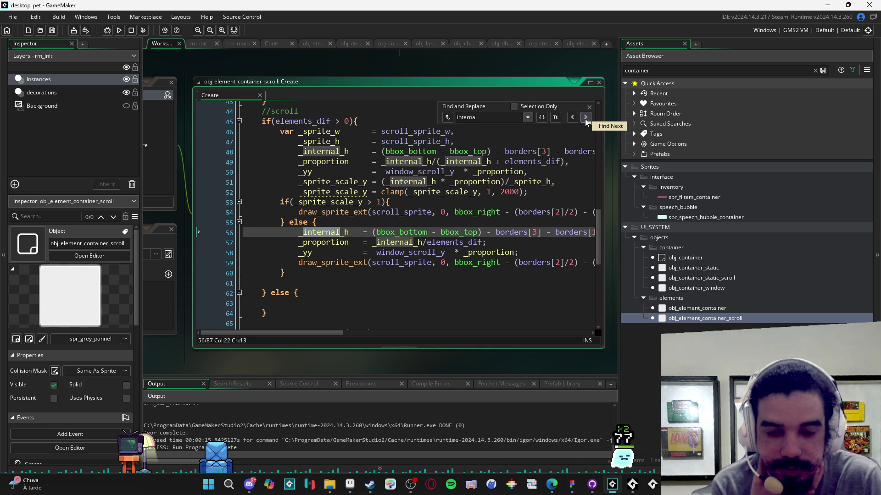
{"action": "left_click", "coordinate": [585, 120]}
{"action": "left_click", "coordinate": [585, 119]}
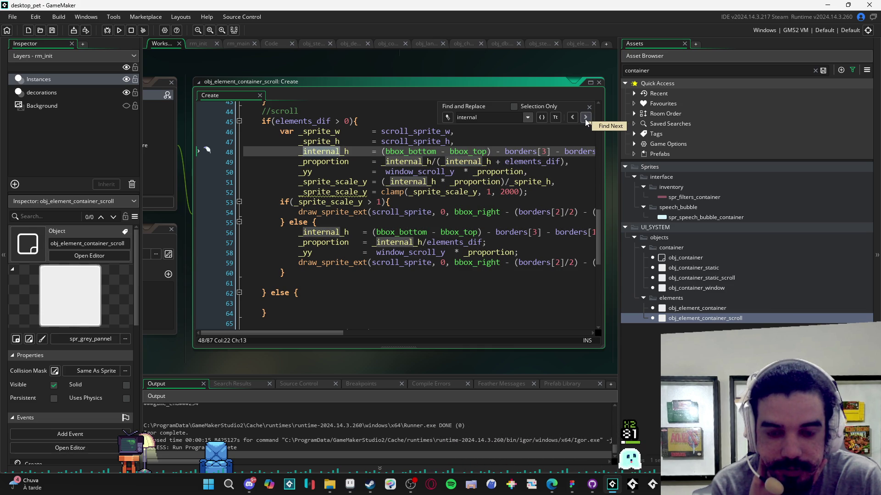
{"action": "scroll", "coordinate": [467, 243], "scroll_direction": "down", "scroll_amount": 7}
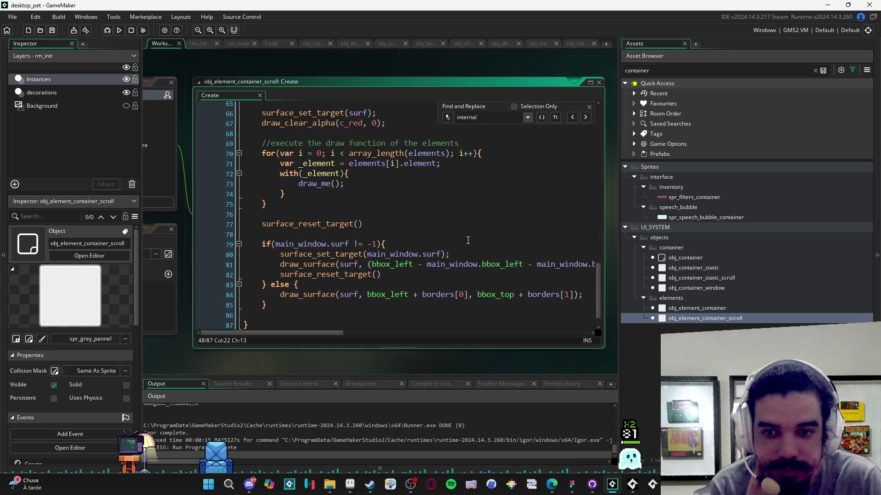
{"action": "scroll", "coordinate": [477, 236], "scroll_direction": "up", "scroll_amount": 3}
{"action": "scroll", "coordinate": [485, 232], "scroll_direction": "up", "scroll_amount": 15}
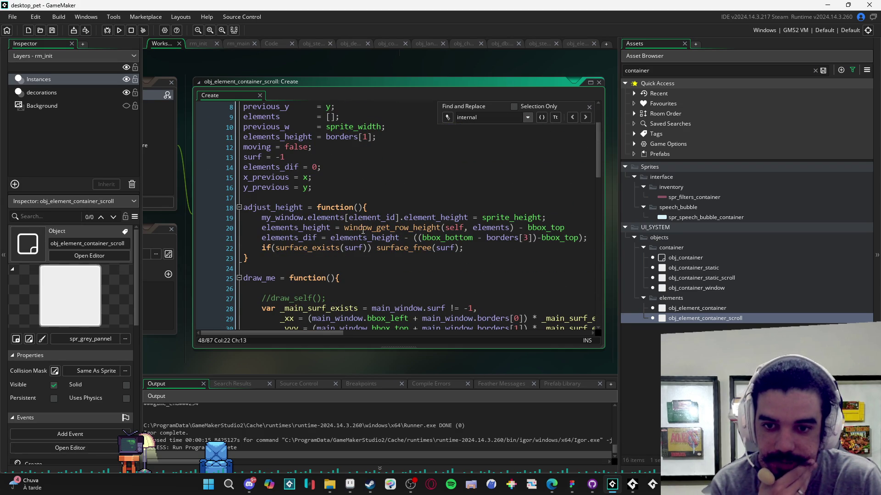
{"action": "left_click", "coordinate": [589, 107]}
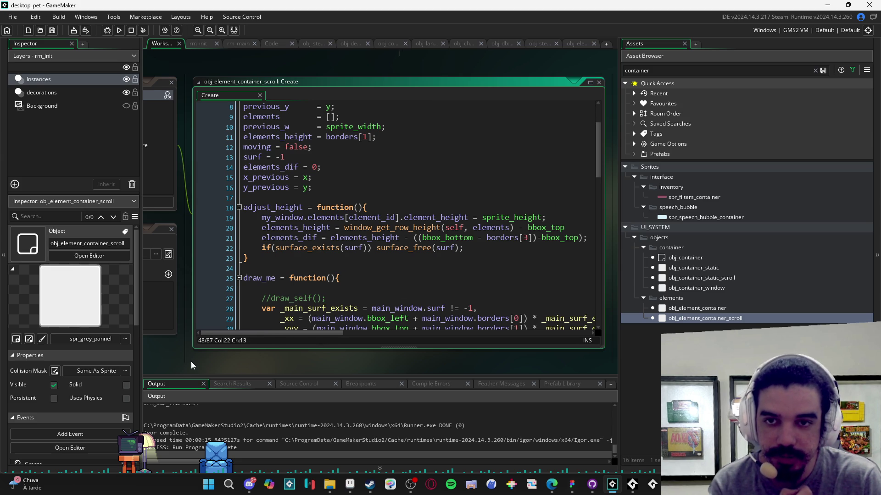
{"action": "left_click", "coordinate": [202, 45]}
{"action": "left_click", "coordinate": [238, 44]}
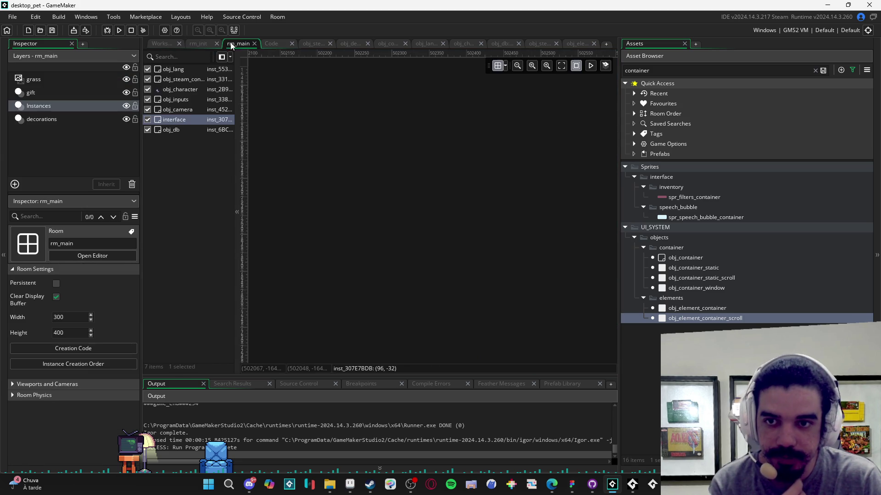
Step: Find window_add_container_scroll in the scr_window_system script
{"action": "left_click", "coordinate": [570, 43]}
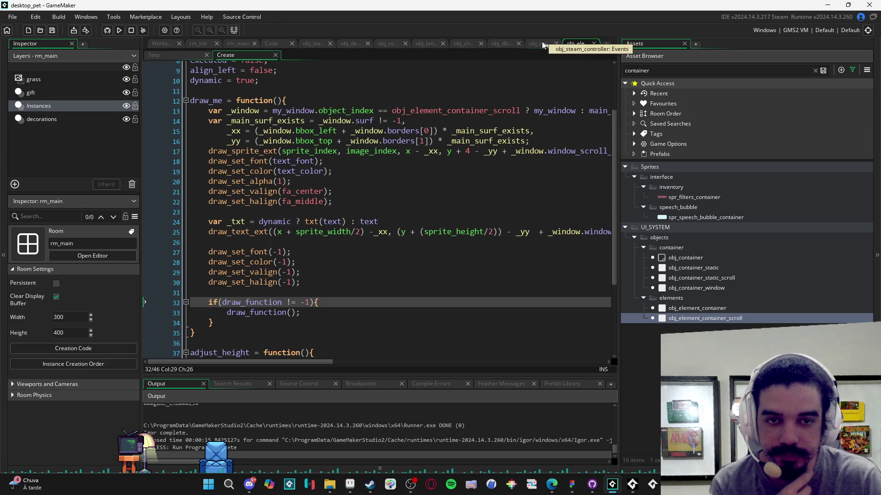
{"action": "left_click_drag", "start_coordinate": [620, 102], "coordinate": [713, 103]}
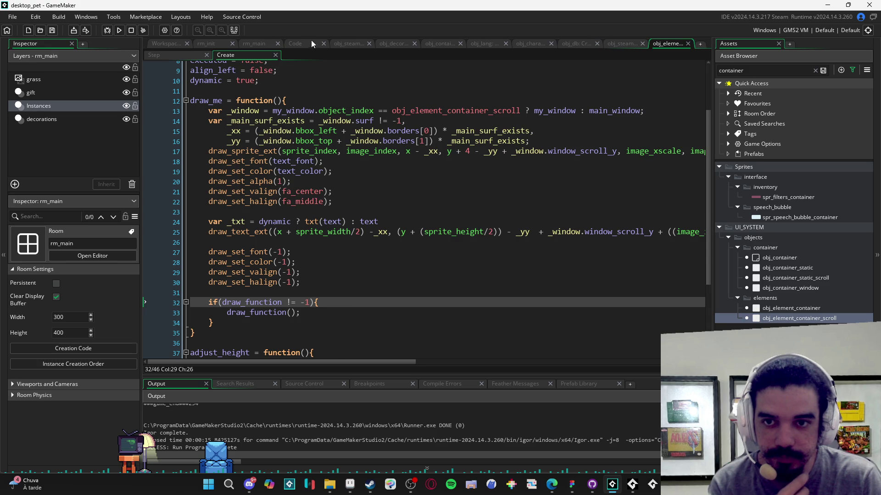
{"action": "left_click", "coordinate": [295, 43]}
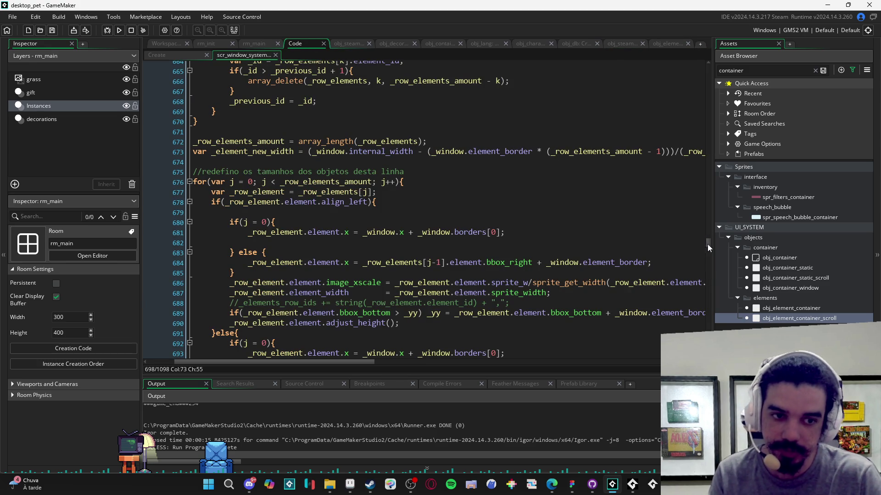
{"action": "left_click_drag", "start_coordinate": [706, 244], "coordinate": [706, 67]}
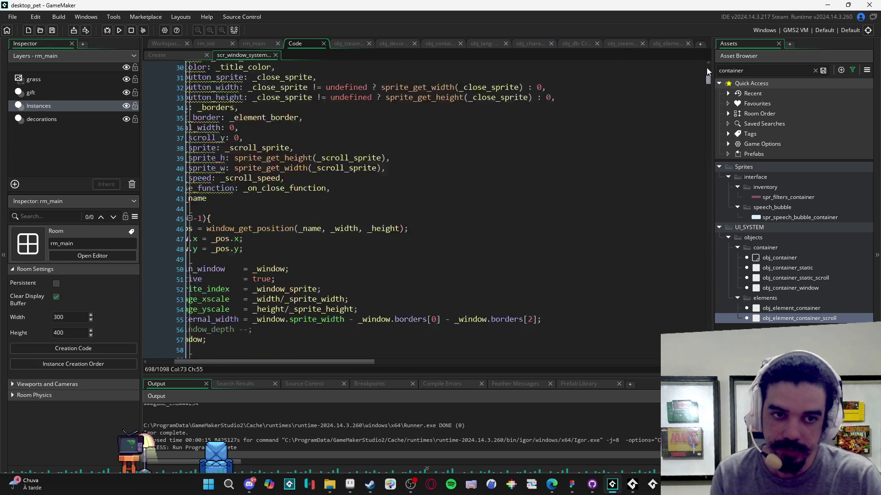
{"action": "left_click", "coordinate": [469, 151]}
{"action": "key", "text": "ctrl+f"}
{"action": "type", "text": "win"}
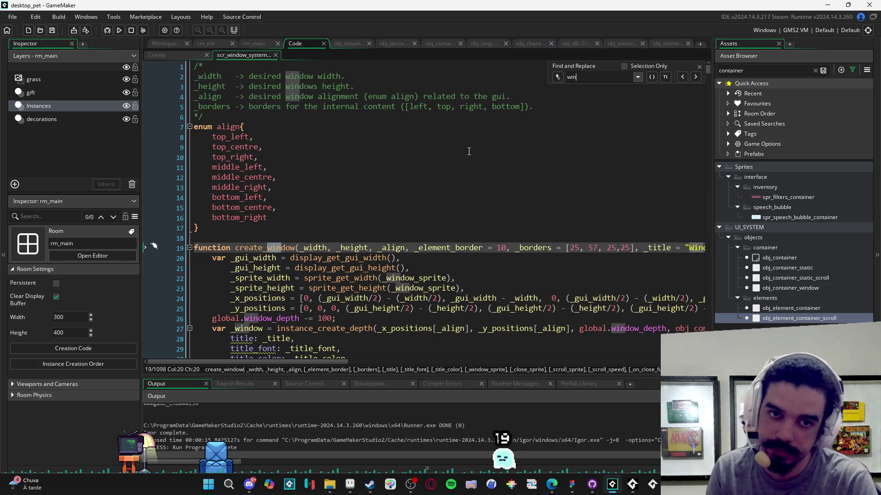
{"action": "type", "text": "dow_add_"}
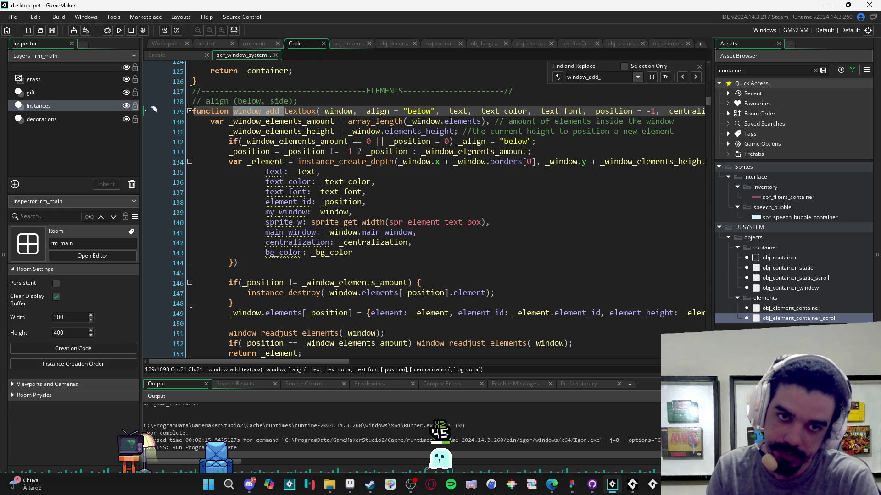
{"action": "type", "text": "container_scroll"}
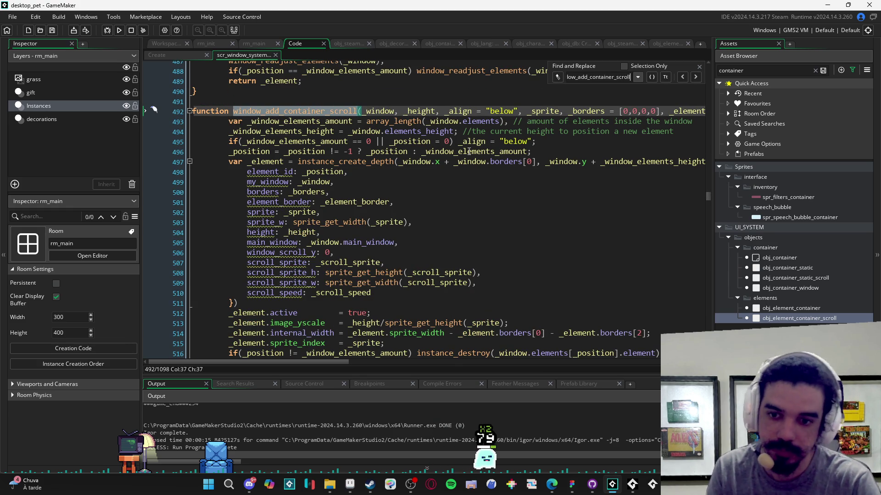
{"action": "scroll", "coordinate": [469, 152], "scroll_direction": "down", "scroll_amount": 2}
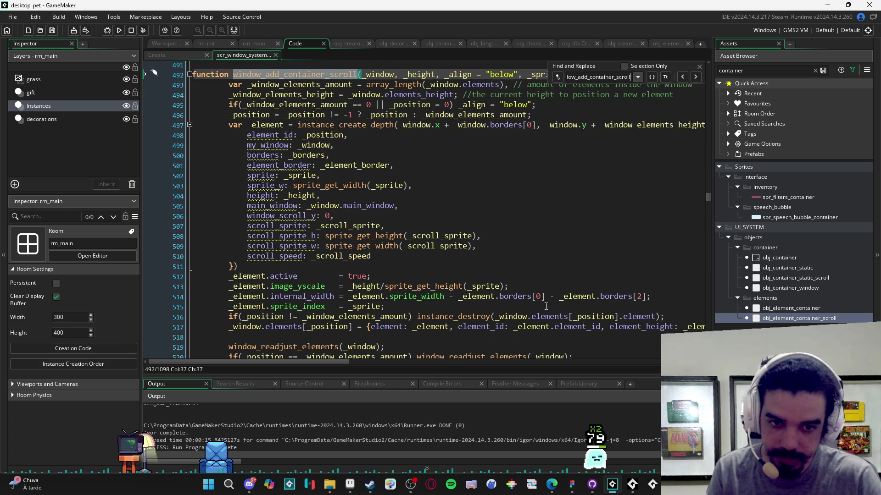
Step: Edit line 514 to subtract (_element.borders[2] * 2) from the internal width
{"action": "left_click_drag", "start_coordinate": [444, 296], "coordinate": [350, 299]}
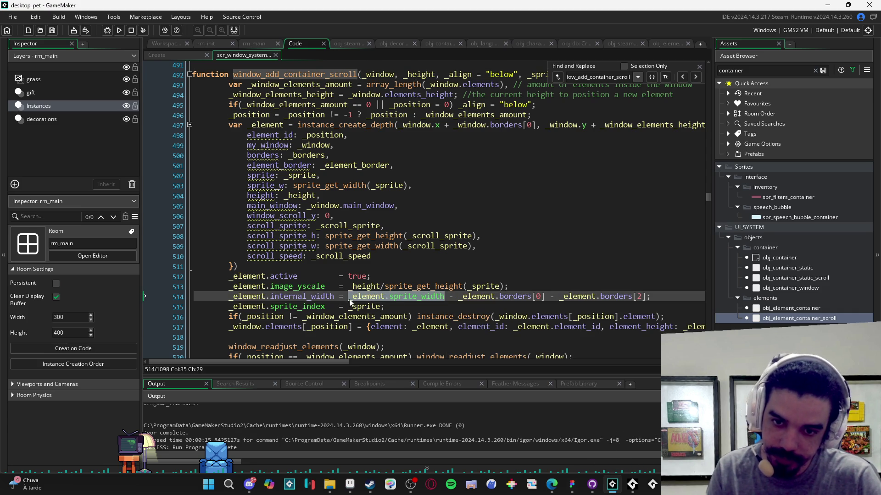
{"action": "left_click", "coordinate": [467, 296]}
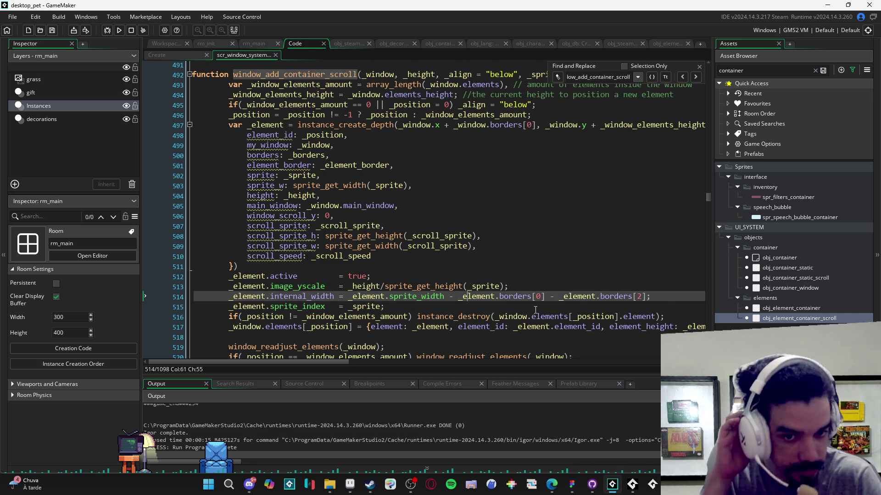
{"action": "left_click", "coordinate": [645, 296]}
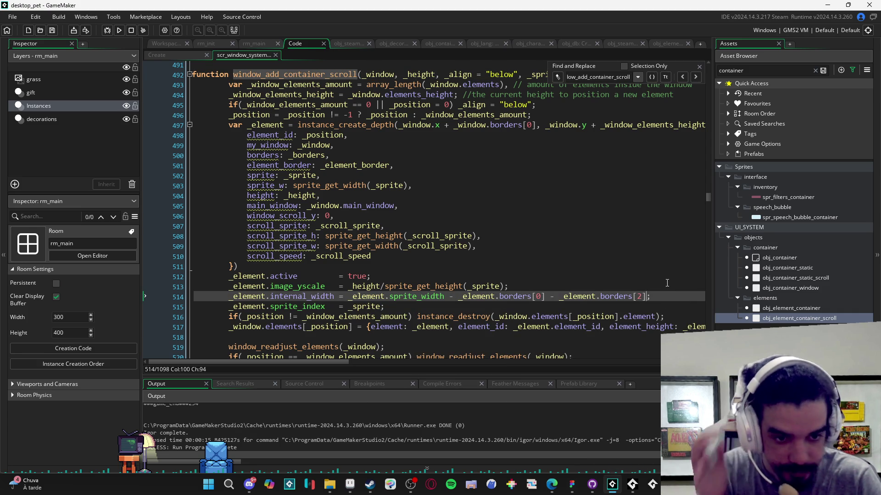
{"action": "type", "text": "*"}
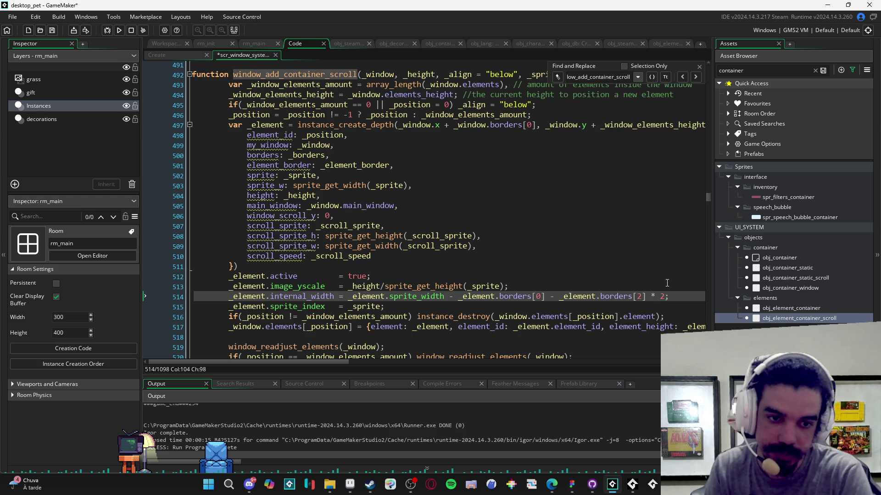
{"action": "key", "text": "ctrl+Left"}
{"action": "key", "text": "ctrl+Left"}
{"action": "key", "text": "ctrl+Left"}
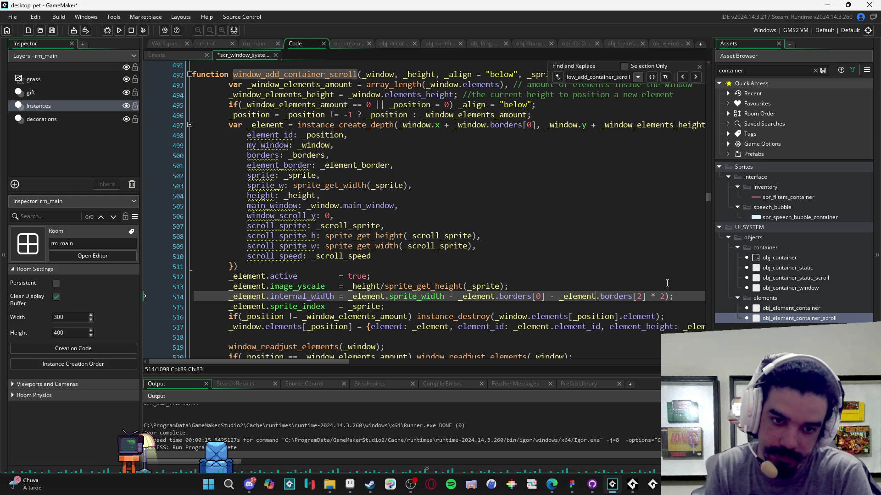
{"action": "type", "text": "("}
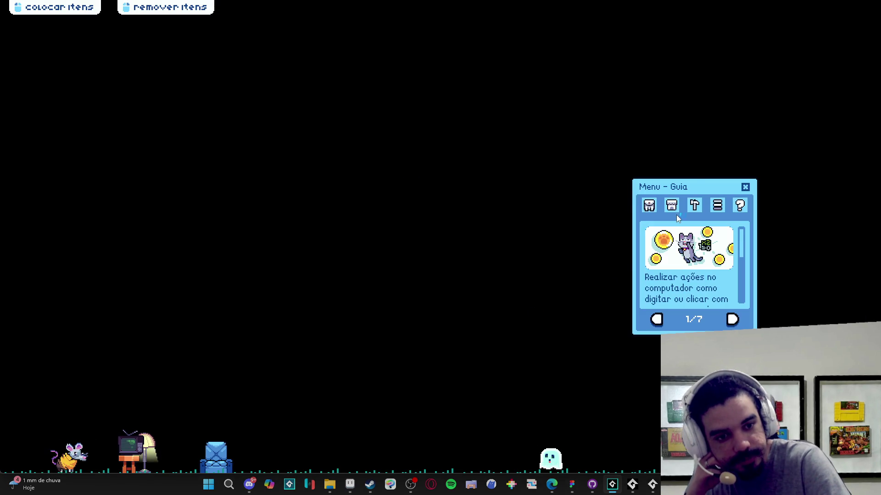
Step: Open the Menu de Troca panel from the inventory, then close the game window via the taskbar
{"action": "left_click", "coordinate": [649, 205]}
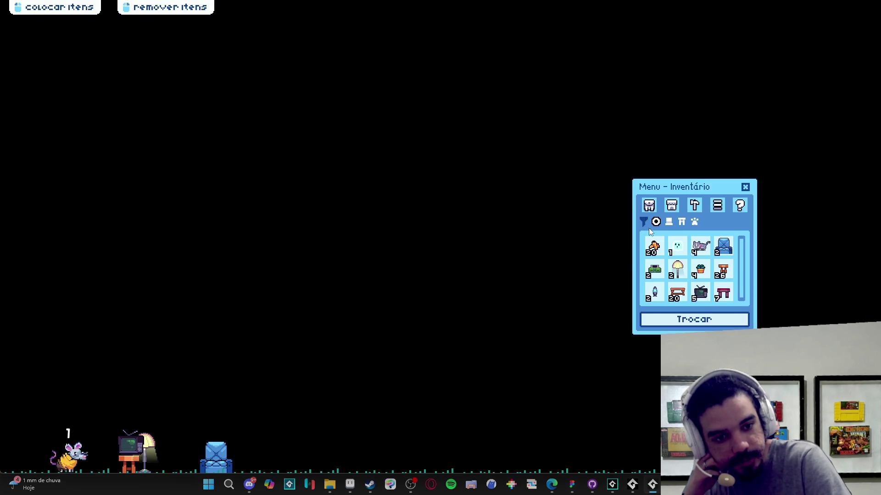
{"action": "left_click", "coordinate": [705, 321]}
{"action": "right_click", "coordinate": [652, 484]}
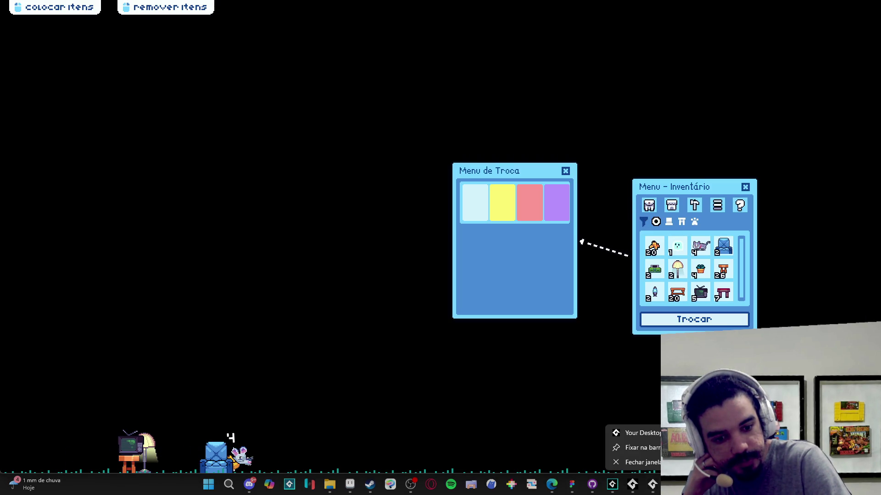
{"action": "left_click", "coordinate": [642, 467]}
{"action": "right_click", "coordinate": [643, 484]}
{"action": "left_click", "coordinate": [634, 460]}
{"action": "left_click", "coordinate": [675, 297]}
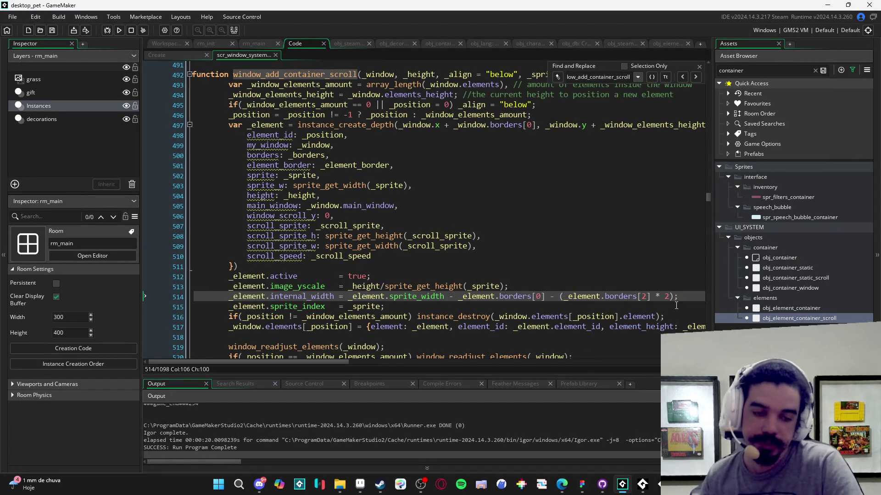
Step: Undo the line 514 edit, save the script, and open obj_container_window's Create event
{"action": "key", "text": "ctrl+z"}
{"action": "key", "text": "ctrl+s"}
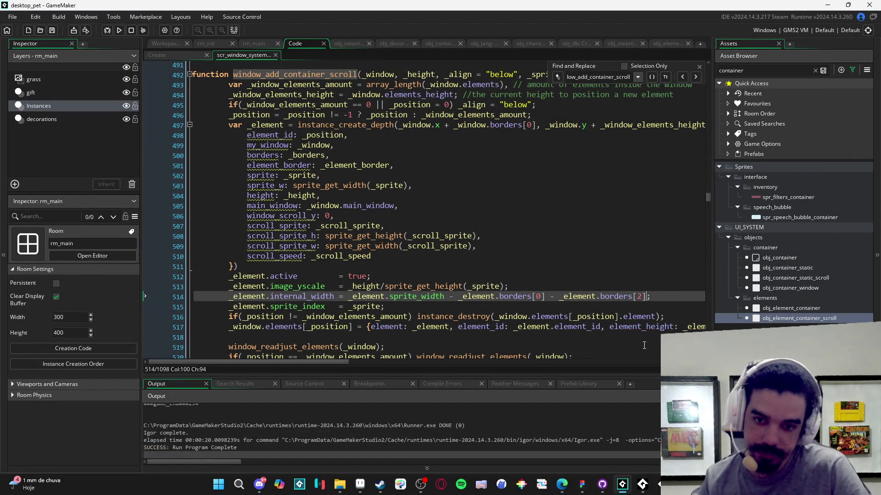
{"action": "scroll", "coordinate": [506, 330], "scroll_direction": "down", "scroll_amount": 2}
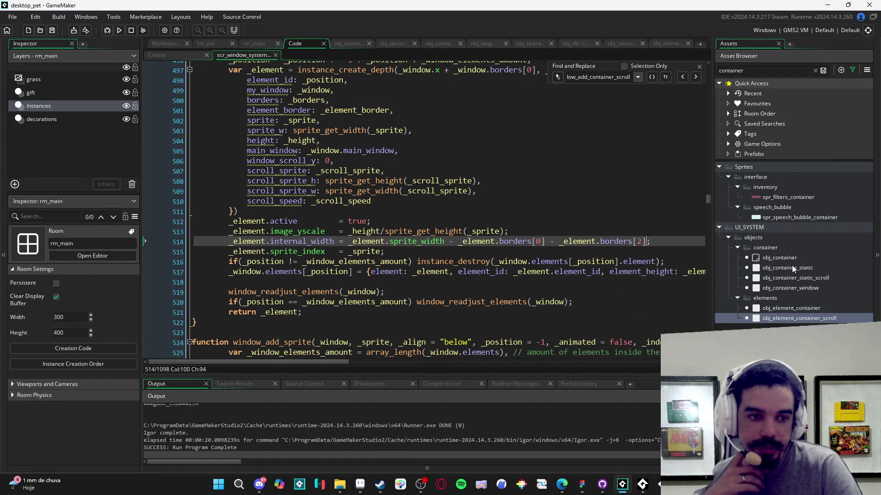
{"action": "double_click", "coordinate": [812, 288]}
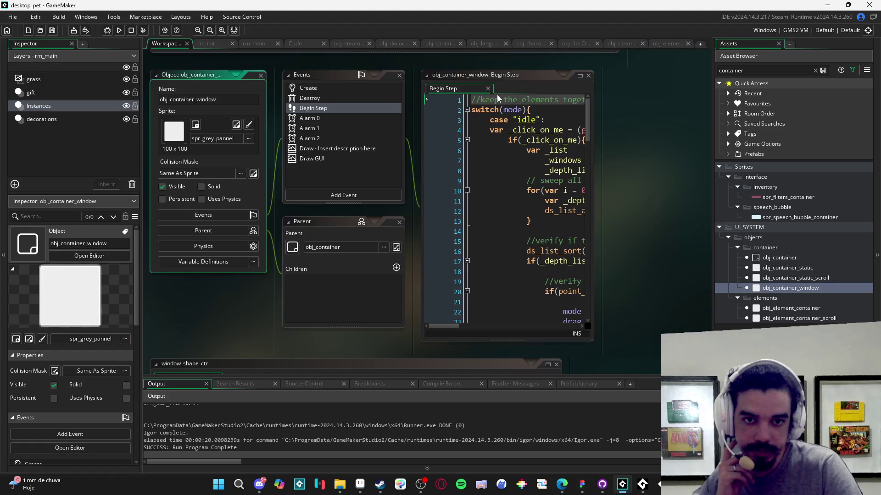
{"action": "double_click", "coordinate": [345, 92]}
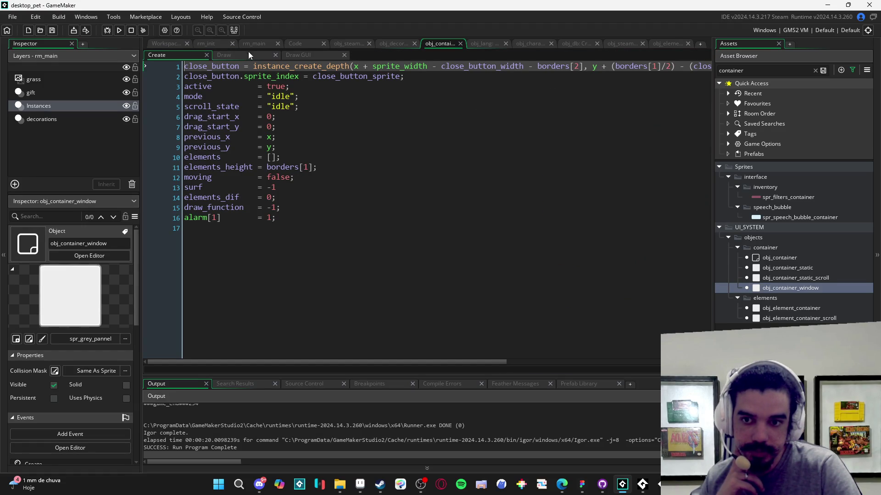
Step: Review the _window.sprite_width internal width formula on line 55 of scr_window_system
{"action": "left_click", "coordinate": [296, 44]}
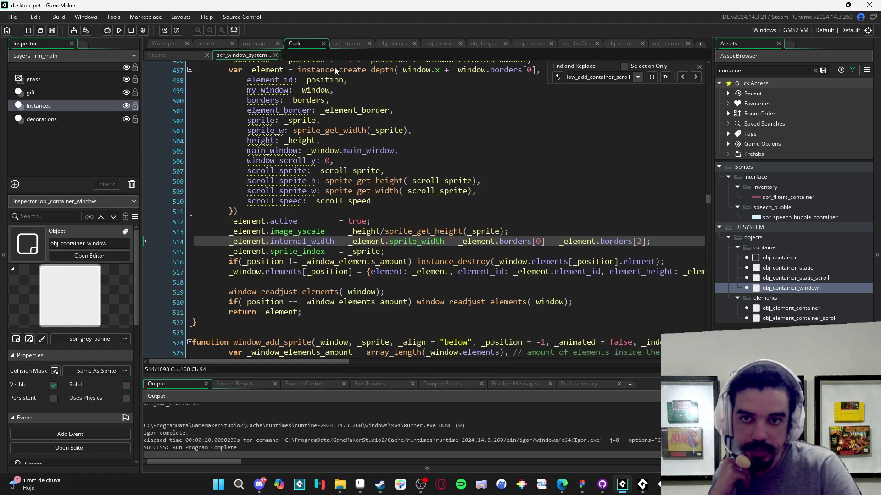
{"action": "left_click_drag", "start_coordinate": [708, 200], "coordinate": [690, 69]}
{"action": "scroll", "coordinate": [512, 199], "scroll_direction": "down", "scroll_amount": 7}
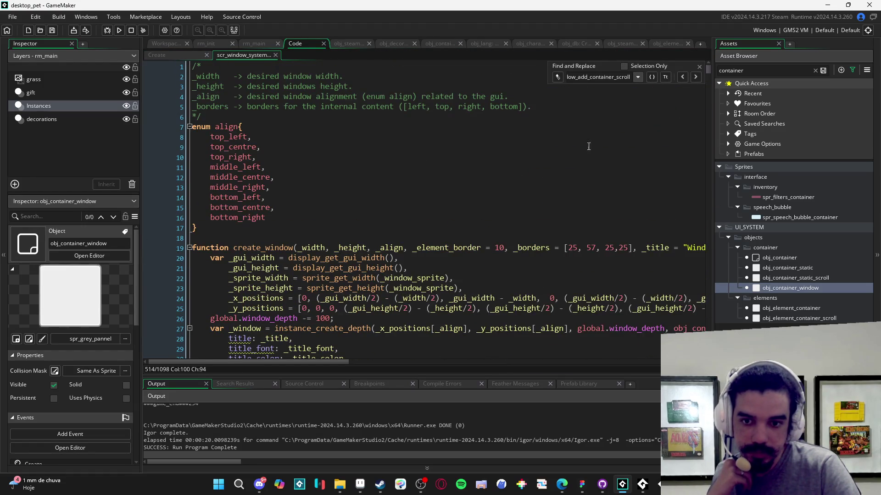
{"action": "scroll", "coordinate": [388, 190], "scroll_direction": "down", "scroll_amount": 1}
{"action": "left_click", "coordinate": [699, 67]}
{"action": "scroll", "coordinate": [516, 236], "scroll_direction": "down", "scroll_amount": 5}
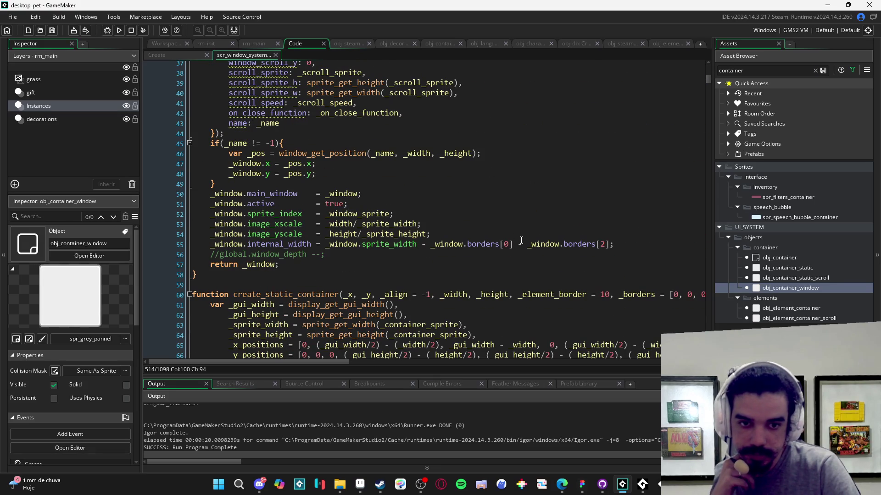
{"action": "left_click", "coordinate": [415, 247]}
{"action": "left_click_drag", "start_coordinate": [415, 247], "coordinate": [326, 246]}
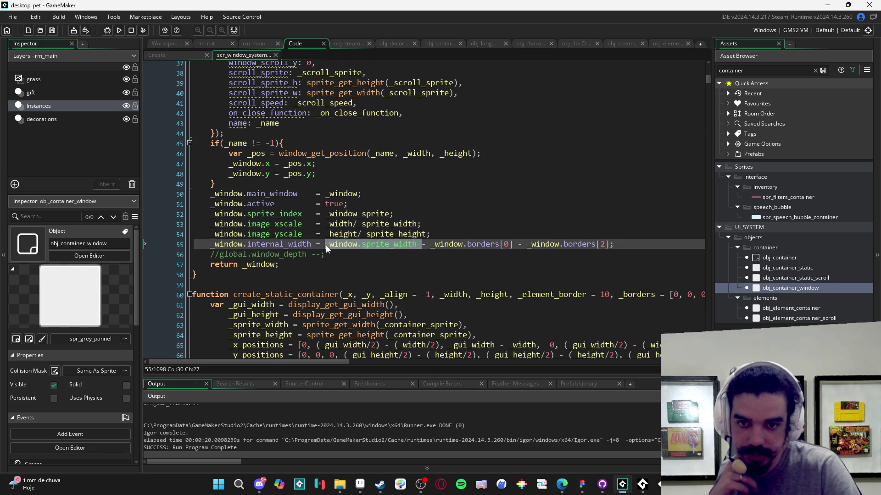
{"action": "left_click", "coordinate": [461, 247]}
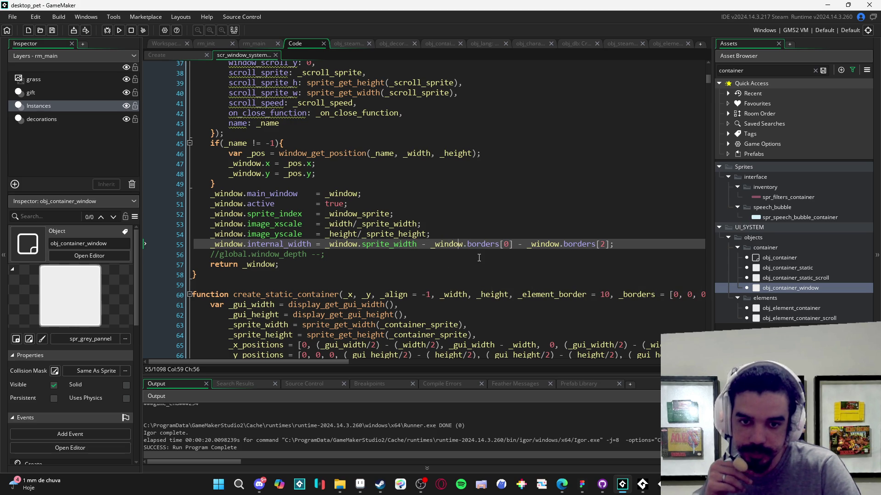
{"action": "scroll", "coordinate": [479, 258], "scroll_direction": "up", "scroll_amount": 8}
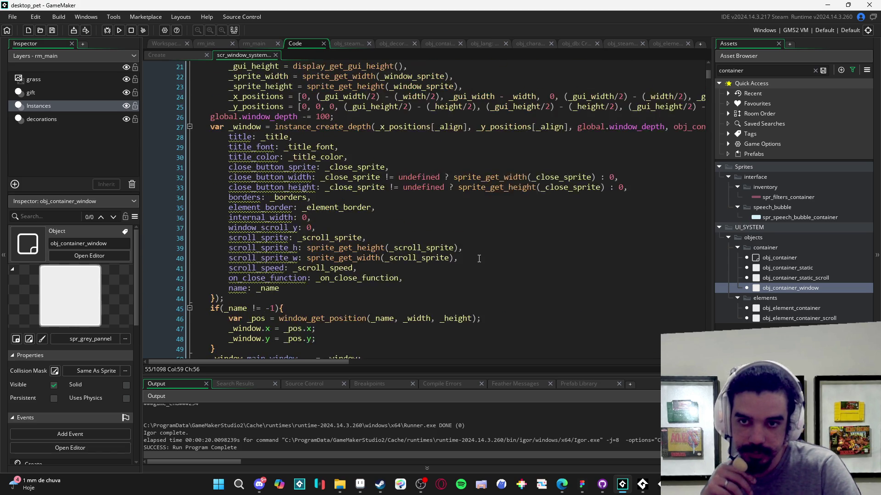
{"action": "scroll", "coordinate": [478, 258], "scroll_direction": "down", "scroll_amount": 8}
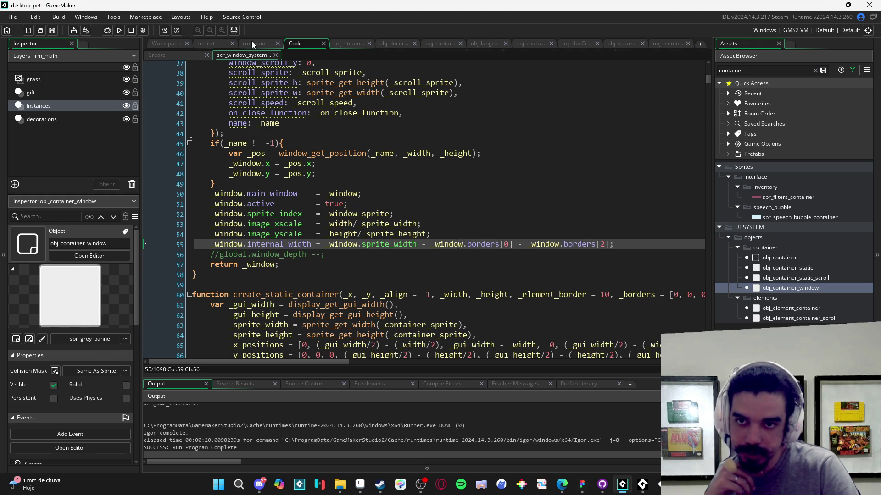
Step: Switch to the obj_character Alarm 0 event code
{"action": "left_click", "coordinate": [209, 43]}
{"action": "left_click", "coordinate": [291, 45]}
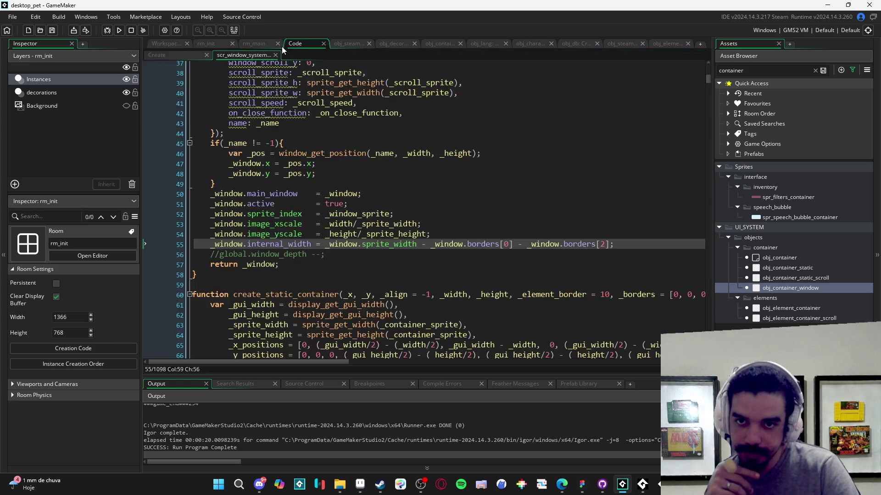
{"action": "left_click", "coordinate": [233, 45]}
{"action": "left_click", "coordinate": [512, 44]}
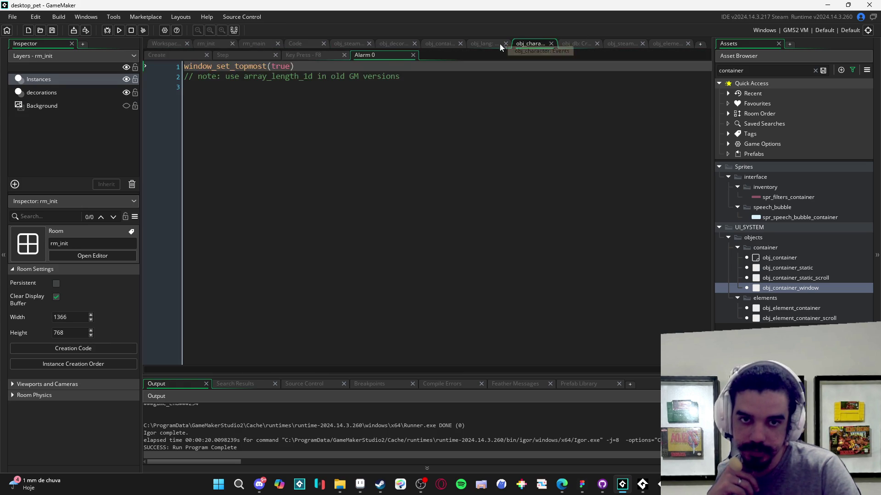
Step: Close the scr_window_system sub-tab, leaving the interface code showing
{"action": "left_click", "coordinate": [507, 46]}
{"action": "left_click", "coordinate": [256, 42]}
{"action": "left_click", "coordinate": [293, 45]}
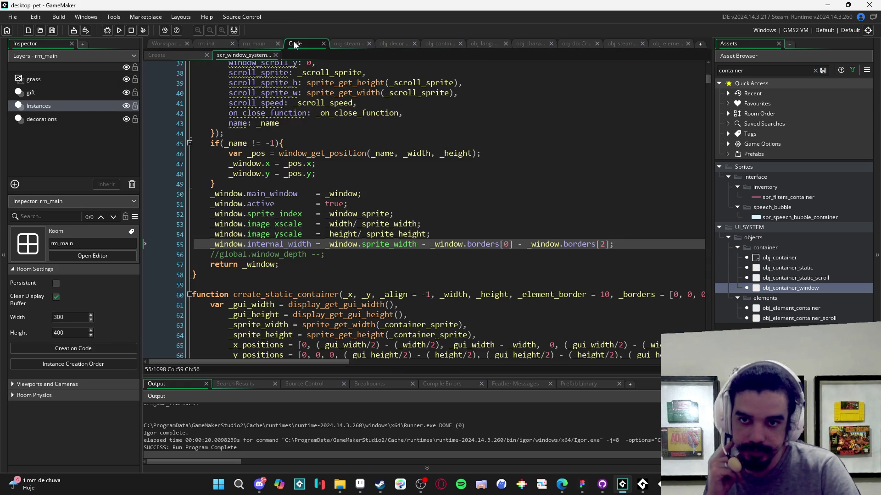
{"action": "left_click", "coordinate": [276, 55]}
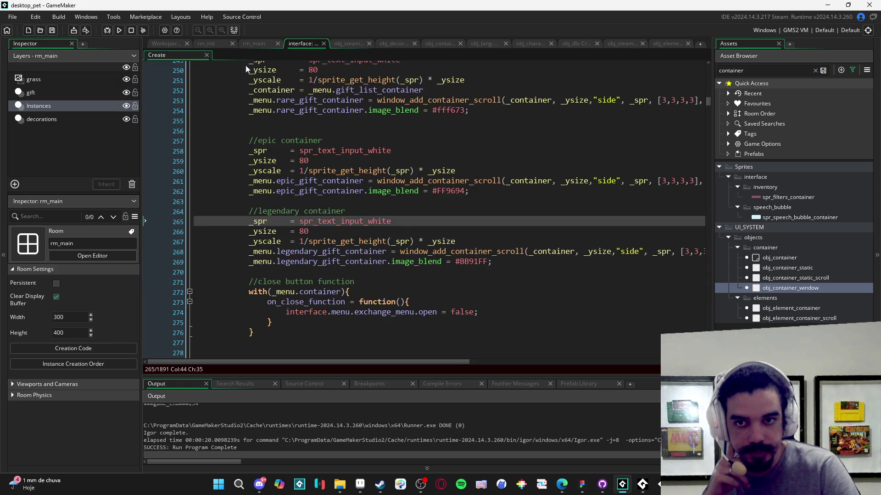
Step: Rename the interface code tab to INTERFACE and move it to the first position
{"action": "double_click", "coordinate": [301, 43]}
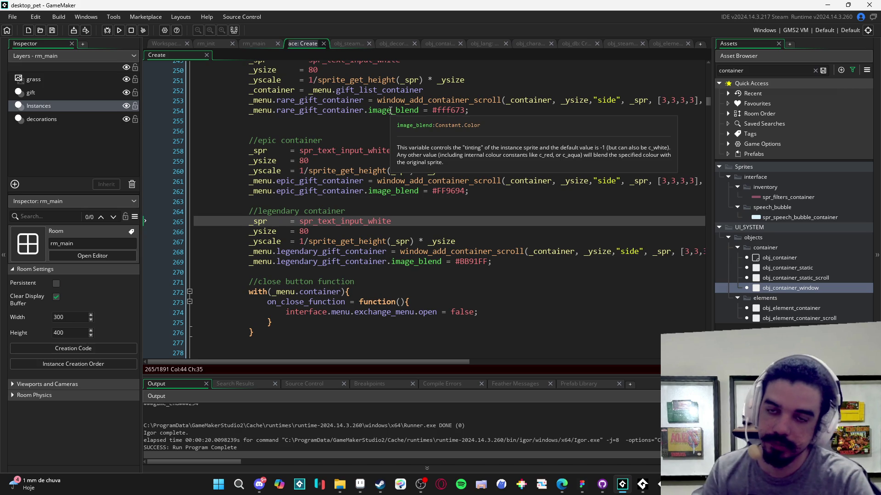
{"action": "type", "text": "INTER"}
{"action": "type", "text": "FACE"}
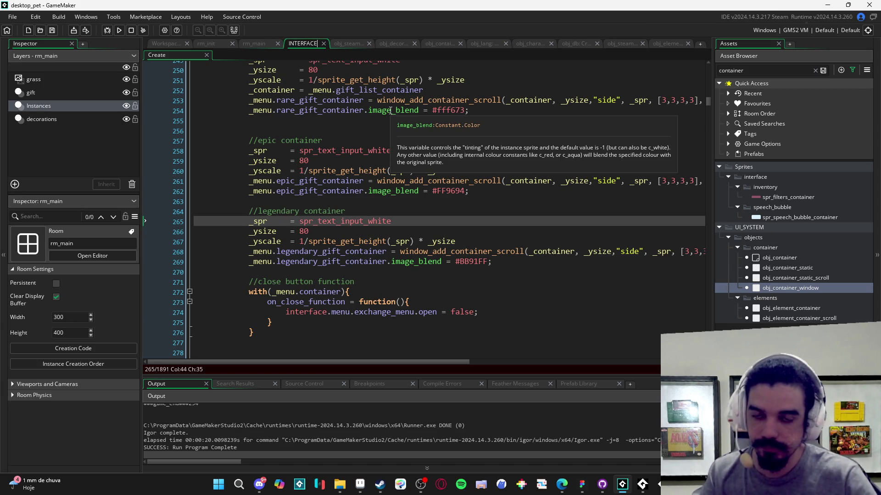
{"action": "left_click", "coordinate": [376, 120]}
{"action": "left_click_drag", "start_coordinate": [310, 44], "coordinate": [164, 46]}
Step: Scroll through the gift container code and place the cursor after the uncommon block
{"action": "left_click", "coordinate": [287, 128]}
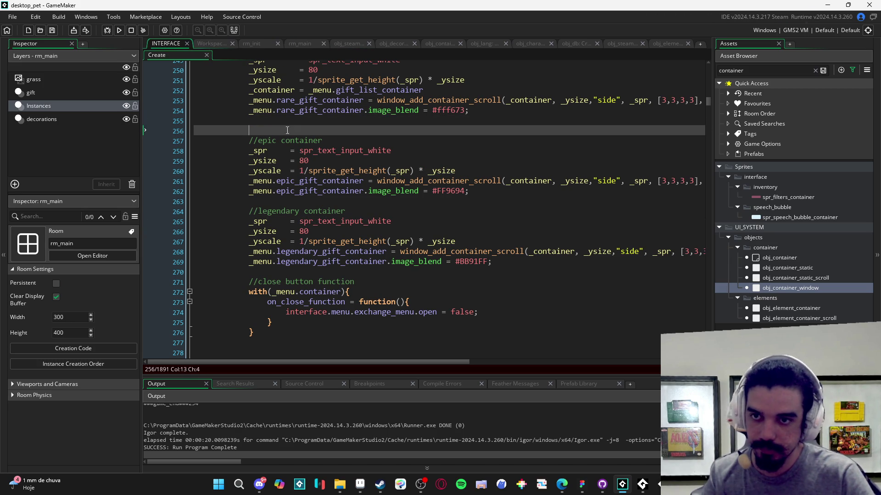
{"action": "left_click", "coordinate": [335, 241]}
{"action": "scroll", "coordinate": [397, 265], "scroll_direction": "down", "scroll_amount": 1}
{"action": "scroll", "coordinate": [414, 257], "scroll_direction": "up", "scroll_amount": 1}
{"action": "scroll", "coordinate": [427, 234], "scroll_direction": "up", "scroll_amount": 4}
{"action": "scroll", "coordinate": [426, 234], "scroll_direction": "up", "scroll_amount": 5}
{"action": "scroll", "coordinate": [399, 253], "scroll_direction": "down", "scroll_amount": 2}
{"action": "left_click", "coordinate": [392, 257]}
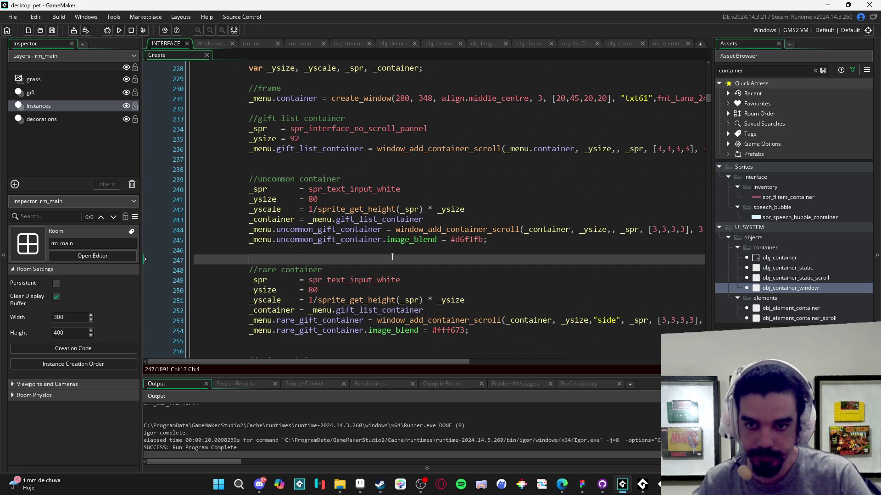
Step: Add blank lines below the uncommon block and tidy its UNCOMMON header comment
{"action": "key", "text": "Return"}
{"action": "key", "text": "Return"}
{"action": "key", "text": "Return"}
{"action": "key", "text": "Up"}
{"action": "key", "text": "Up"}
{"action": "key", "text": "Up"}
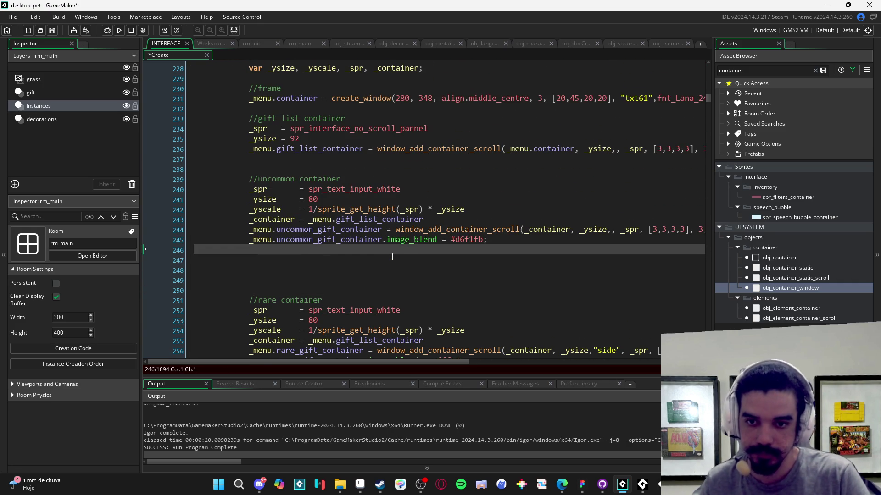
{"action": "key", "text": "Return"}
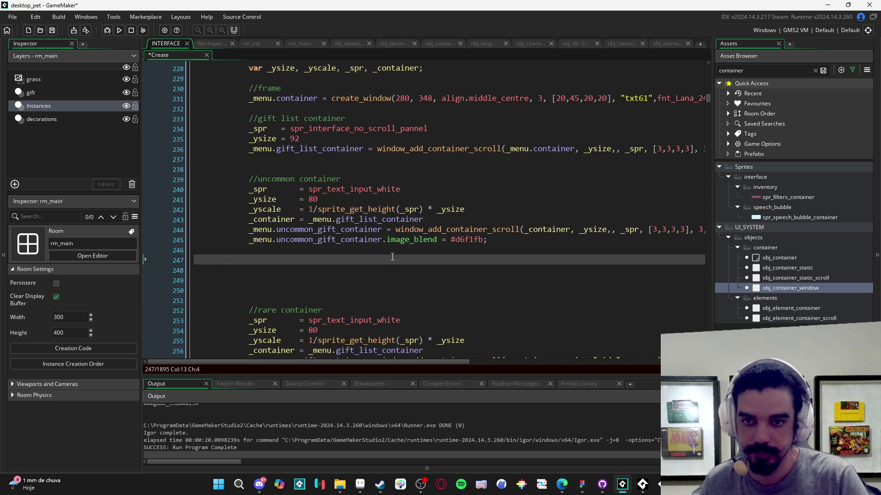
{"action": "key", "text": "Up"}
{"action": "key", "text": "Up"}
{"action": "key", "text": "Up"}
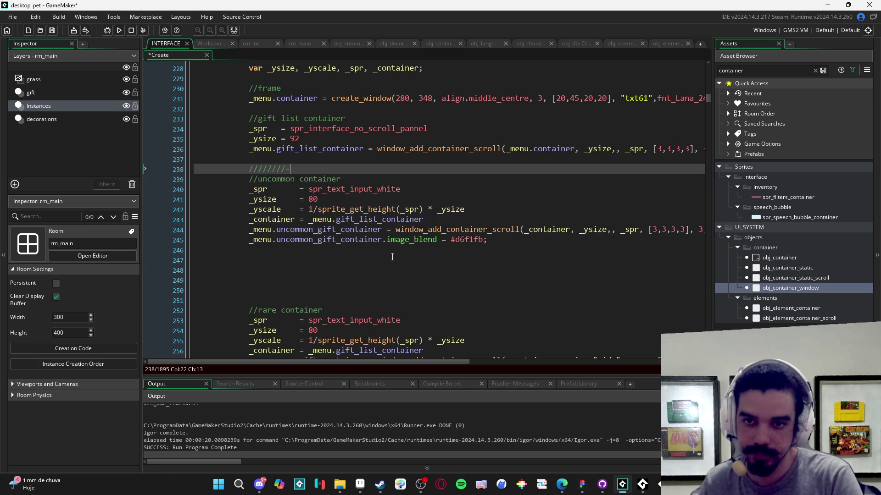
{"action": "type", "text": "MMON---------------"}
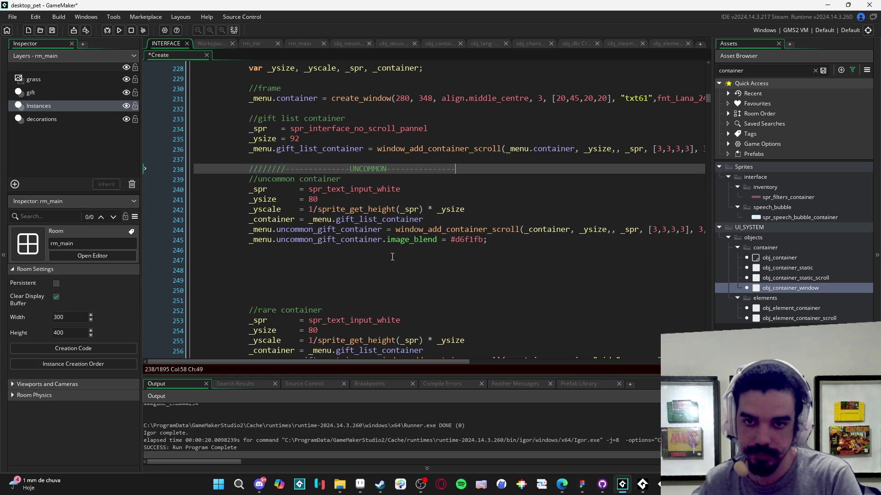
{"action": "key", "text": "BackSpace"}
{"action": "key", "text": "BackSpace"}
{"action": "type", "text": "///////"}
{"action": "left_click", "coordinate": [488, 256]}
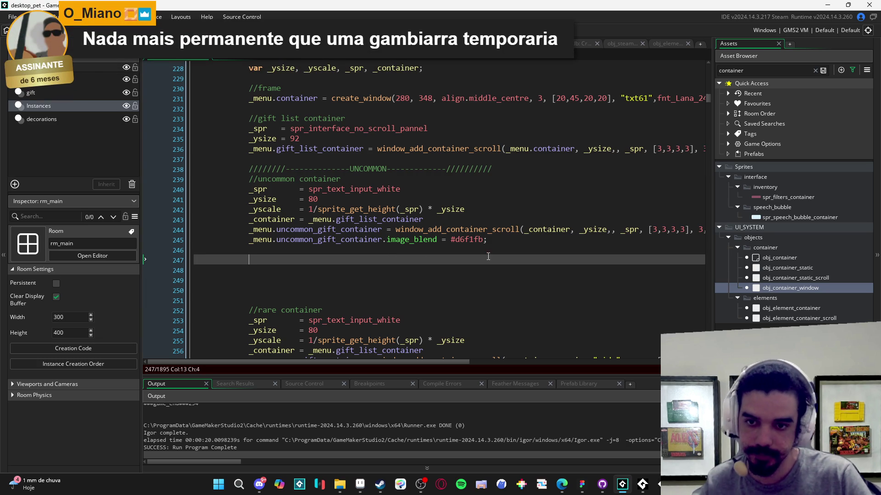
Step: Replace the header comment with #region UNCOMMON
{"action": "left_click_drag", "start_coordinate": [494, 172], "coordinate": [245, 169]}
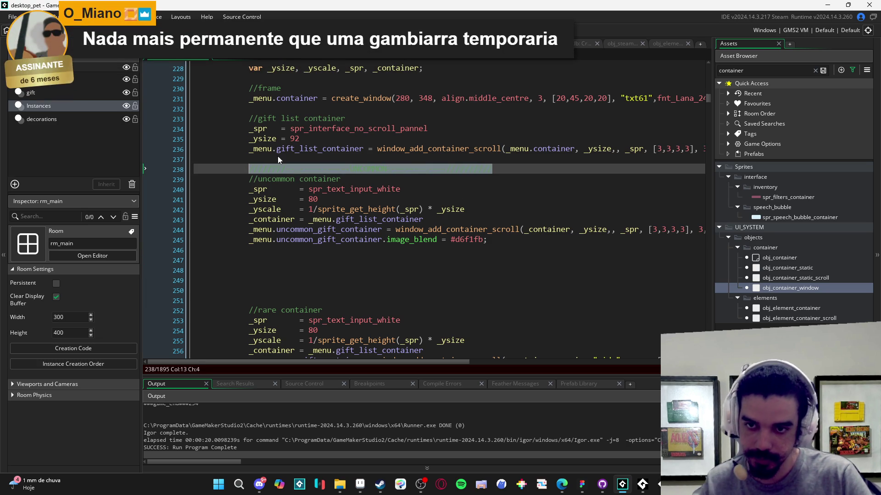
{"action": "type", "text": "#"}
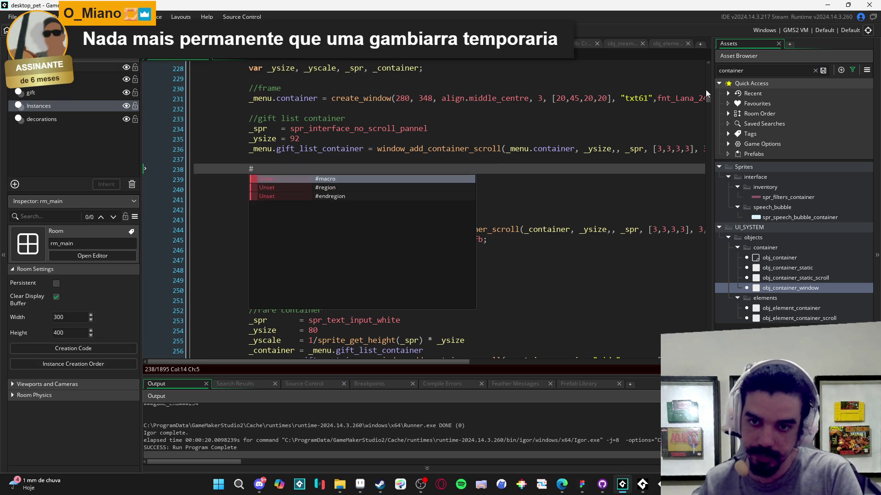
{"action": "key", "text": "Down"}
{"action": "key", "text": "Return"}
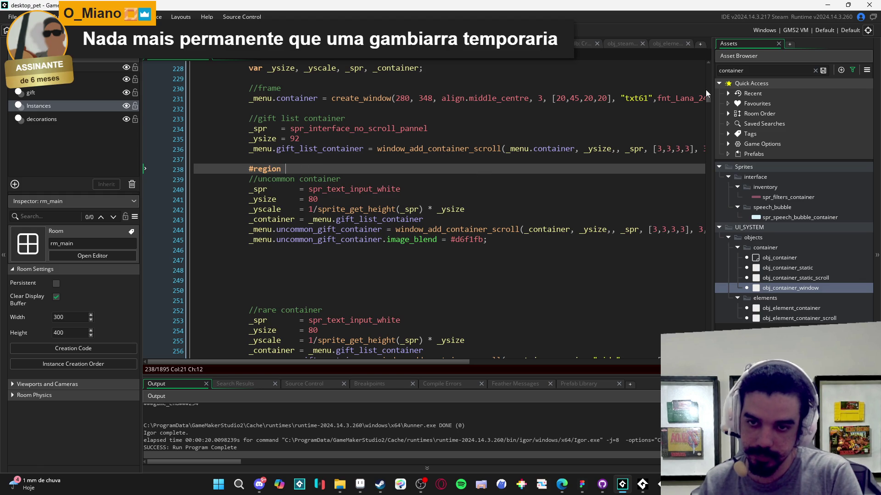
{"action": "type", "text": "UNCOMMON"}
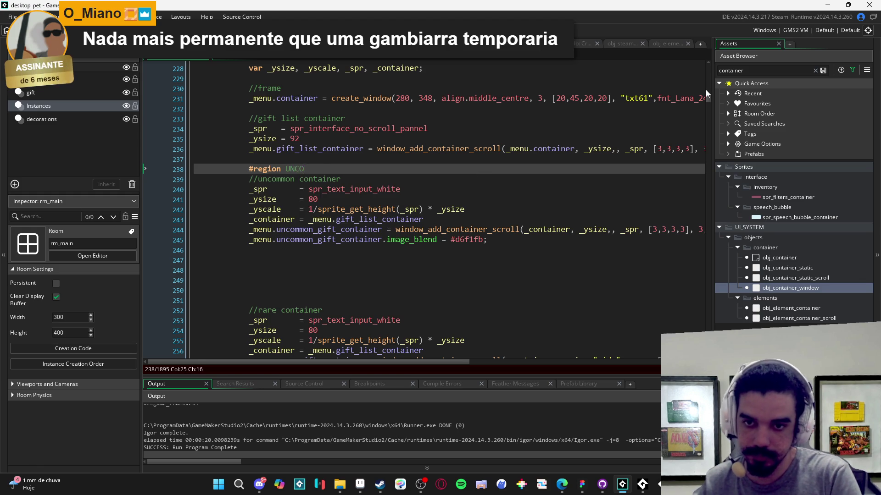
Step: Add #endregion on line 247 and collapse the UNCOMMON region
{"action": "left_click", "coordinate": [334, 259]}
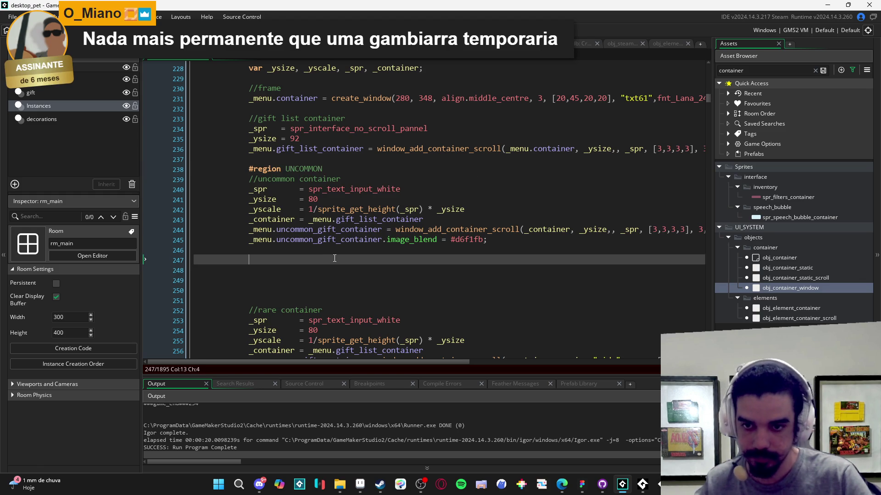
{"action": "type", "text": "#"}
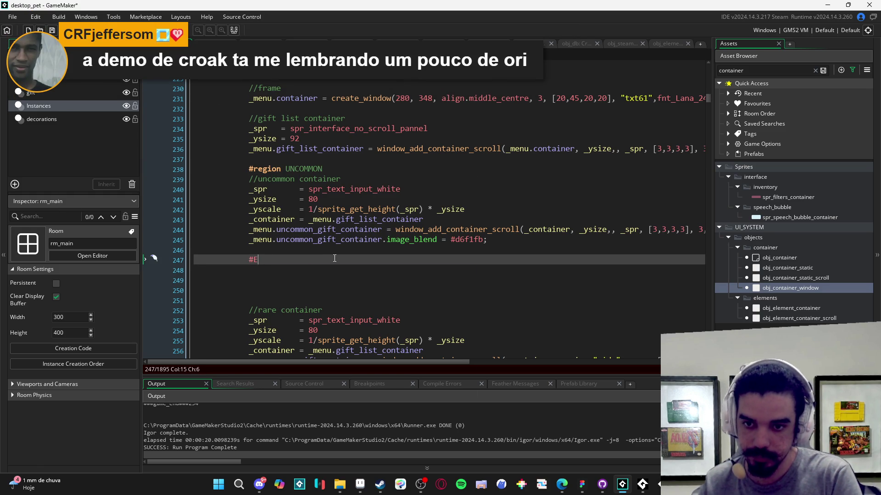
{"action": "key", "text": "Down"}
{"action": "key", "text": "Down"}
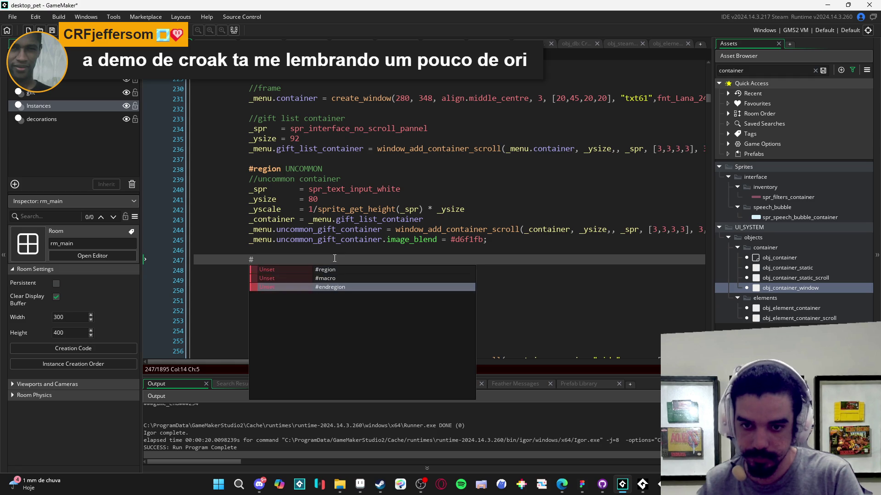
{"action": "key", "text": "Return"}
{"action": "key", "text": "Up"}
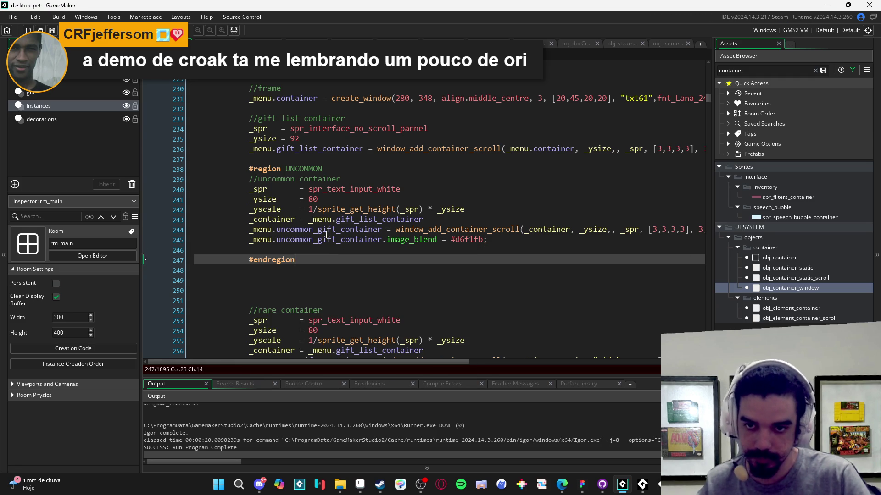
{"action": "left_click", "coordinate": [258, 179]}
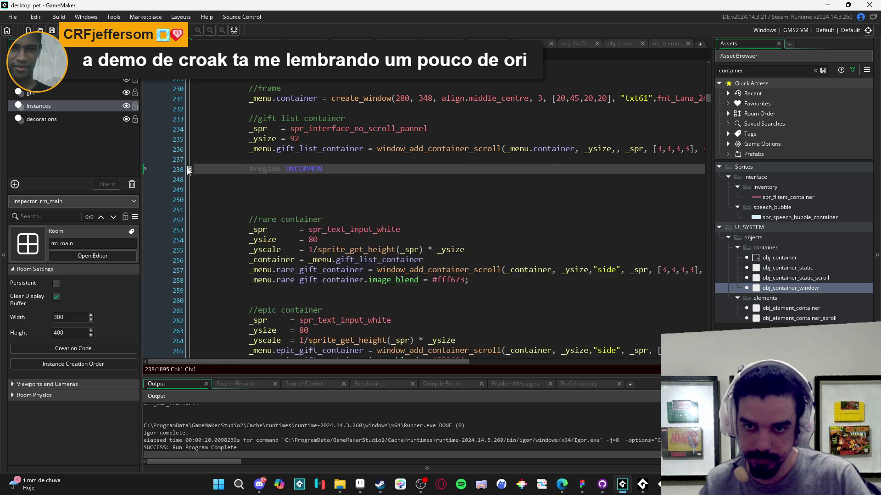
Step: Rename the region UNCOMMON, add blank lines, and shorten the comment to //container
{"action": "double_click", "coordinate": [303, 169]}
{"action": "type", "text": "UNCOMMON"}
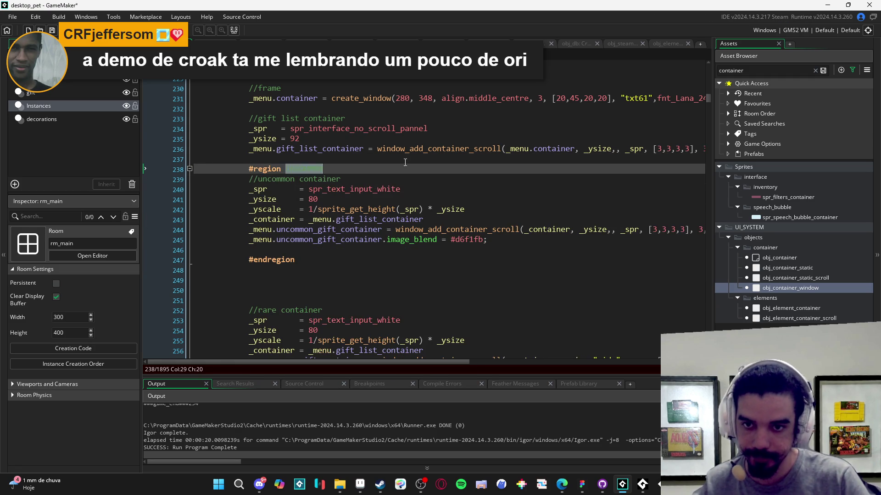
{"action": "key", "text": "Return"}
{"action": "left_click", "coordinate": [311, 262]}
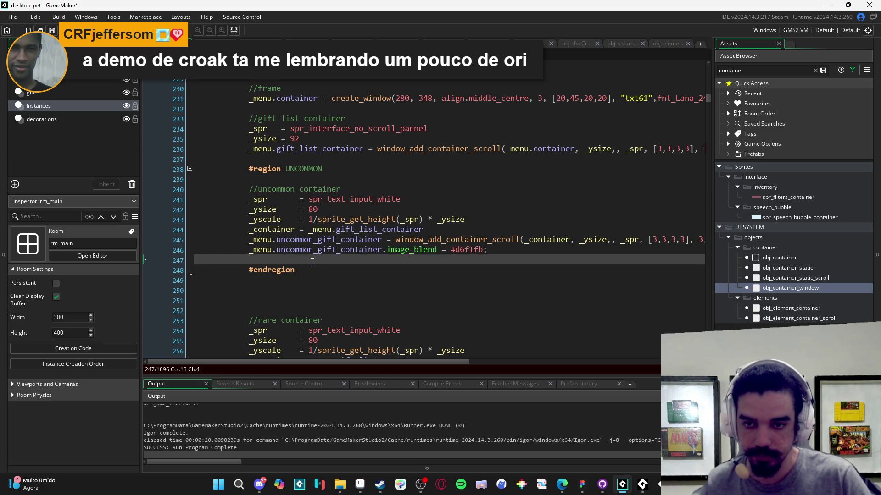
{"action": "key", "text": "Return"}
{"action": "key", "text": "Return"}
{"action": "key", "text": "Return"}
{"action": "key", "text": "Up"}
{"action": "key", "text": "Up"}
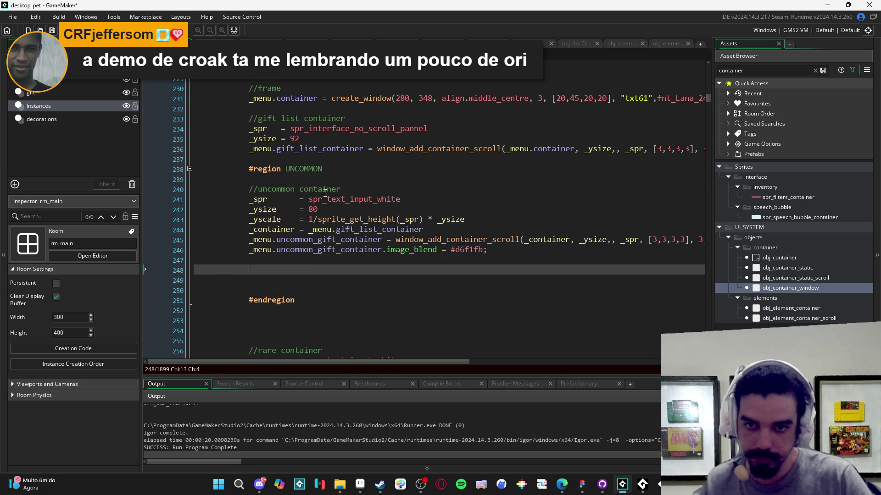
{"action": "left_click", "coordinate": [302, 188]}
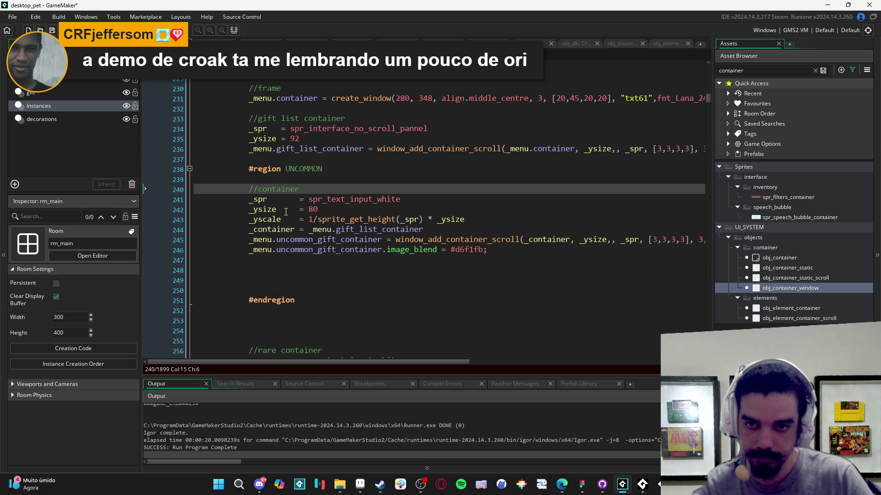
{"action": "key", "text": "ctrl+BackSpace"}
Step: Add a //slot comment with a _spr = line and locate spr_slot_icon_16 in assets
{"action": "left_click", "coordinate": [313, 270]}
{"action": "type", "text": "//slo"}
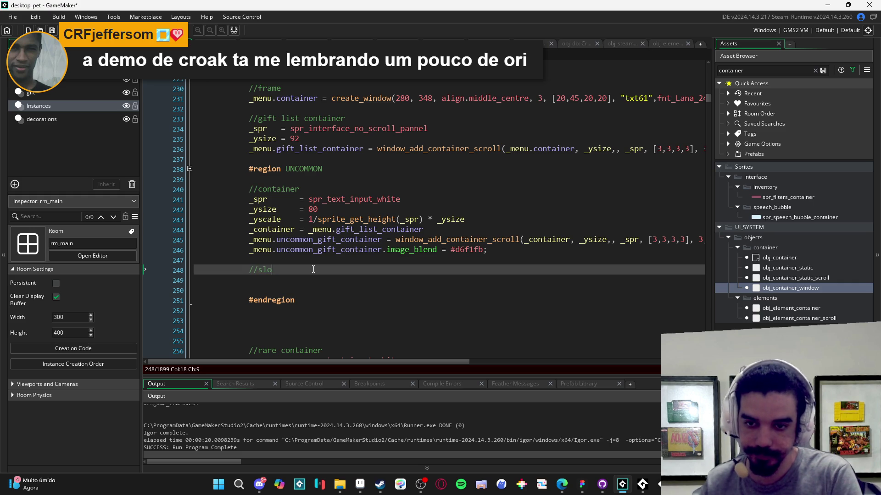
{"action": "type", "text": "t"}
{"action": "key", "text": "Return"}
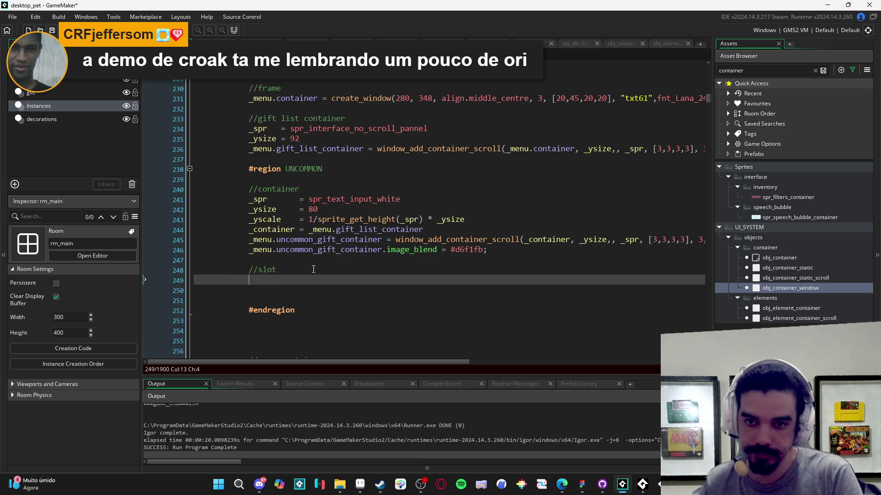
{"action": "type", "text": "_spr ="}
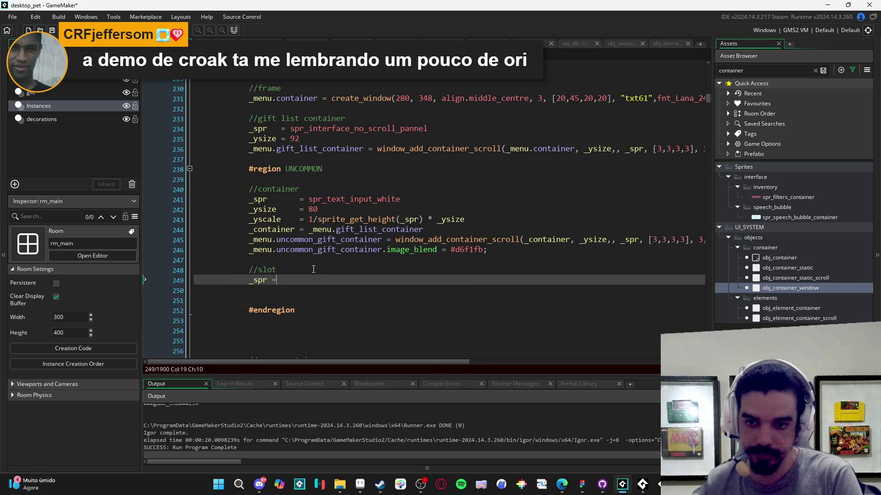
{"action": "double_click", "coordinate": [773, 71]}
{"action": "type", "text": "slot"}
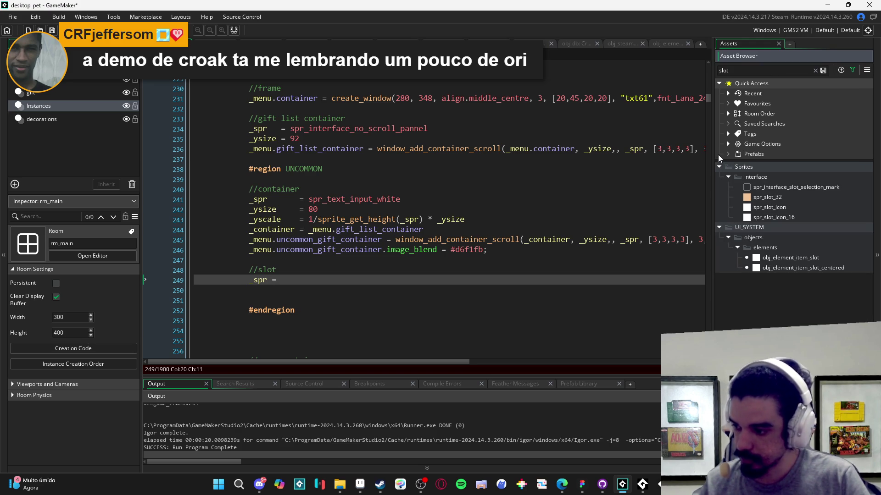
{"action": "left_click", "coordinate": [791, 217]}
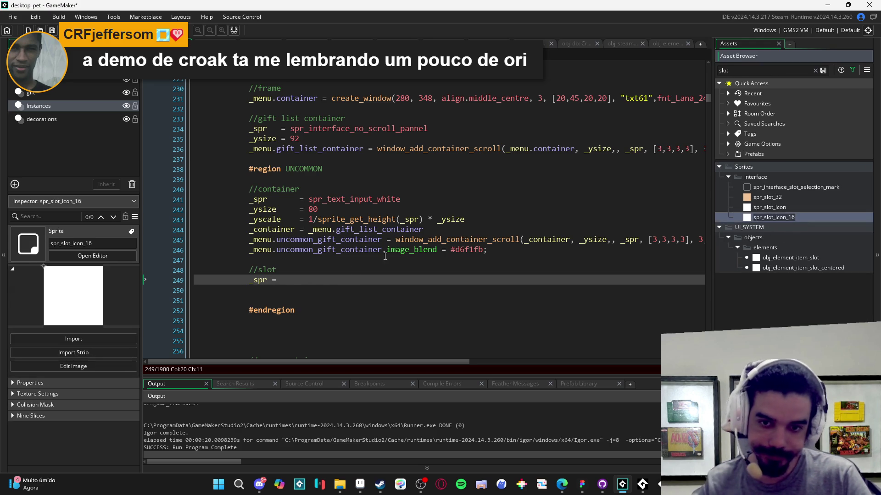
Step: Set _spr = spr_slot_icon_16 and _container = _menu.uncommon_gift_container
{"action": "left_click", "coordinate": [304, 284]}
{"action": "type", "text": "spr_slot_icon_16"}
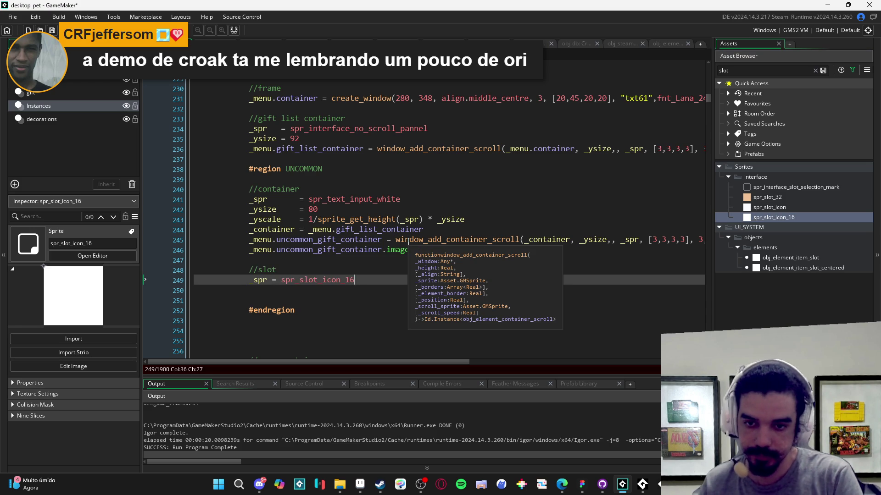
{"action": "key", "text": "Return"}
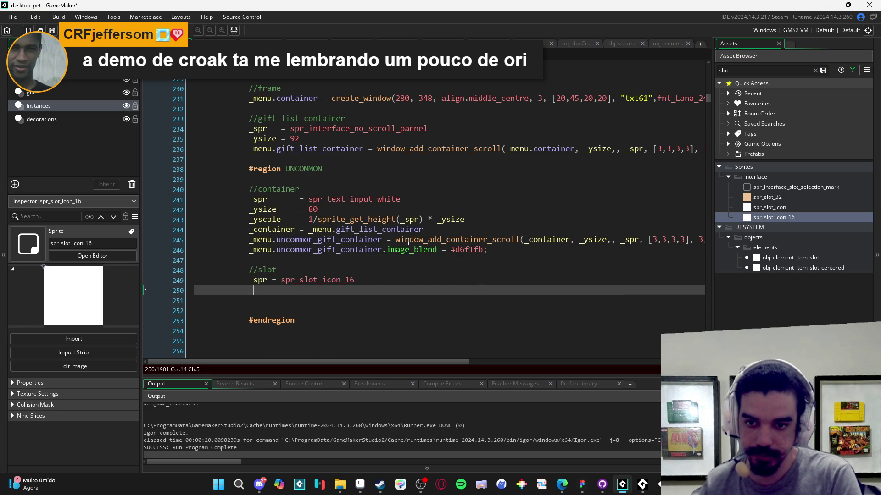
{"action": "type", "text": "container ="}
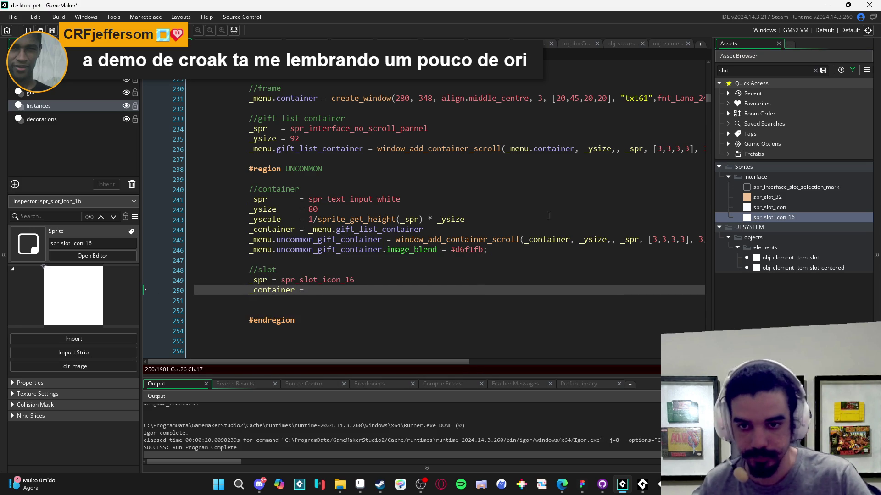
{"action": "left_click_drag", "start_coordinate": [381, 240], "coordinate": [262, 241]}
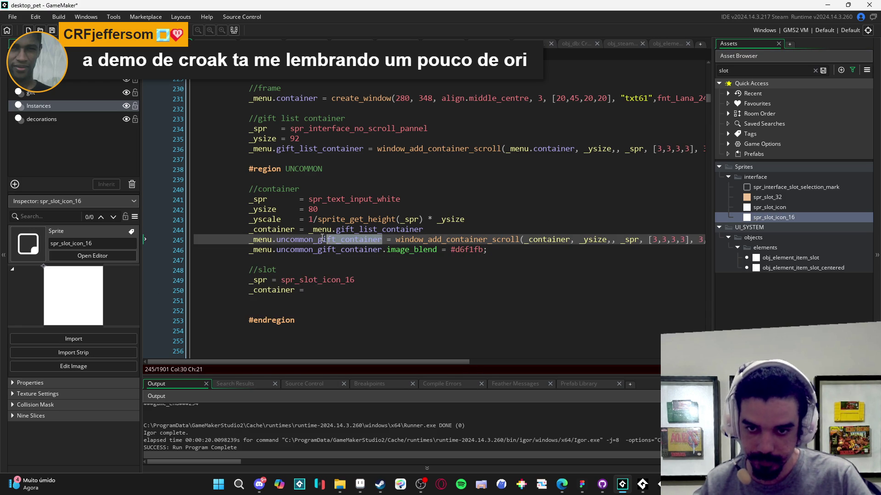
{"action": "key", "text": "ctrl+c"}
{"action": "left_click", "coordinate": [321, 291]}
{"action": "key", "text": "ctrl+v"}
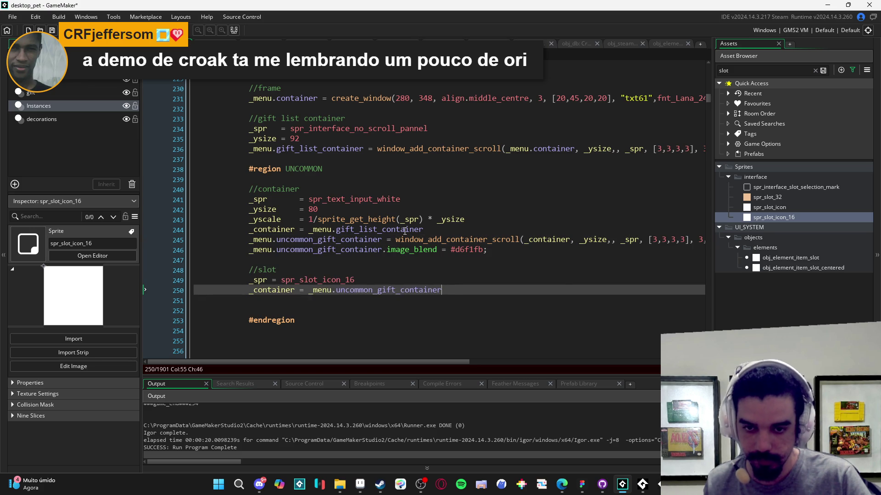
Step: Start _menu.uncommon_slot = window_add_slot( on a new line and save
{"action": "key", "text": "Return"}
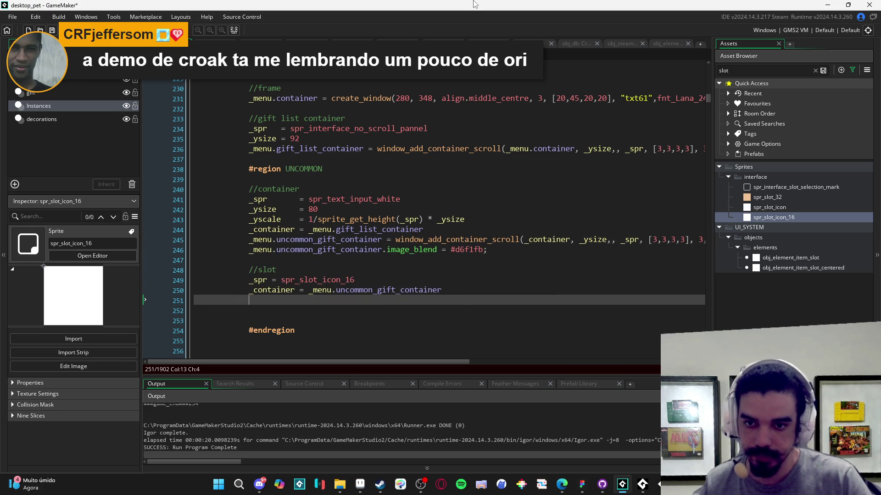
{"action": "type", "text": "_menu."}
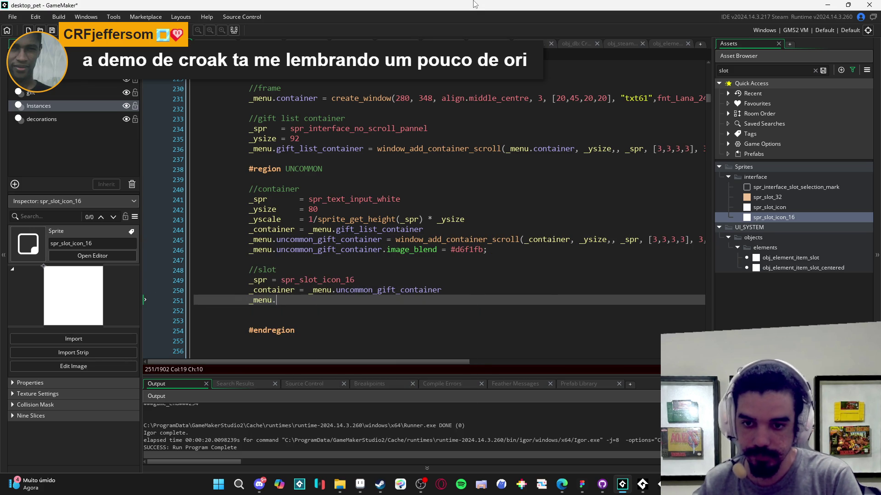
{"action": "type", "text": "uncom_"}
{"action": "key", "text": "BackSpace"}
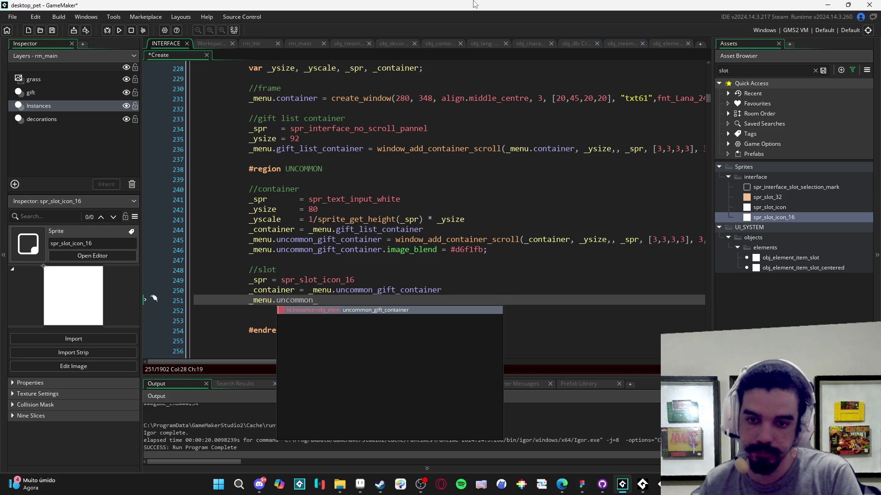
{"action": "type", "text": "slot = window_a"}
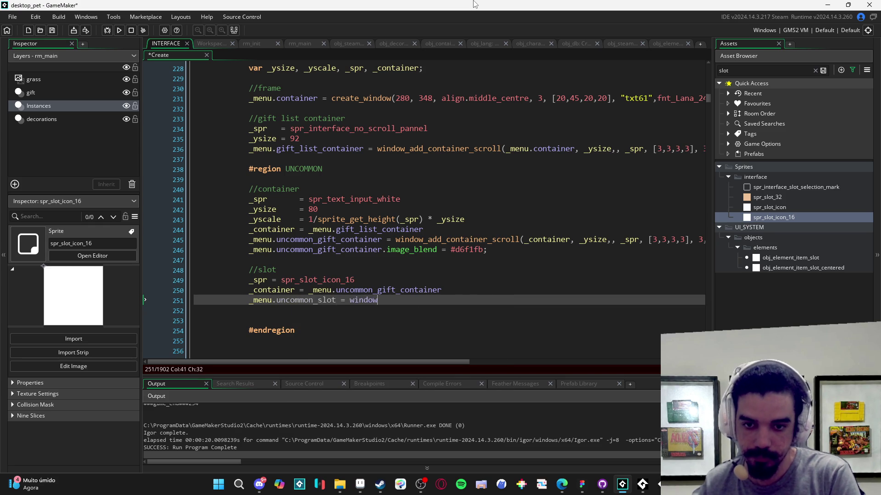
{"action": "type", "text": "dd_slo"}
{"action": "key", "text": "Return"}
{"action": "key", "text": "ctrl+s"}
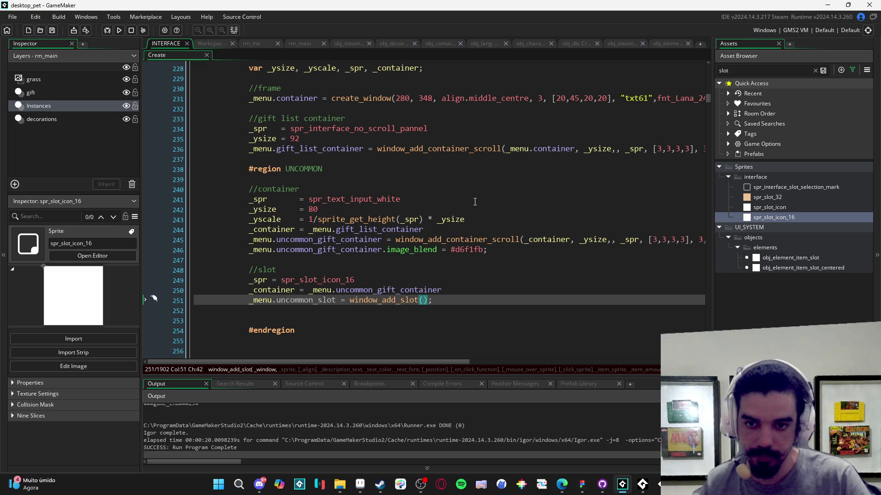
Step: Pass _container, _spr, c_white, fnt_Lana_24 and spr_empty to window_add_slot, save and run
{"action": "type", "text": "_container, "}
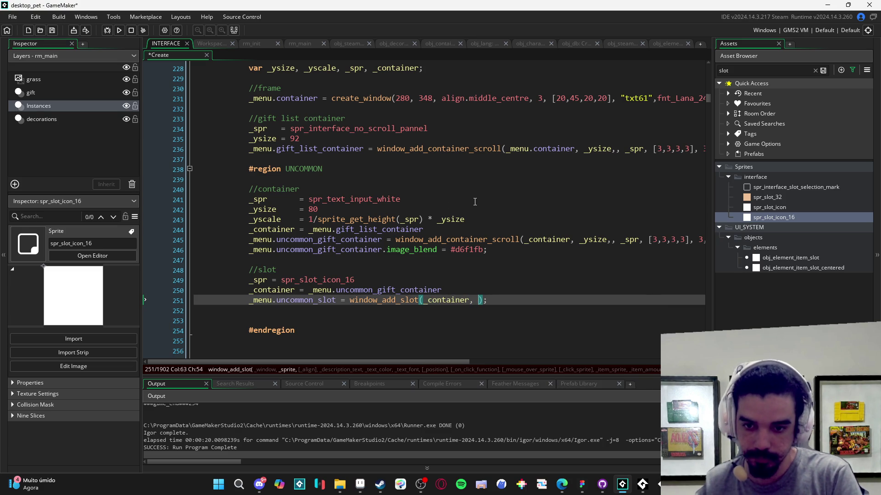
{"action": "type", "text": "_spr, "}
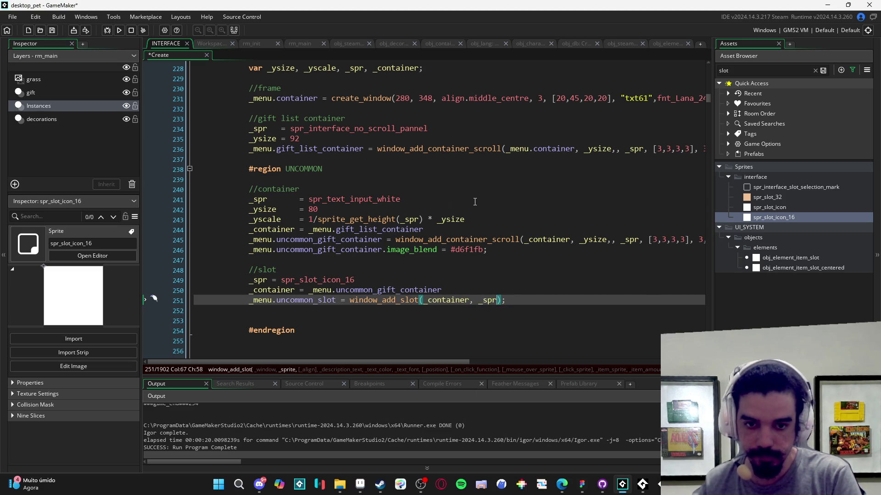
{"action": "type", "text": ","}
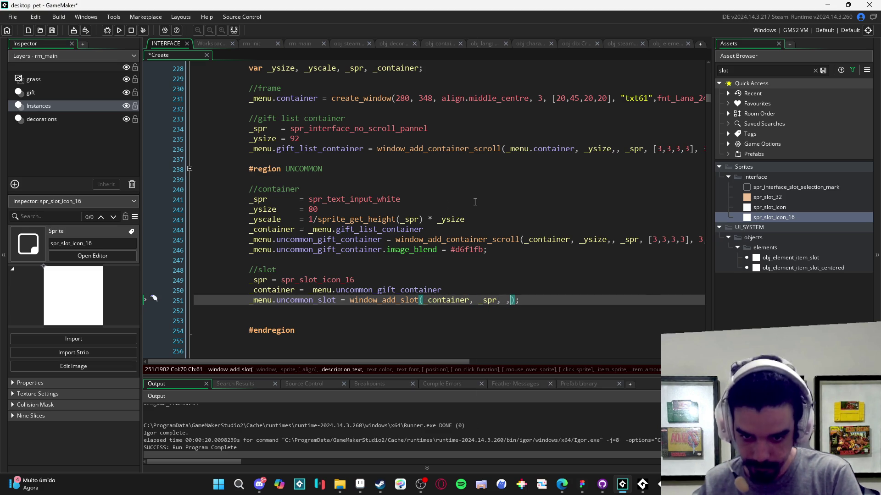
{"action": "type", "text": "\"\","}
{"action": "type", "text": "c_white,fn"}
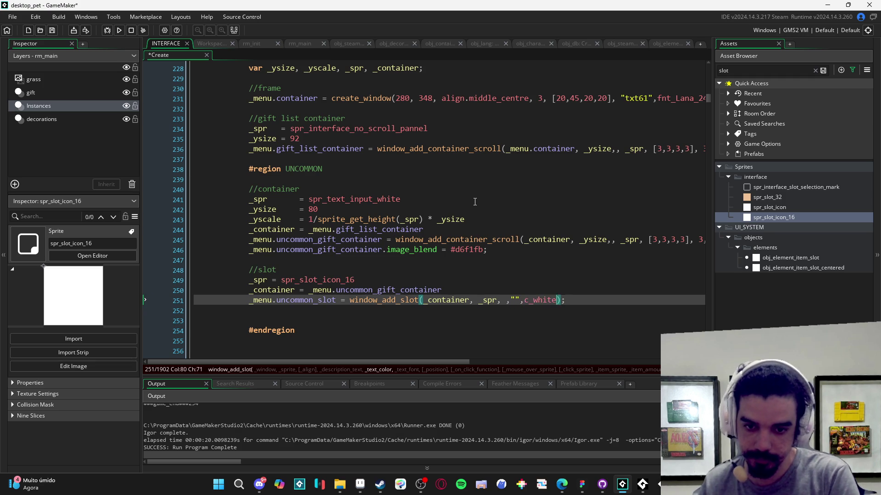
{"action": "type", "text": "t_"}
{"action": "key", "text": "Return"}
{"action": "type", "text": ","}
{"action": "type", "text": ",,,,sp"}
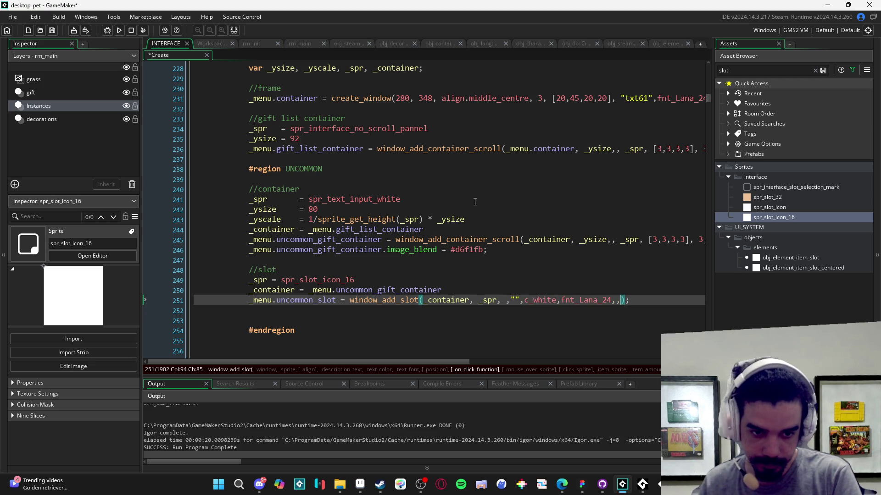
{"action": "type", "text": "r_empty,"}
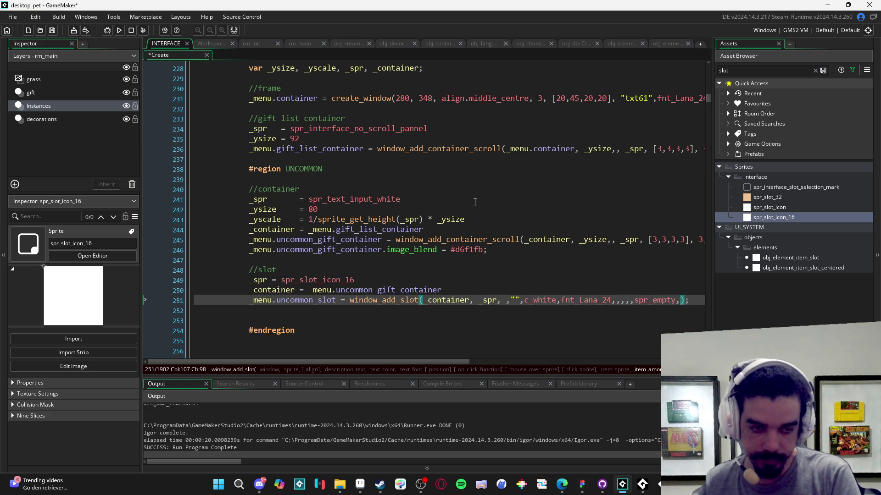
{"action": "type", "text": " 0"}
{"action": "key", "text": "ctrl+s"}
{"action": "key", "text": "F5"}
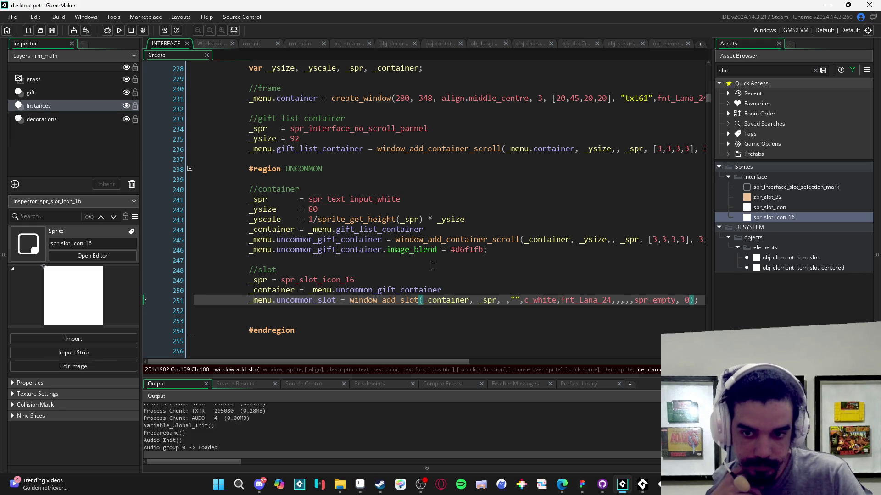
{"action": "mouse_move", "coordinate": [452, 298]}
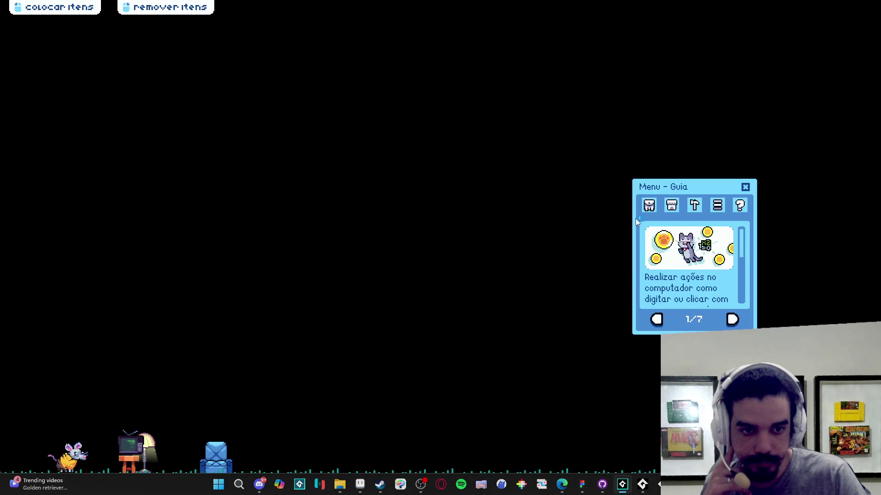
{"action": "left_click", "coordinate": [649, 205]}
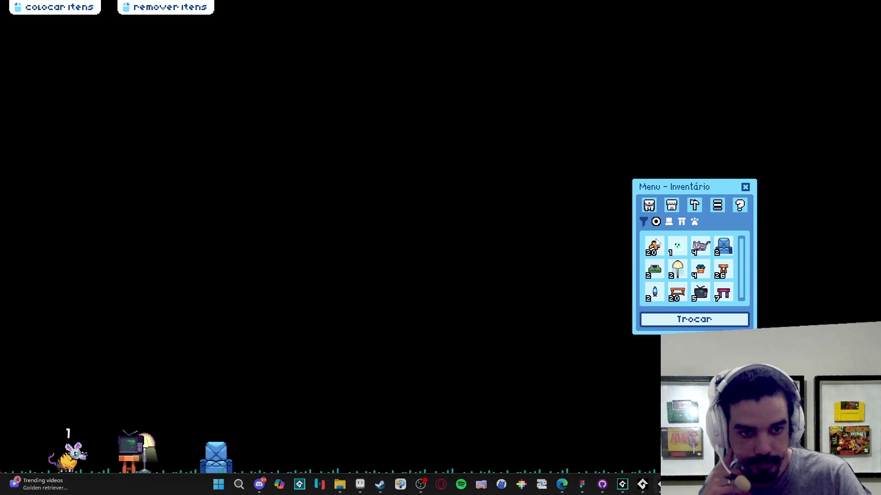
{"action": "left_click", "coordinate": [694, 320]}
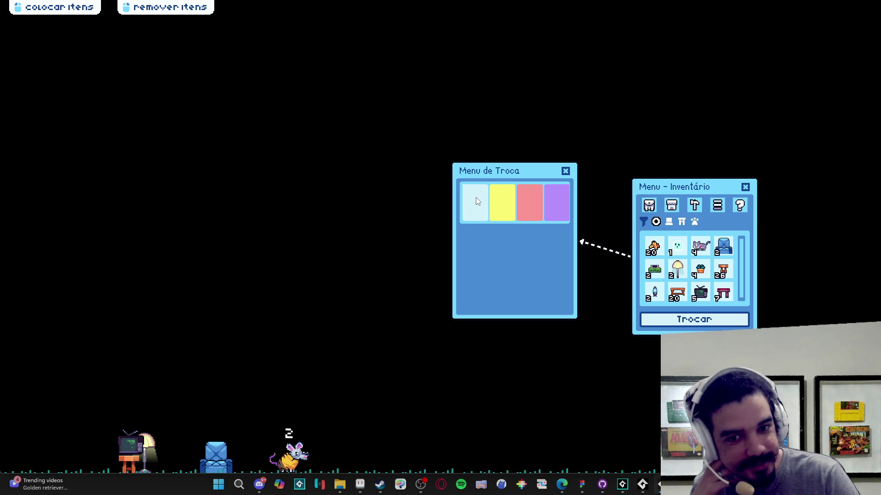
{"action": "right_click", "coordinate": [642, 484]}
{"action": "left_click", "coordinate": [622, 484]}
{"action": "key", "text": "Up"}
{"action": "key", "text": "Up"}
{"action": "key", "text": "Up"}
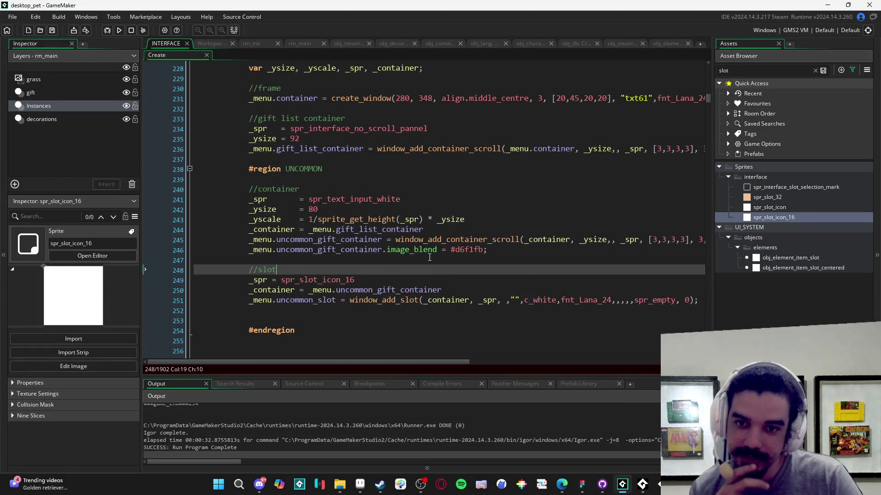
Step: Copy _menu.uncommon_gift_container from line 245 and paste it over the value on line 250
{"action": "scroll", "coordinate": [414, 224], "scroll_direction": "up", "scroll_amount": 1}
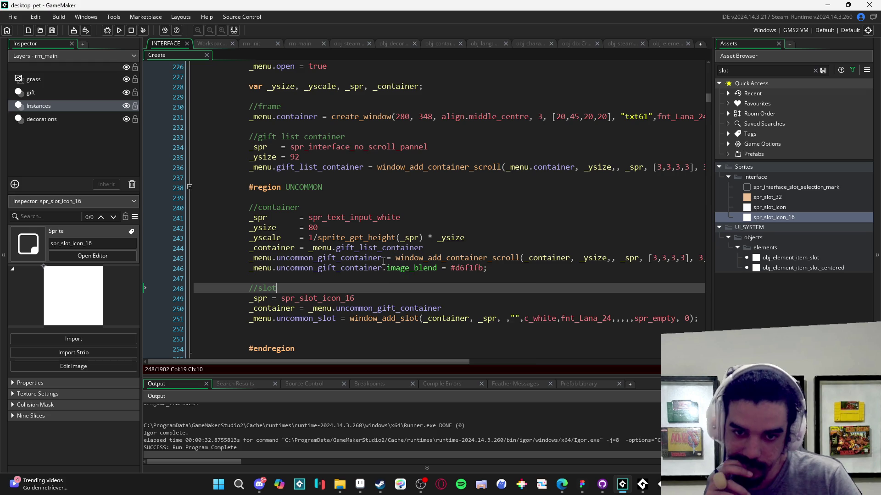
{"action": "mouse_move", "coordinate": [382, 260]}
{"action": "left_click_drag", "start_coordinate": [382, 258], "coordinate": [249, 258]}
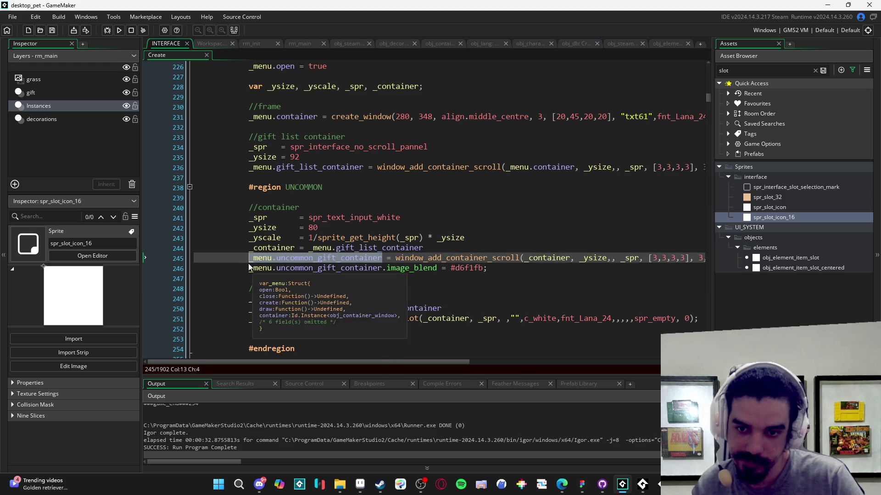
{"action": "key", "text": "ctrl+c"}
{"action": "left_click_drag", "start_coordinate": [467, 305], "coordinate": [307, 309]}
{"action": "key", "text": "ctrl+v"}
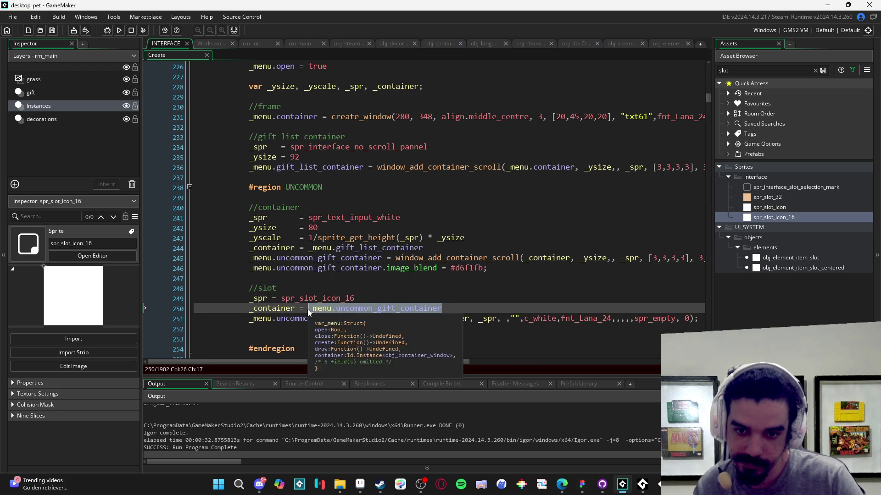
Step: Review the window_add_slot call's arguments on line 251
{"action": "left_click", "coordinate": [474, 294]}
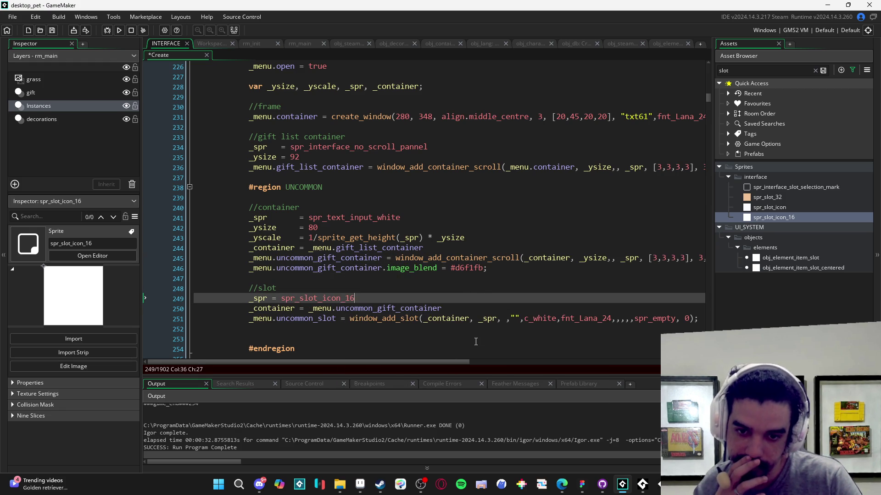
{"action": "mouse_move", "coordinate": [652, 321]}
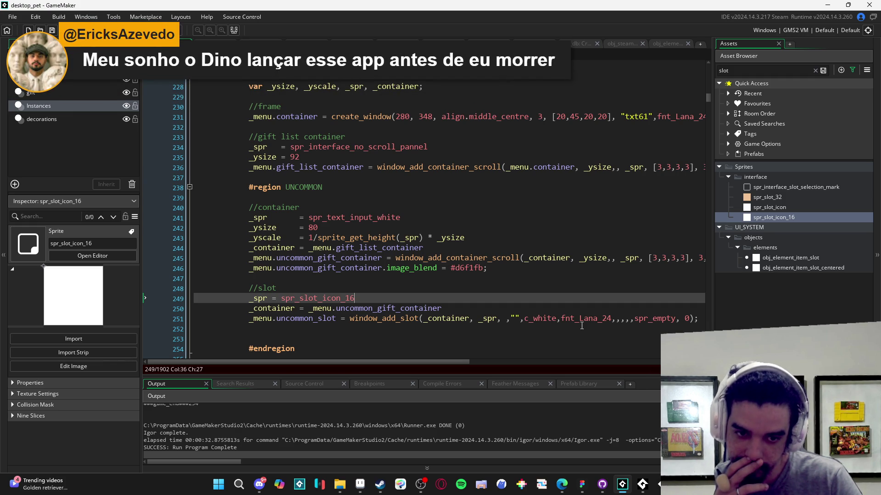
{"action": "left_click", "coordinate": [541, 318]}
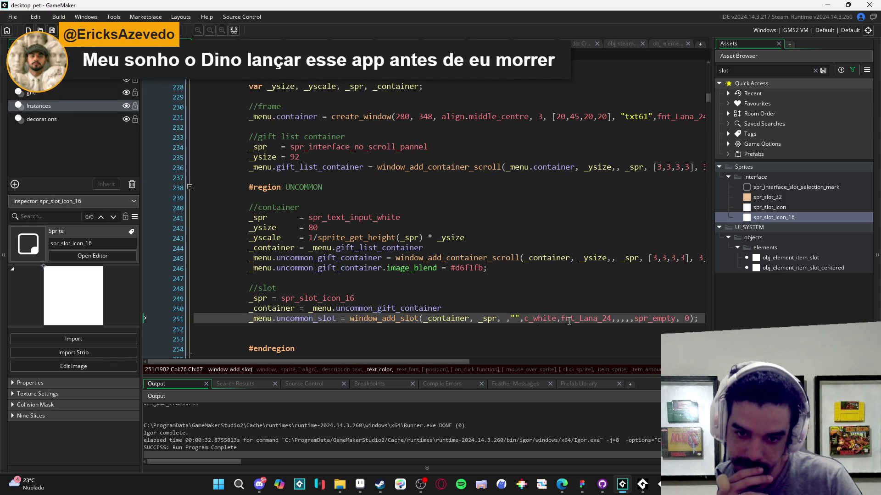
{"action": "left_click", "coordinate": [488, 319]}
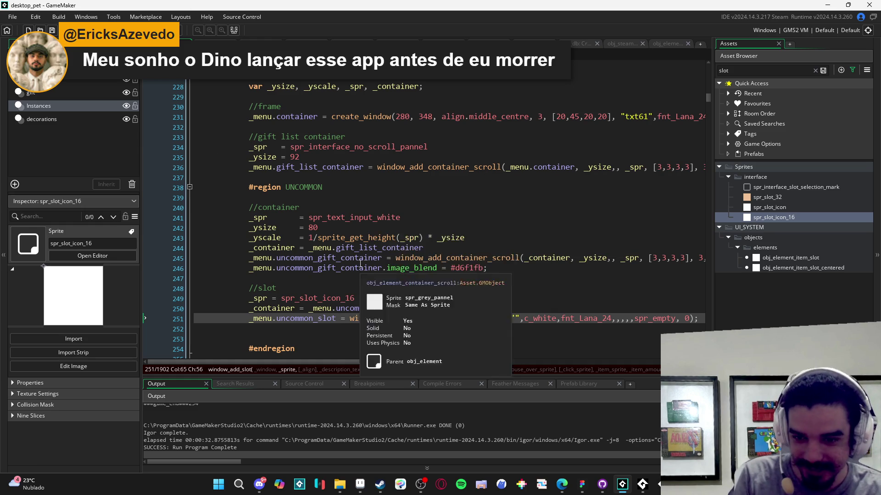
{"action": "scroll", "coordinate": [337, 242], "scroll_direction": "down", "scroll_amount": 2}
{"action": "left_click", "coordinate": [332, 278]}
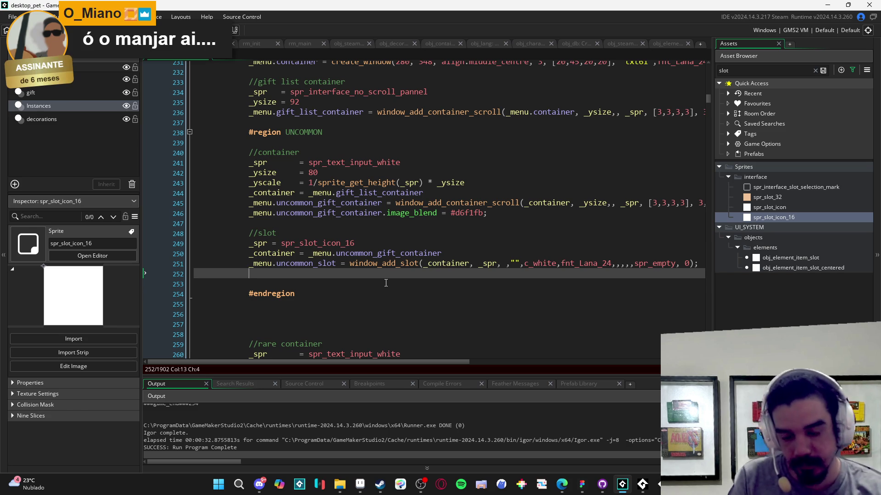
Step: Drop the '_menu.uncommon_slot = ' assignment, pass _menu.uncommon_gift_container instead of _container, and run
{"action": "mouse_move", "coordinate": [255, 266]}
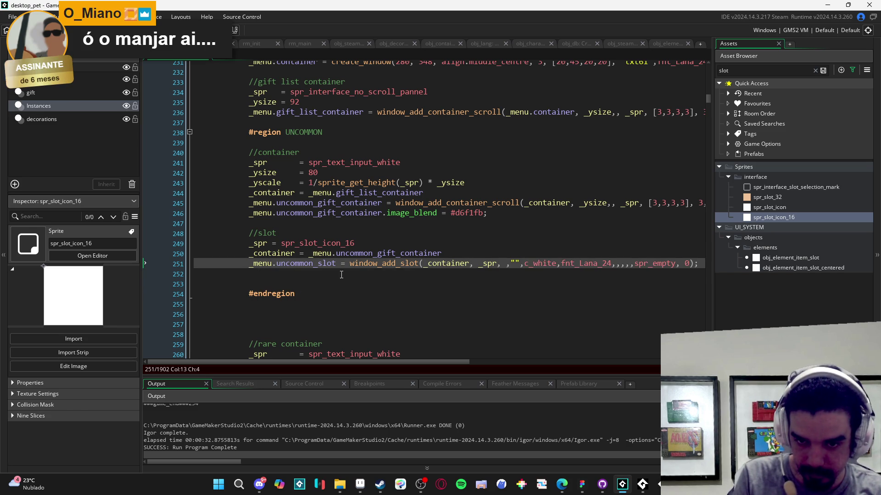
{"action": "left_click_drag", "start_coordinate": [350, 264], "coordinate": [249, 271]}
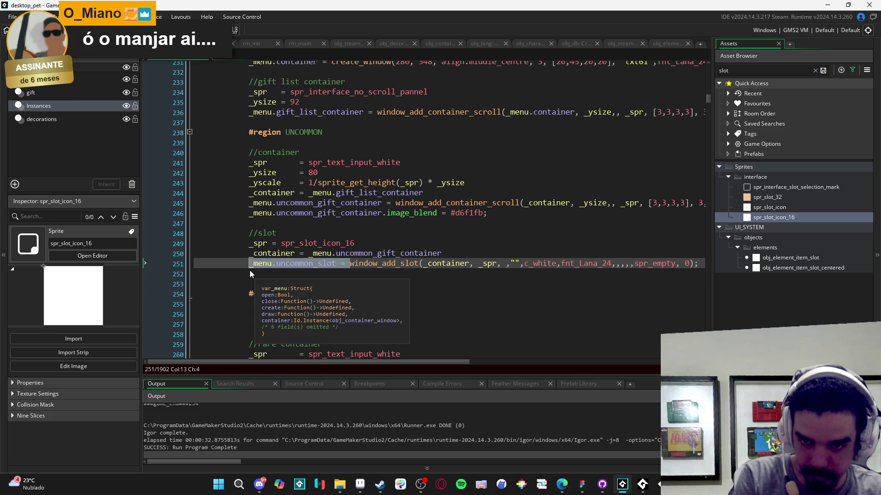
{"action": "key", "text": "BackSpace"}
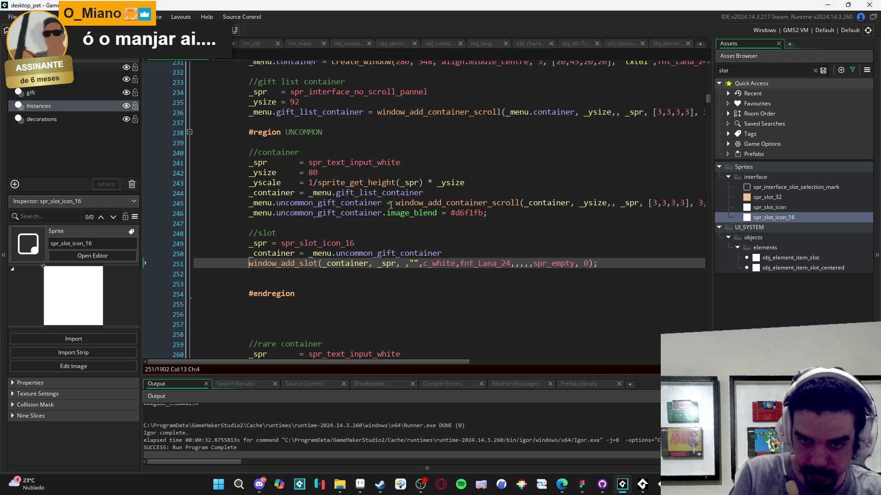
{"action": "left_click_drag", "start_coordinate": [383, 203], "coordinate": [249, 203]}
{"action": "left_click", "coordinate": [324, 265]}
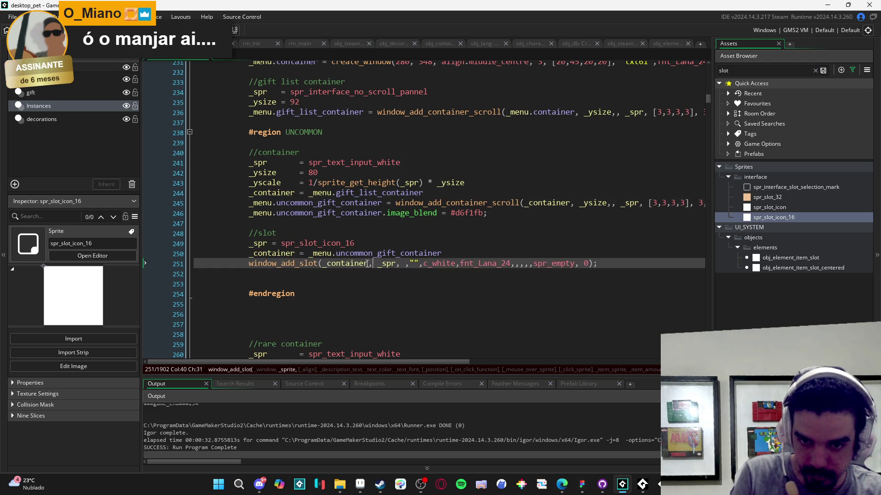
{"action": "double_click", "coordinate": [324, 264]}
{"action": "key", "text": "ctrl+v"}
{"action": "key", "text": "F5"}
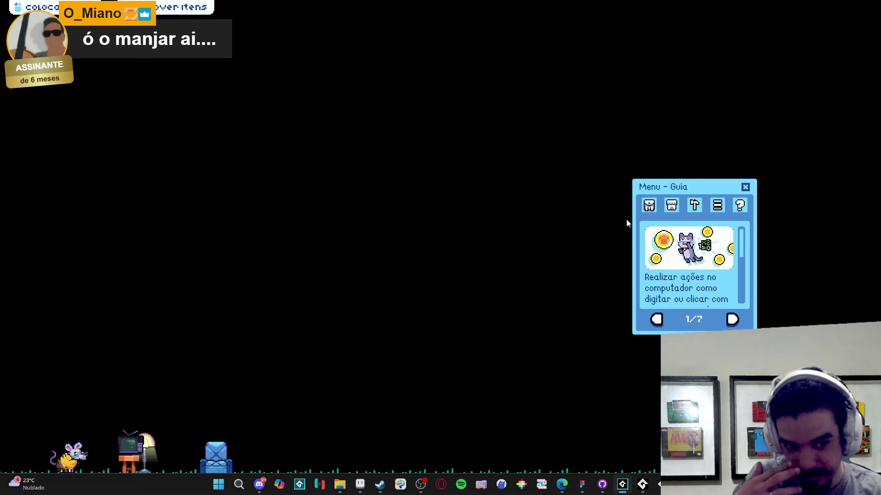
{"action": "left_click", "coordinate": [650, 206]}
{"action": "left_click", "coordinate": [694, 319]}
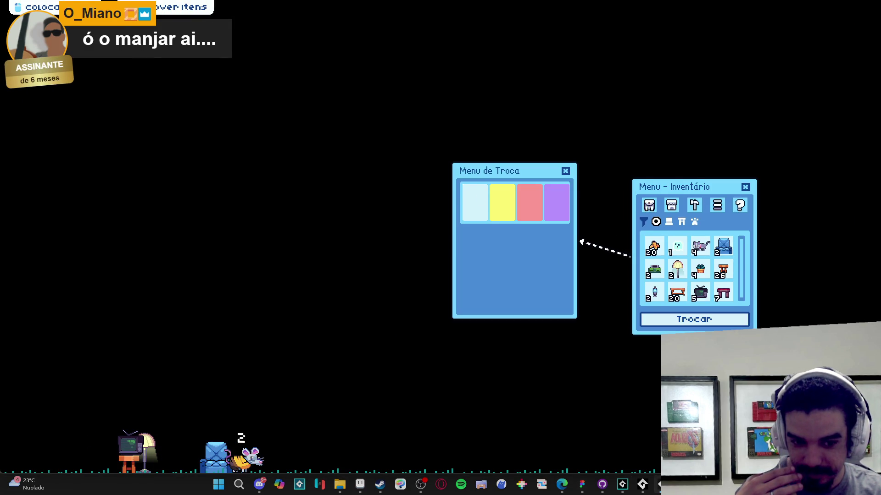
{"action": "right_click", "coordinate": [643, 484]}
{"action": "left_click", "coordinate": [640, 457]}
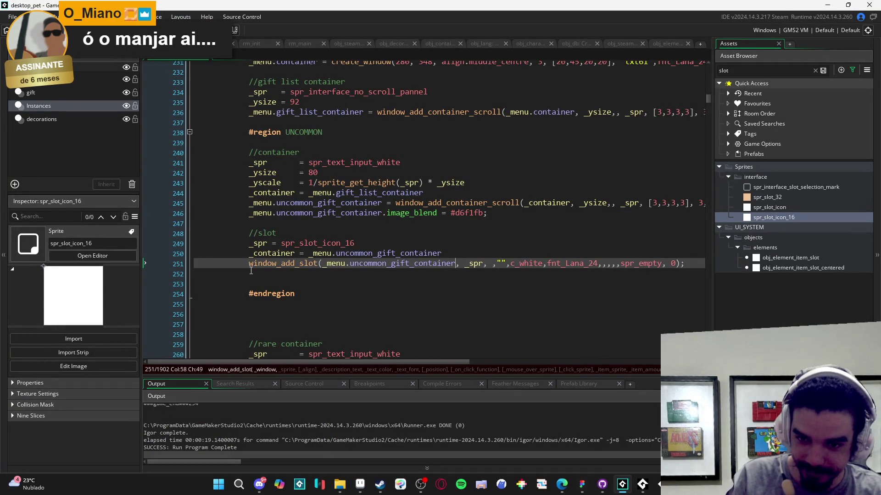
Step: Start window_add_textbox(_container, , "") on line 252, leaving the align argument empty
{"action": "left_click", "coordinate": [332, 279]}
{"action": "key", "text": "Up"}
{"action": "type", "text": "window"}
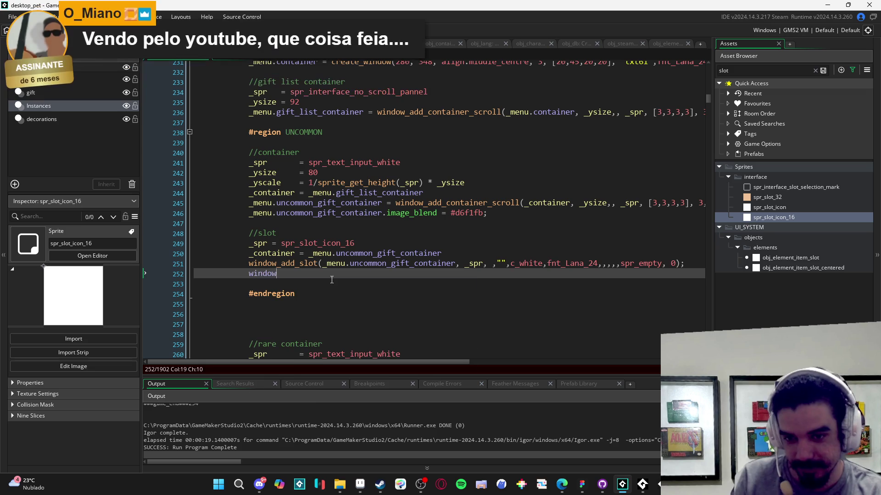
{"action": "type", "text": "_add_textb"}
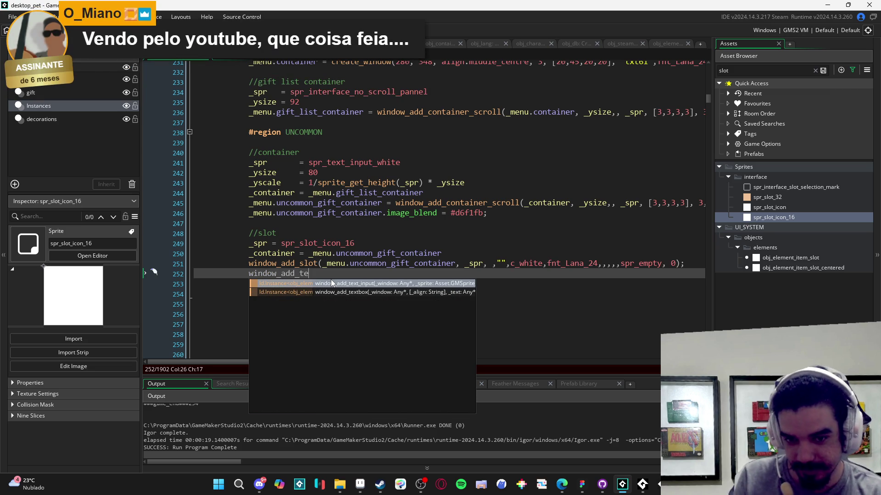
{"action": "key", "text": "Return"}
{"action": "type", "text": "_co"}
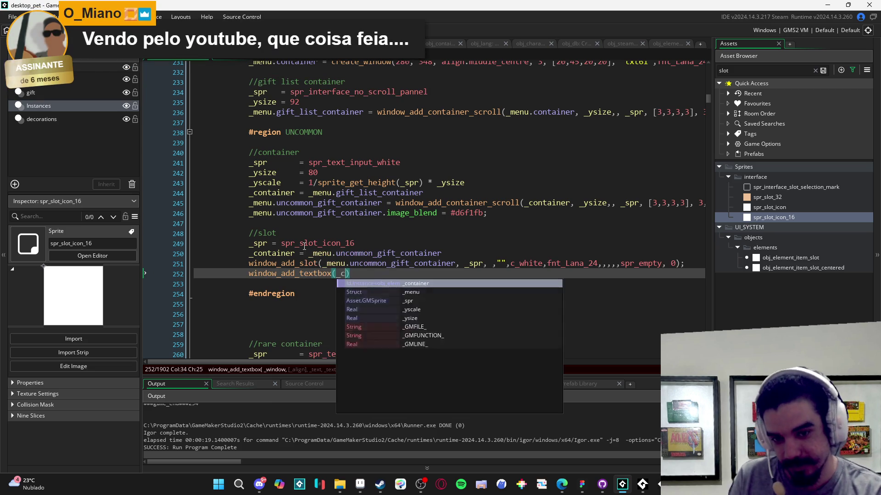
{"action": "key", "text": "Return"}
{"action": "type", "text": ", \"\""}
{"action": "key", "text": "Left"}
{"action": "key", "text": "Left"}
{"action": "type", "text": ","}
{"action": "key", "text": "Right"}
Step: Fill in text "aaaaa", colour c_black and font fnt_Lana_24, then run with F5
{"action": "type", "text": "a"}
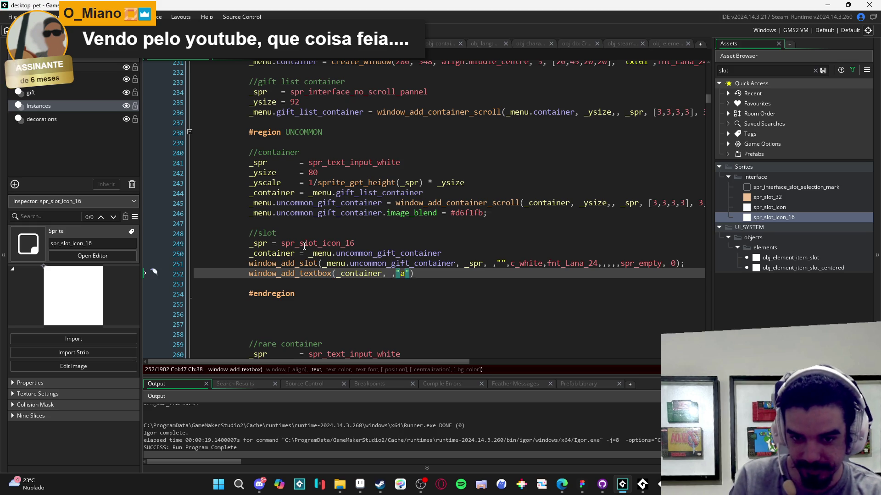
{"action": "type", "text": "aaaa"}
{"action": "type", "text": "fnt_bl"}
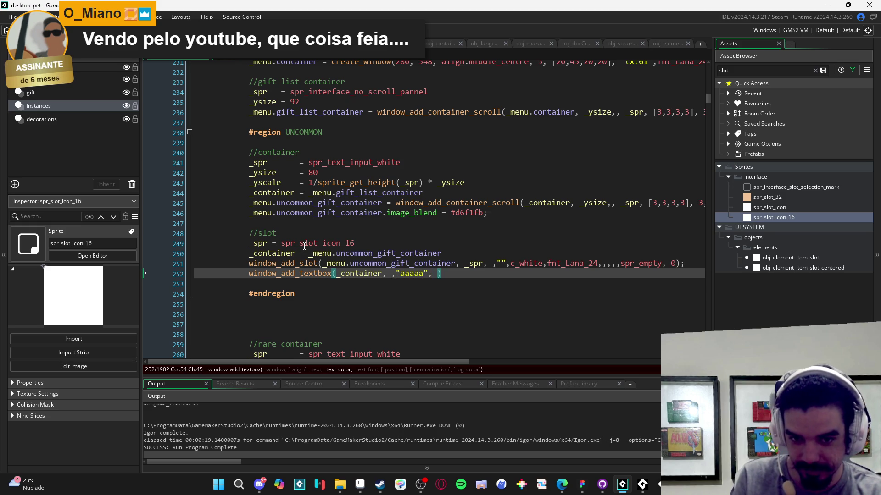
{"action": "type", "text": "ack"}
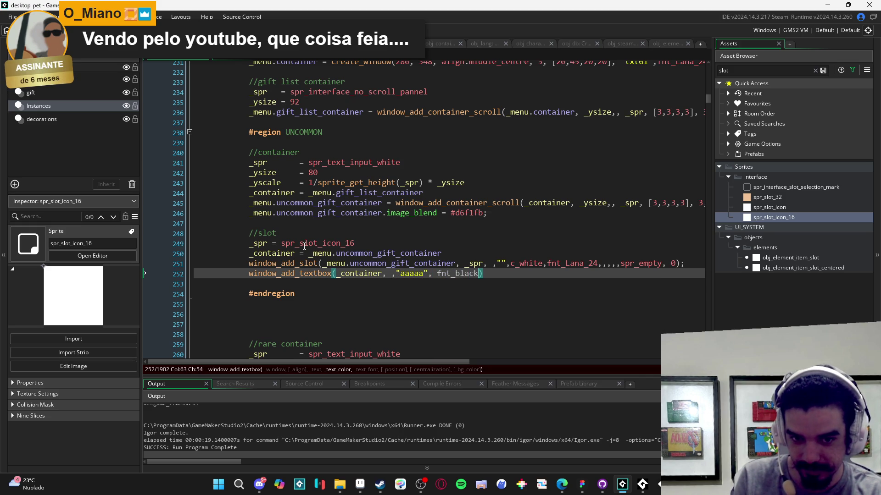
{"action": "key", "text": "BackSpace"}
{"action": "key", "text": "BackSpace"}
{"action": "key", "text": "BackSpace"}
{"action": "type", "text": "c_black"}
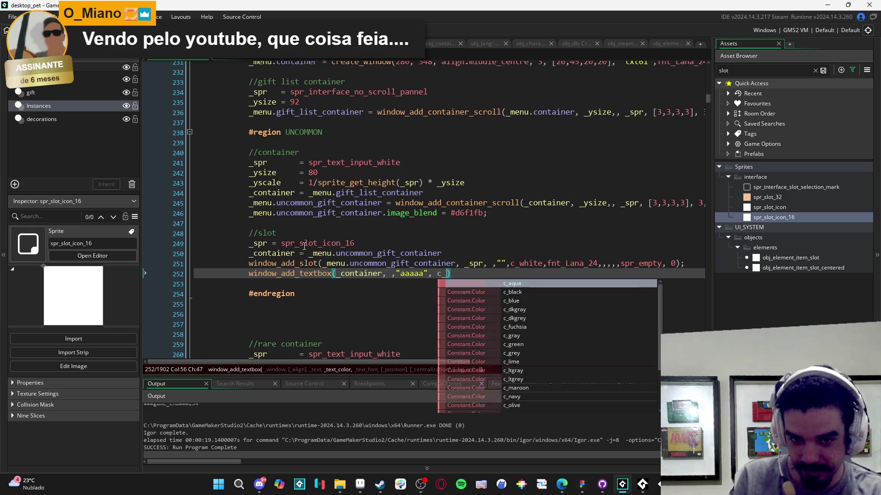
{"action": "type", "text": ", fnt_,"}
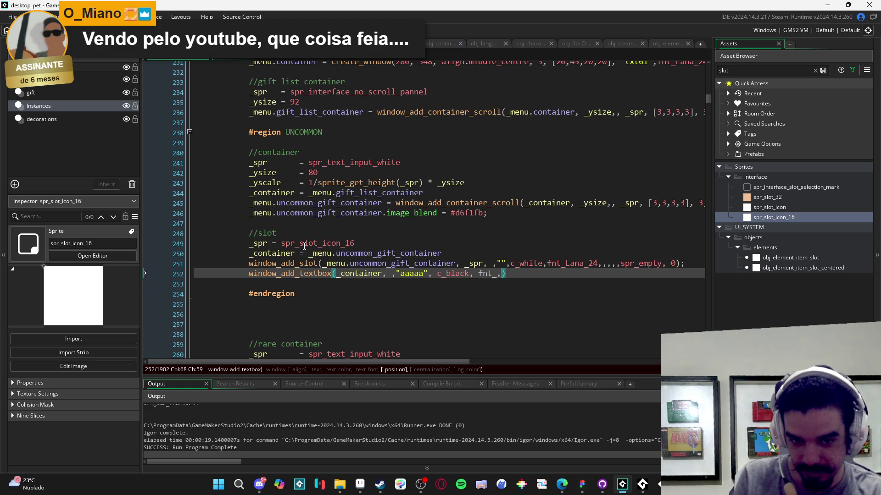
{"action": "key", "text": "BackSpace"}
{"action": "key", "text": "Return"}
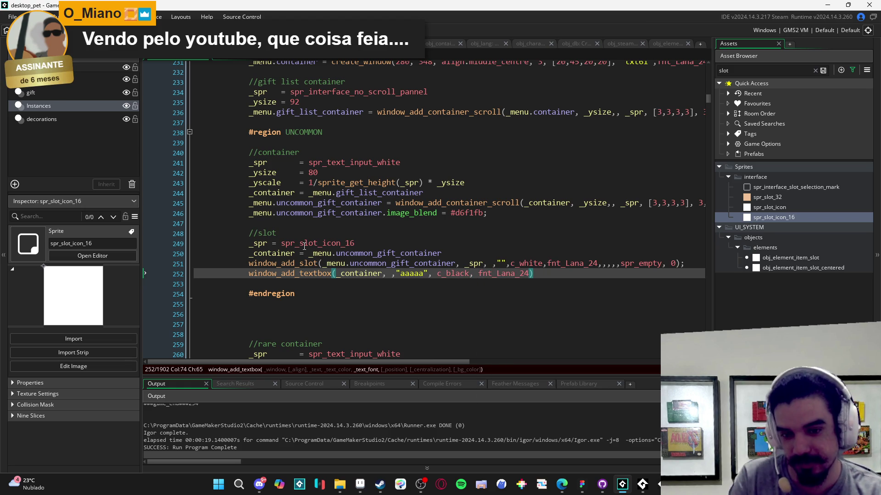
{"action": "key", "text": "F5"}
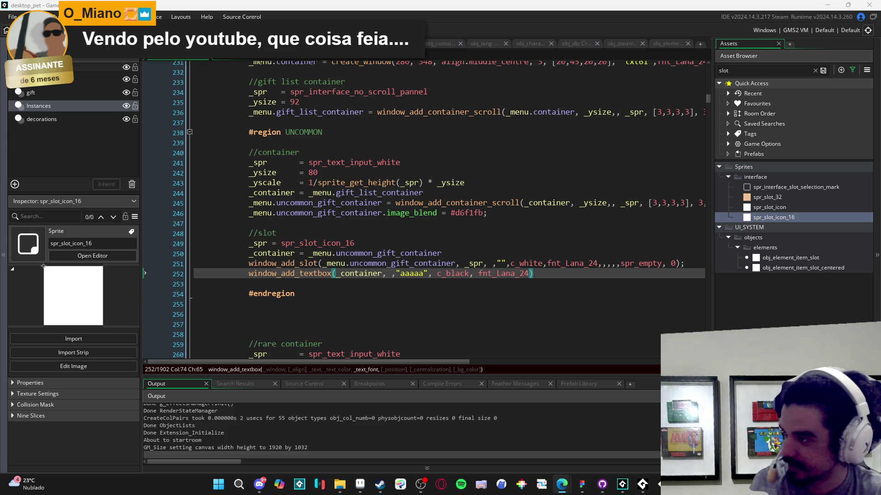
{"action": "left_click", "coordinate": [438, 213]}
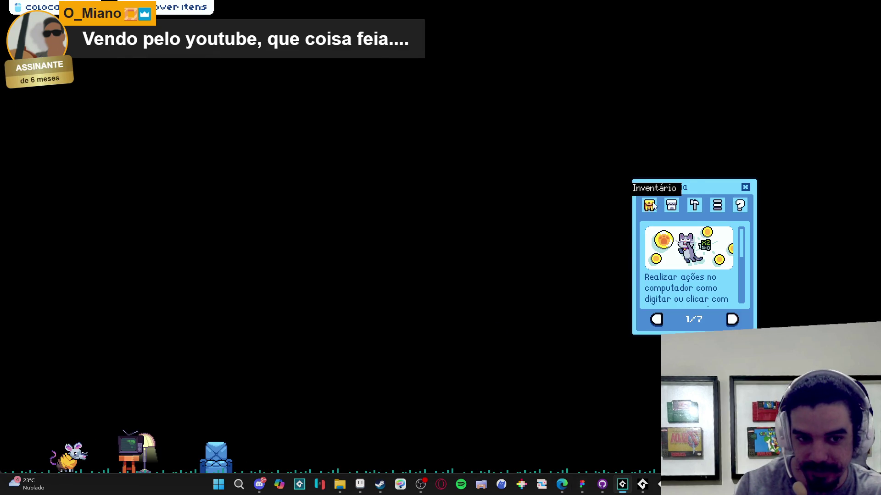
{"action": "left_click", "coordinate": [679, 320]}
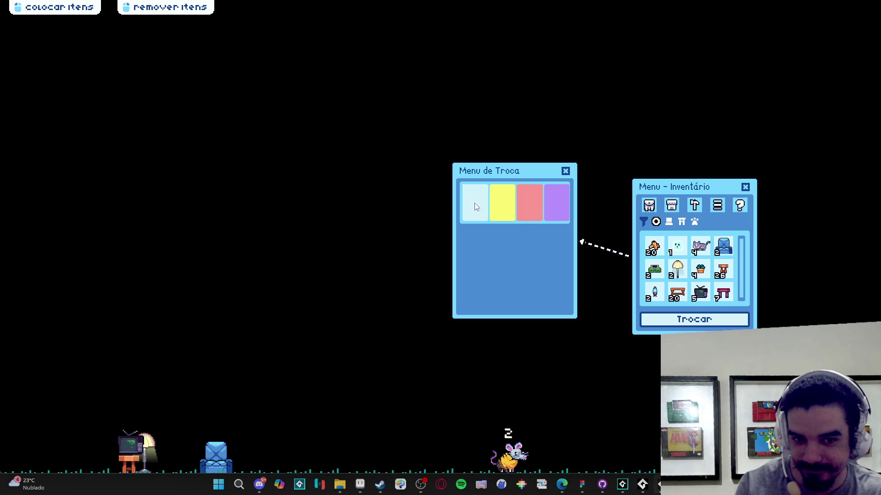
{"action": "left_click", "coordinate": [622, 484]}
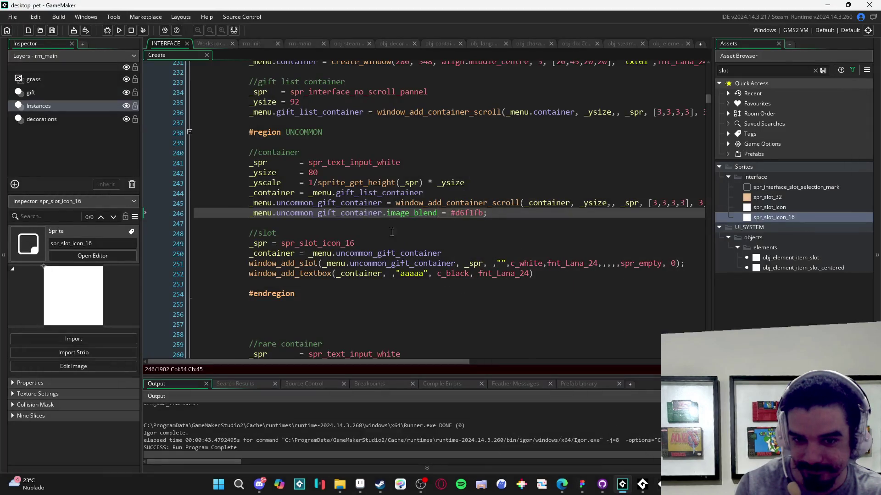
Step: Comment out the slot and textbox lines 251–252 with //
{"action": "left_click_drag", "start_coordinate": [537, 274], "coordinate": [250, 261]}
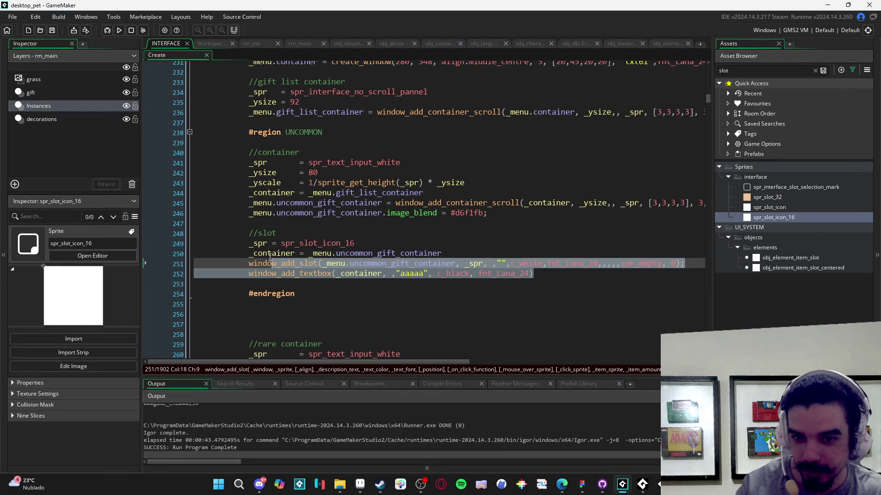
{"action": "left_click", "coordinate": [370, 283]}
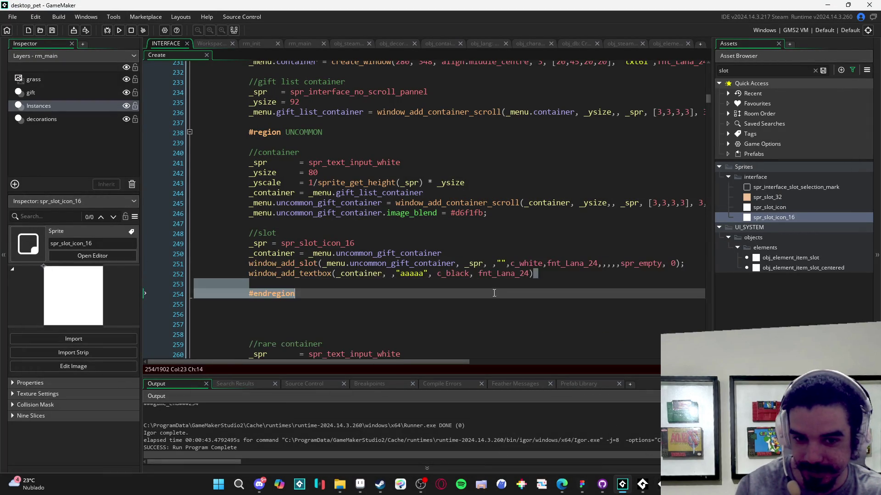
{"action": "left_click", "coordinate": [387, 274]}
{"action": "left_click", "coordinate": [251, 273]}
{"action": "type", "text": "//"}
{"action": "key", "text": "Up"}
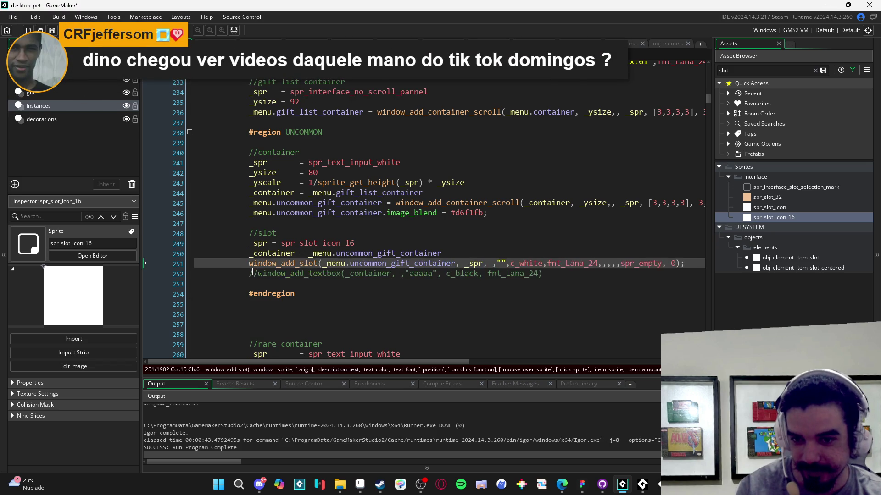
{"action": "type", "text": "//"}
Step: Start a new window_add_button_stretch(_container, spr_bu… call on a line above them
{"action": "key", "text": "Return"}
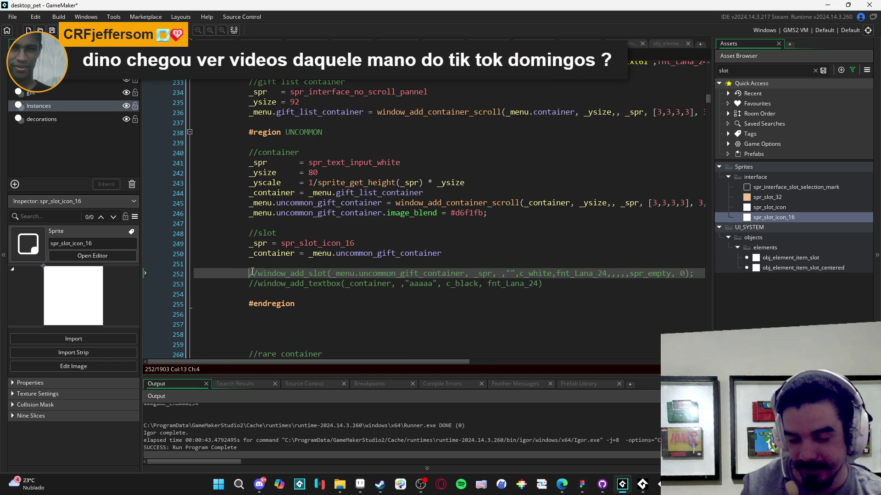
{"action": "key", "text": "Up"}
{"action": "type", "text": "einf"}
{"action": "key", "text": "BackSpace"}
{"action": "key", "text": "BackSpace"}
{"action": "key", "text": "BackSpace"}
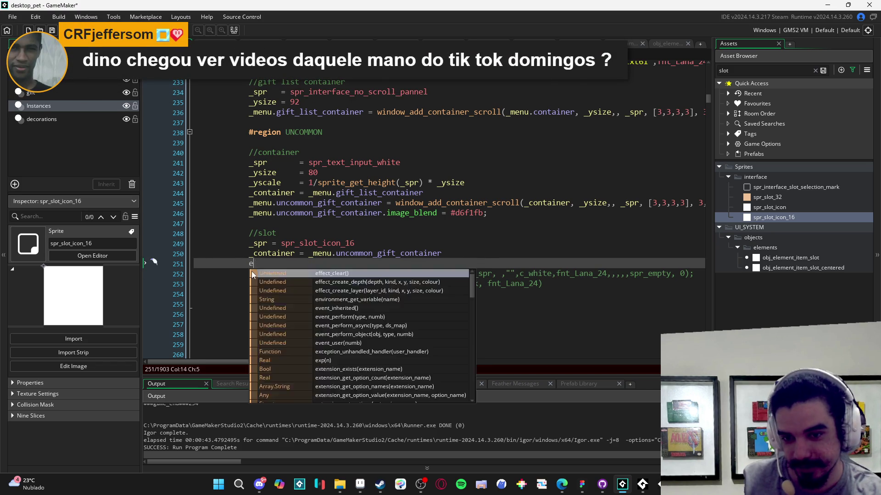
{"action": "type", "text": "window_add_b"}
{"action": "key", "text": "Down"}
{"action": "key", "text": "Return"}
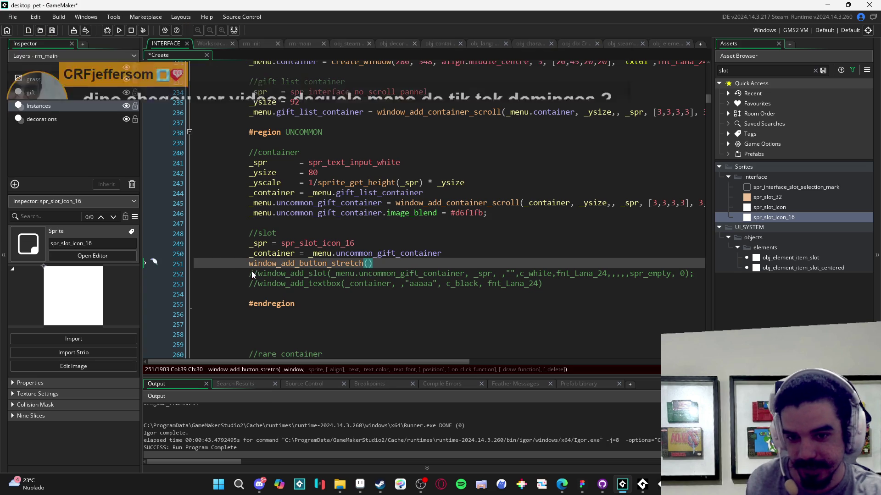
{"action": "type", "text": "_container,spr_bu"}
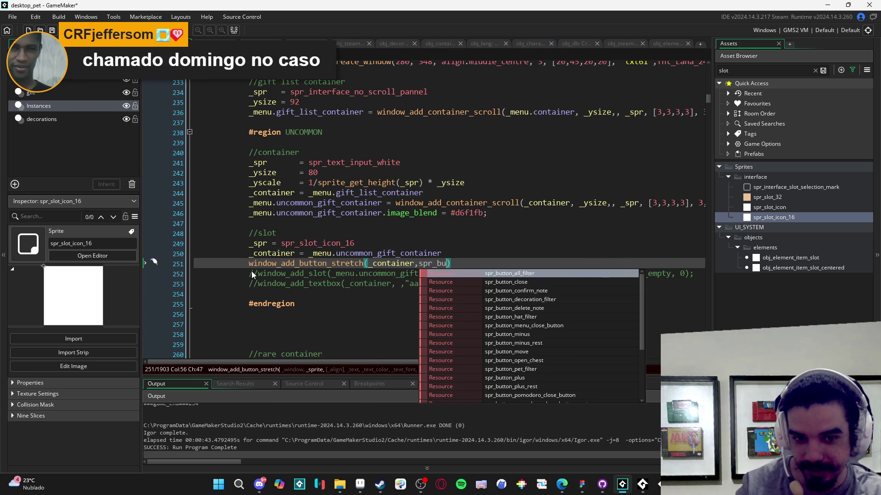
Step: Search the assets for 'butto' to find the spr_button_open_chest sprite
{"action": "left_click", "coordinate": [746, 68]}
{"action": "type", "text": "bu"}
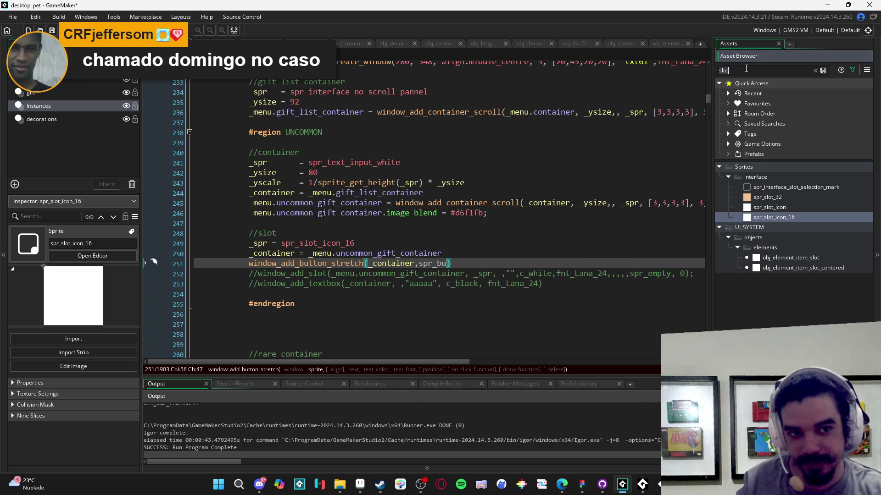
{"action": "type", "text": "tto"}
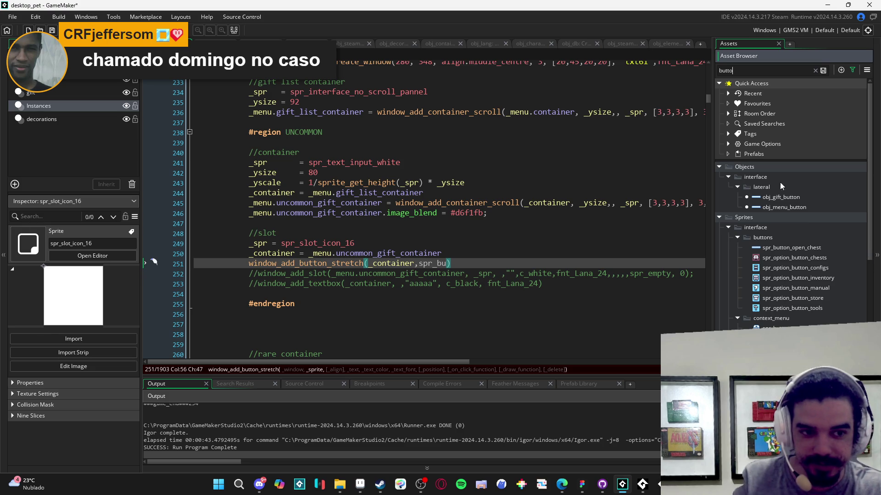
{"action": "left_click", "coordinate": [782, 198]}
{"action": "left_click", "coordinate": [786, 247]}
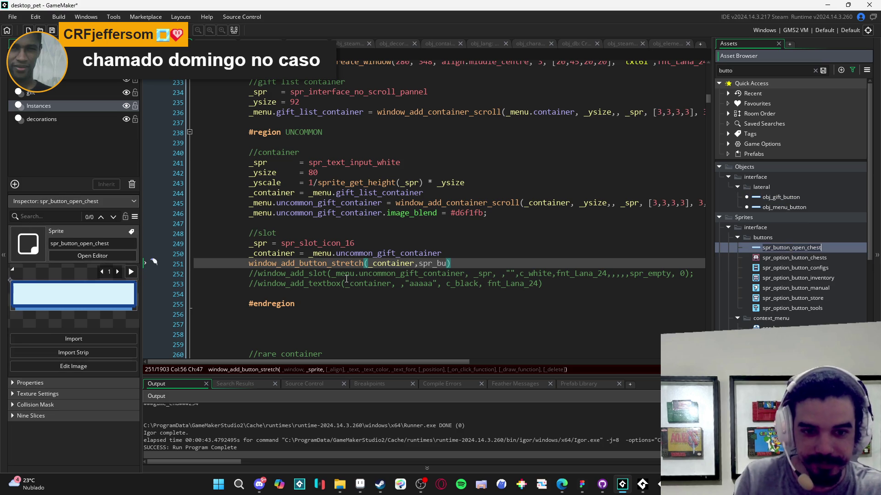
Step: Finish the call with spr_button_open_chest, "", c_black and fnt_Lana_24, then run the game
{"action": "left_click", "coordinate": [448, 263]}
{"action": "type", "text": "tton_open_chest,"}
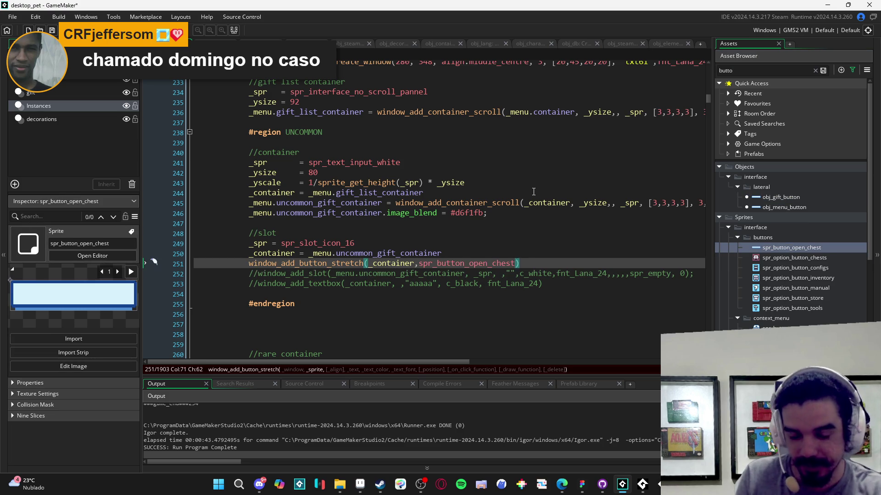
{"action": "type", "text": ",\"\","}
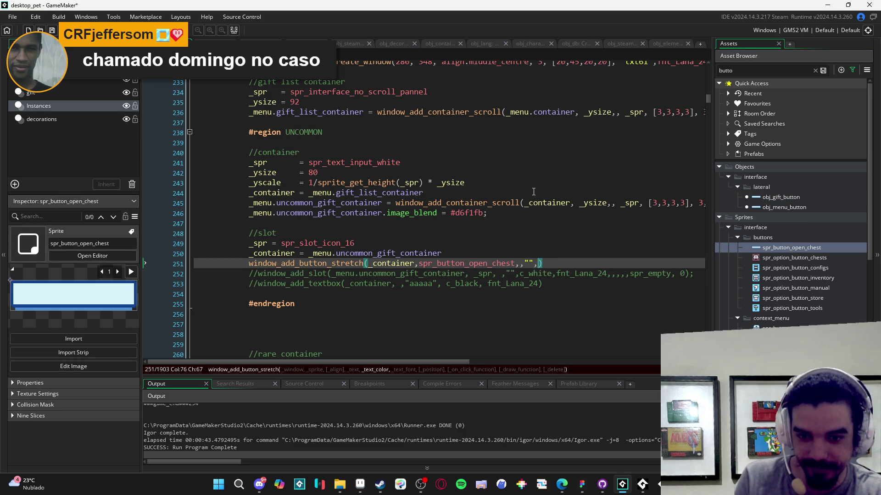
{"action": "type", "text": "fnt_black"}
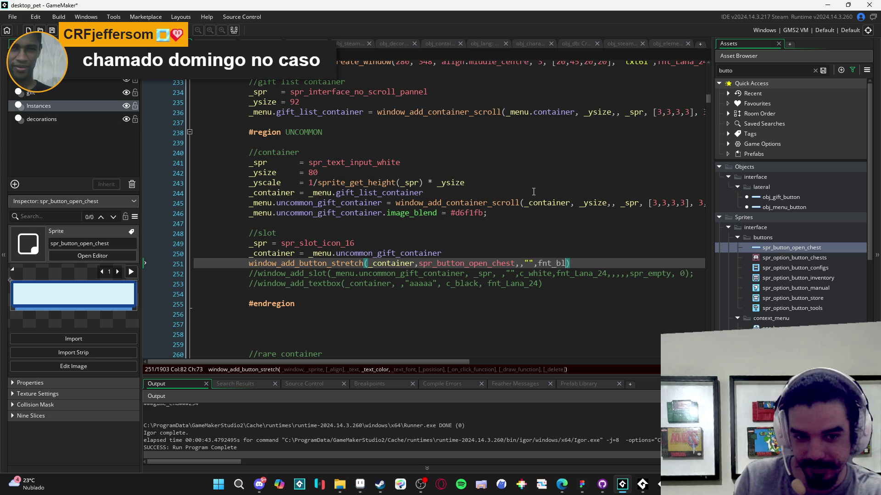
{"action": "key", "text": "ctrl+shift+Left"}
{"action": "type", "text": "c_black, fn"}
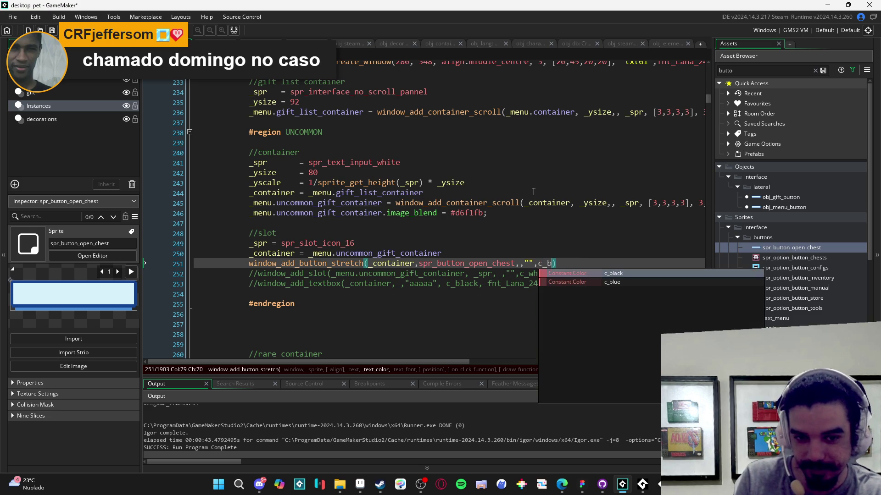
{"action": "type", "text": "t_Lana_24,"}
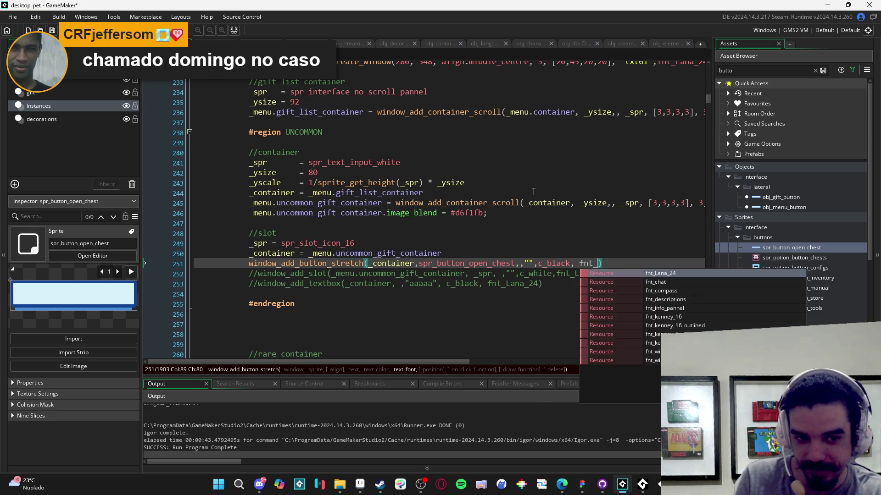
{"action": "key", "text": "BackSpace"}
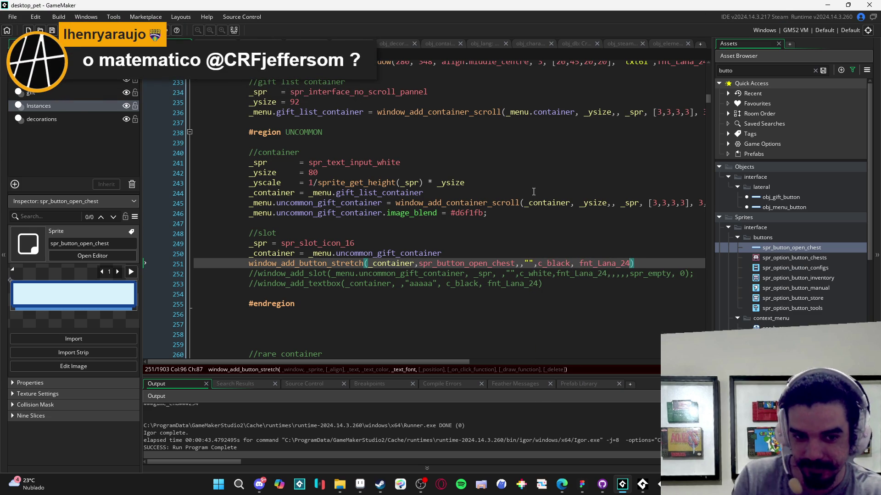
{"action": "key", "text": "F5"}
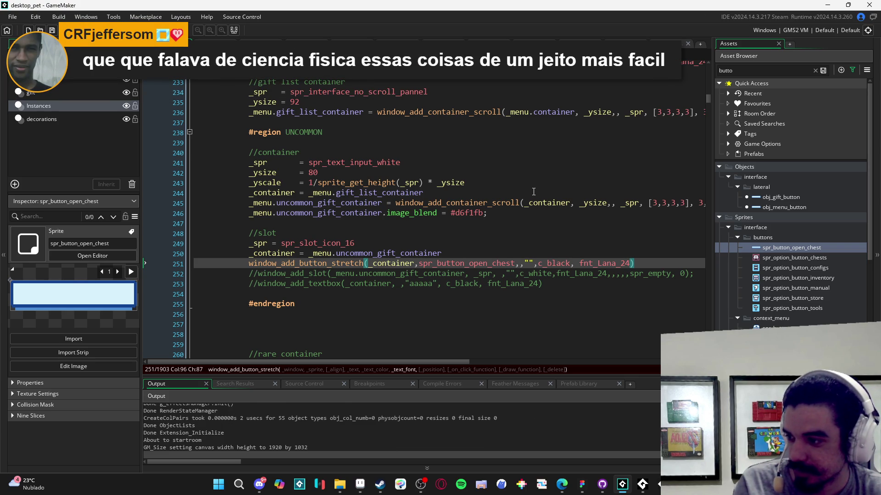
{"action": "scroll", "coordinate": [507, 282], "scroll_direction": "up", "scroll_amount": 3}
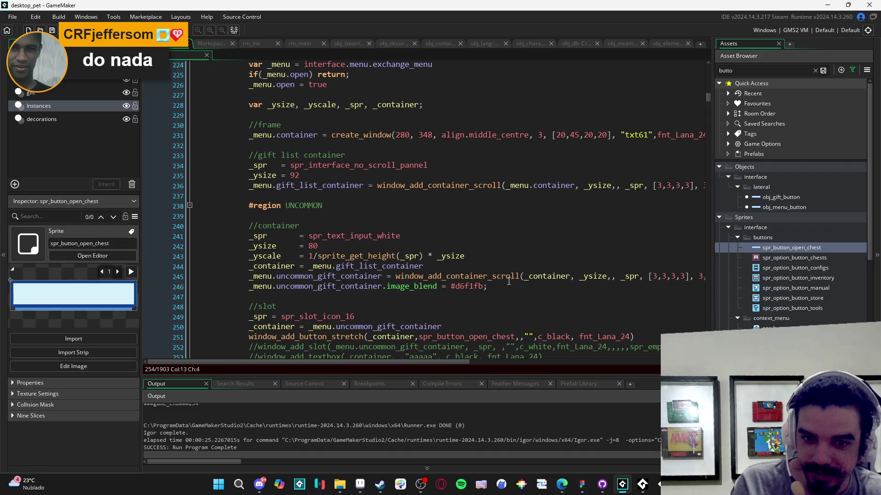
{"action": "mouse_move", "coordinate": [531, 277]}
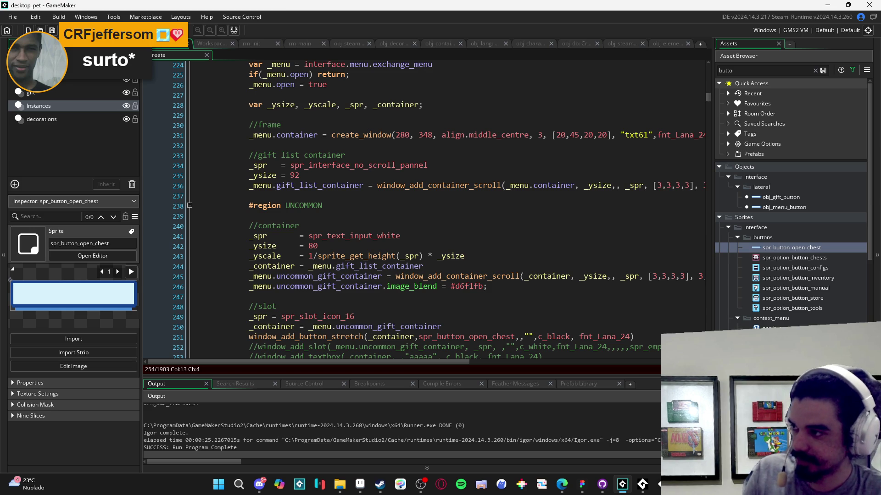
{"action": "key", "text": "alt+Tab"}
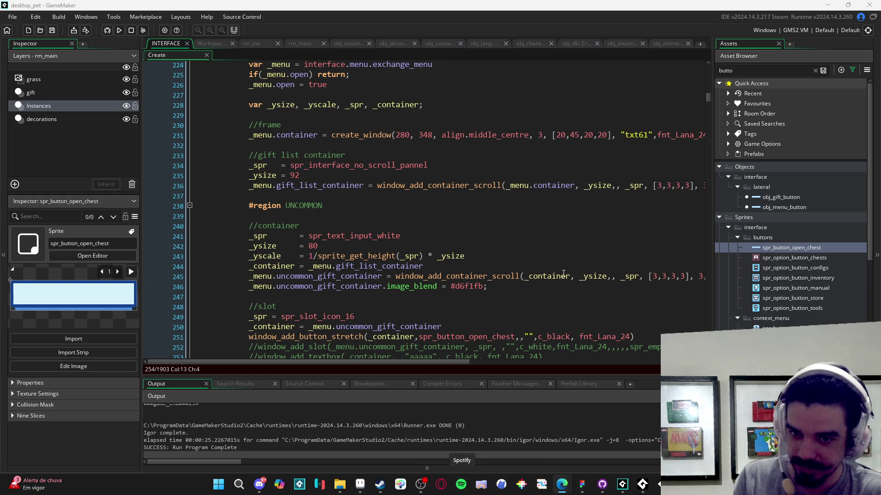
{"action": "left_click", "coordinate": [485, 276]}
{"action": "left_click", "coordinate": [456, 297]}
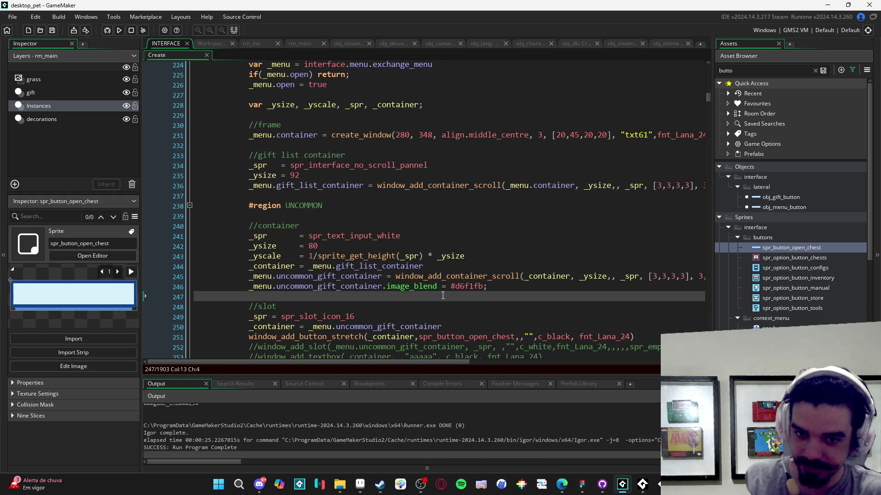
{"action": "mouse_move", "coordinate": [407, 285]}
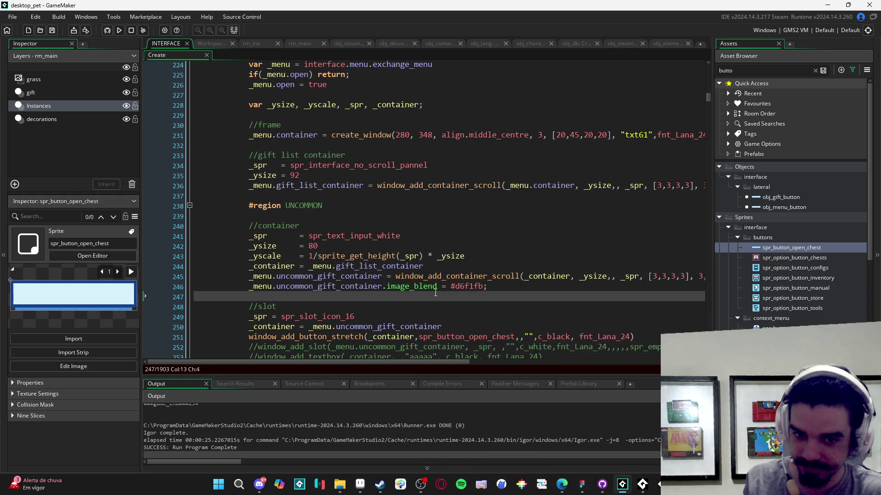
{"action": "left_click", "coordinate": [307, 256]}
{"action": "key", "text": "Down"}
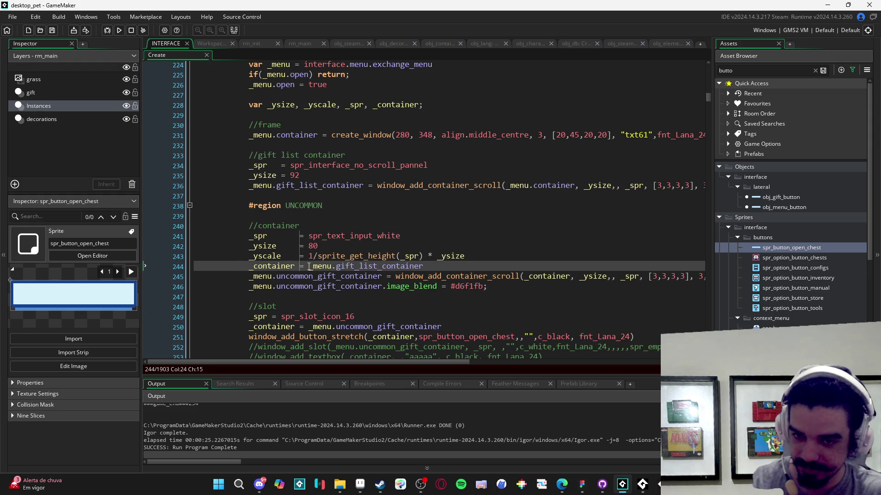
{"action": "left_click", "coordinate": [437, 298]}
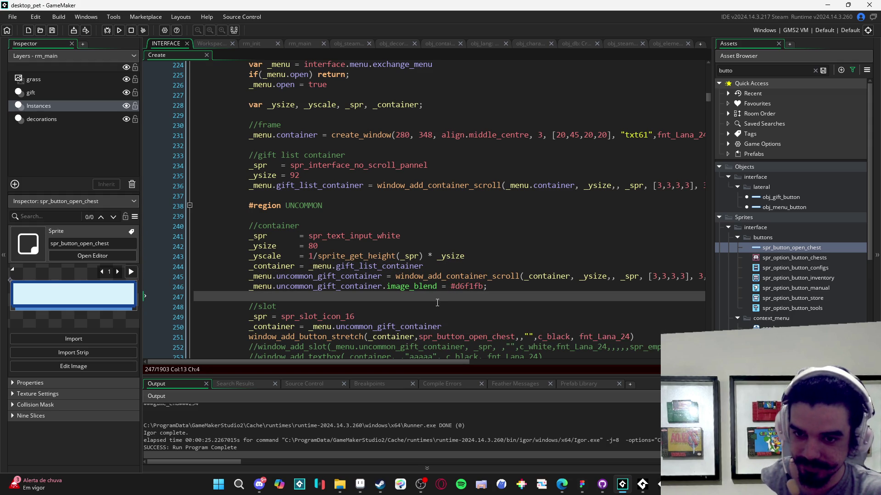
{"action": "scroll", "coordinate": [437, 303], "scroll_direction": "down", "scroll_amount": 2}
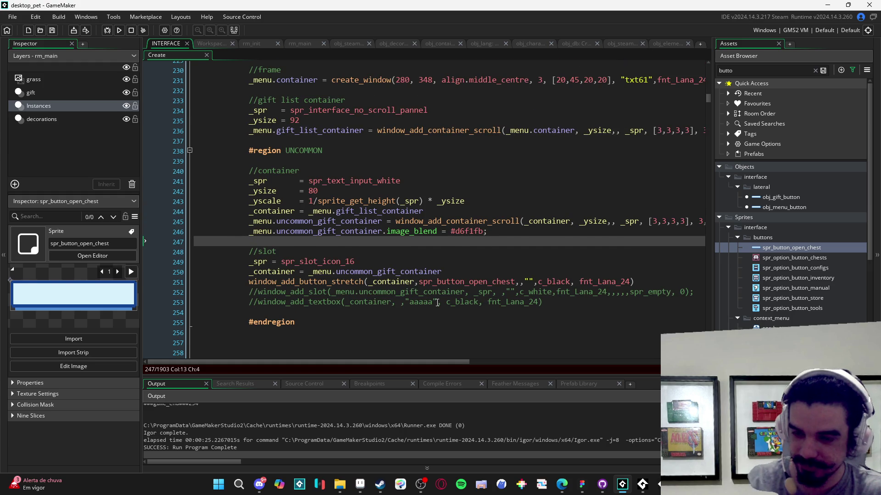
{"action": "scroll", "coordinate": [437, 303], "scroll_direction": "up", "scroll_amount": 1}
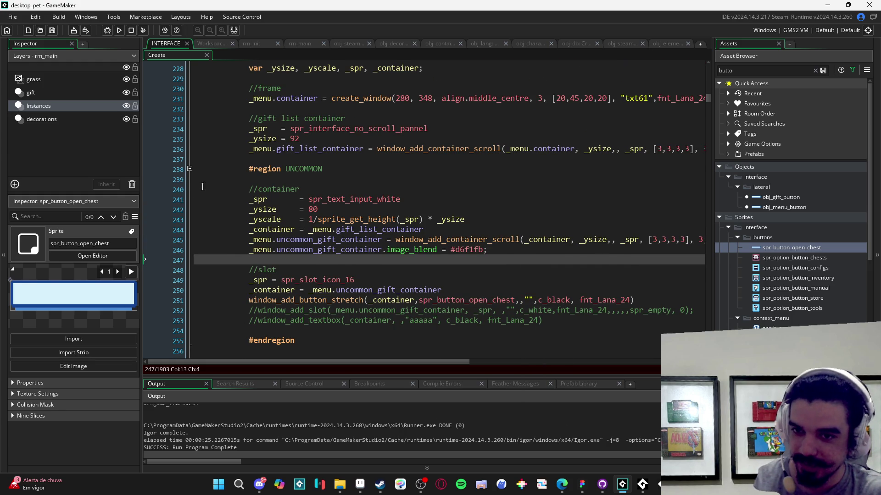
{"action": "left_click", "coordinate": [190, 169]}
{"action": "key", "text": "shift+End"}
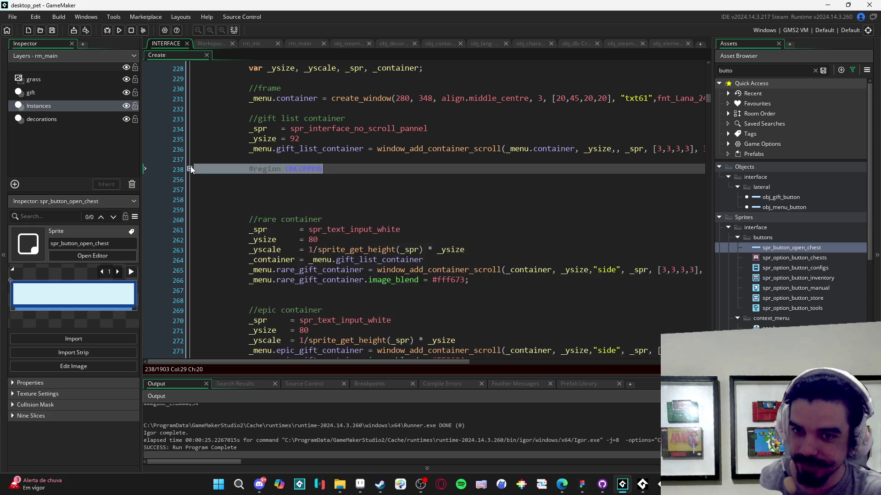
{"action": "left_click", "coordinate": [190, 169]}
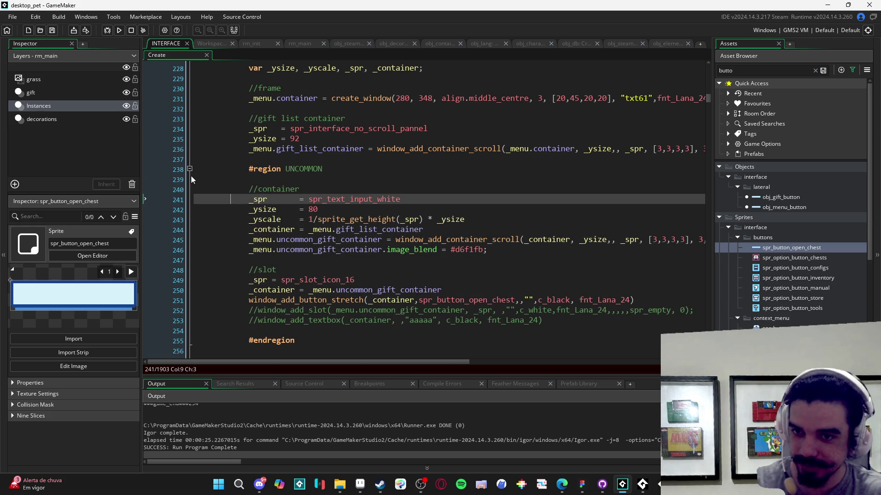
{"action": "left_click", "coordinate": [190, 169]}
{"action": "left_click", "coordinate": [190, 169]}
{"action": "left_click", "coordinate": [228, 181]}
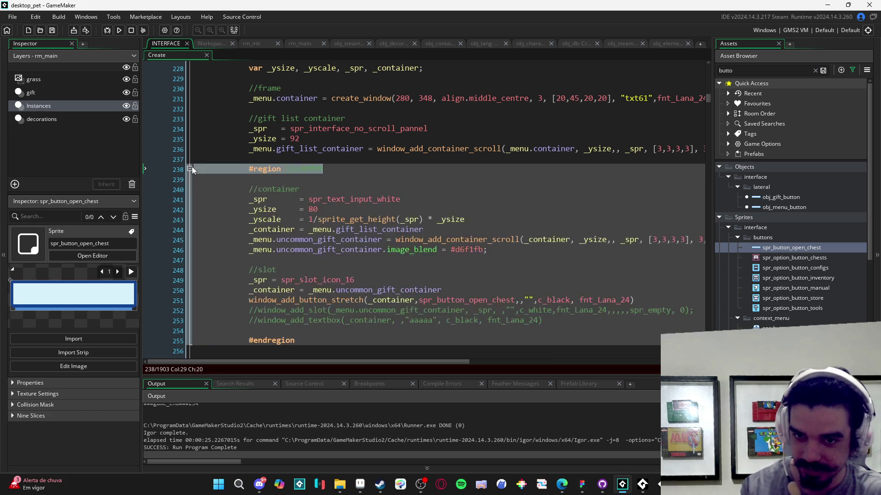
{"action": "scroll", "coordinate": [238, 180], "scroll_direction": "down", "scroll_amount": 2}
{"action": "scroll", "coordinate": [247, 217], "scroll_direction": "up", "scroll_amount": 1}
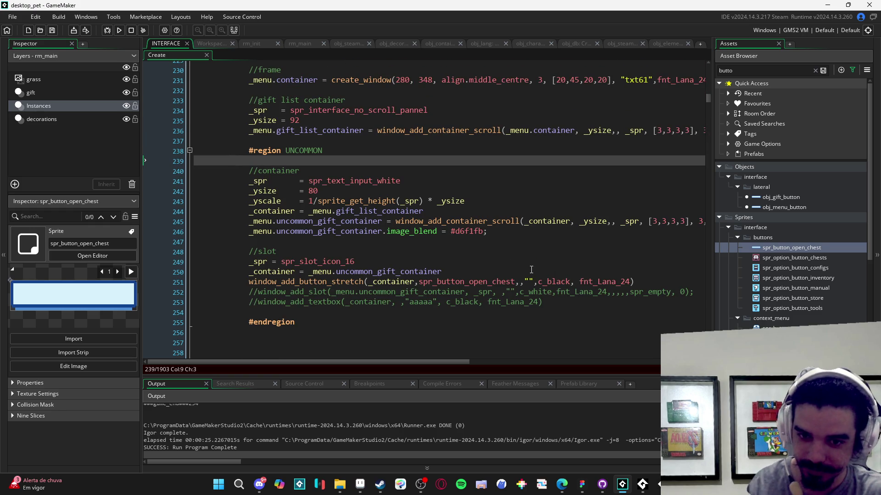
{"action": "left_click", "coordinate": [351, 212]}
Step: Comment out UNCOMMON container lines 241–247, uncomment the window_add_slot line, save, and run
{"action": "mouse_move", "coordinate": [313, 244]}
{"action": "left_mouse_down"}
{"action": "mouse_move", "coordinate": [257, 222]}
{"action": "mouse_move", "coordinate": [213, 183]}
{"action": "left_mouse_up"}
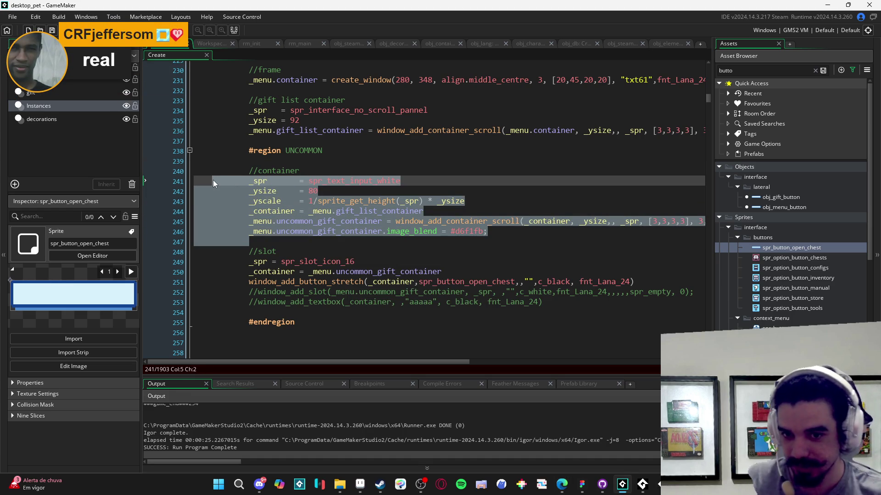
{"action": "key", "text": "ctrl+k"}
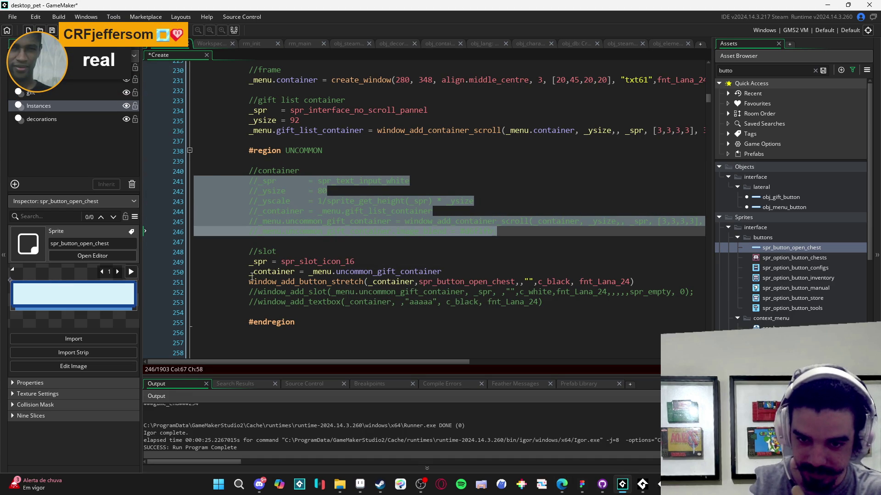
{"action": "left_click", "coordinate": [234, 282]}
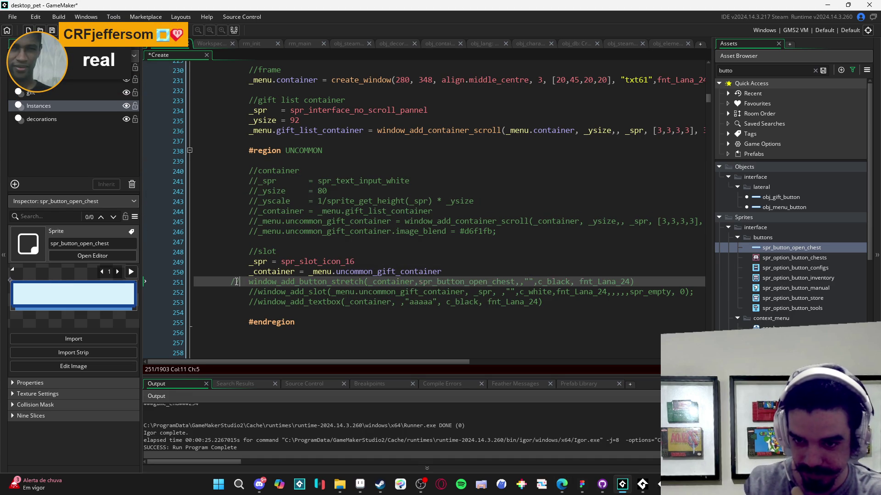
{"action": "key", "text": "Down"}
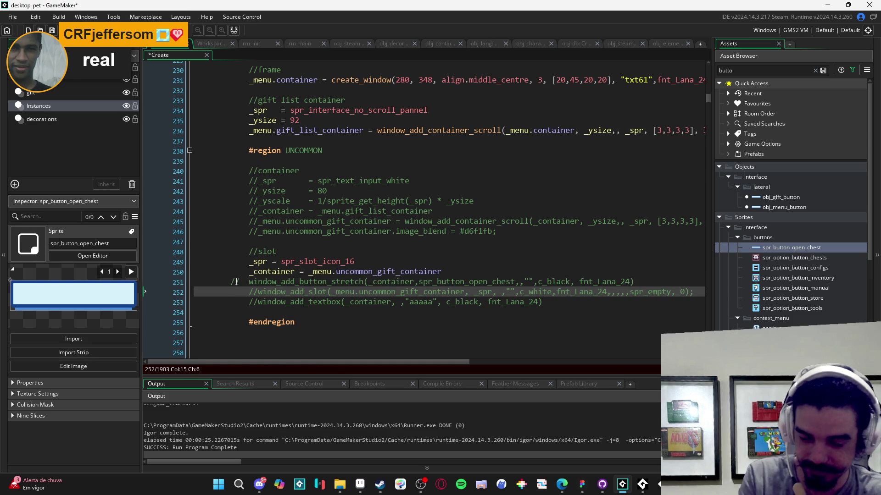
{"action": "key", "text": "ctrl+shift+k"}
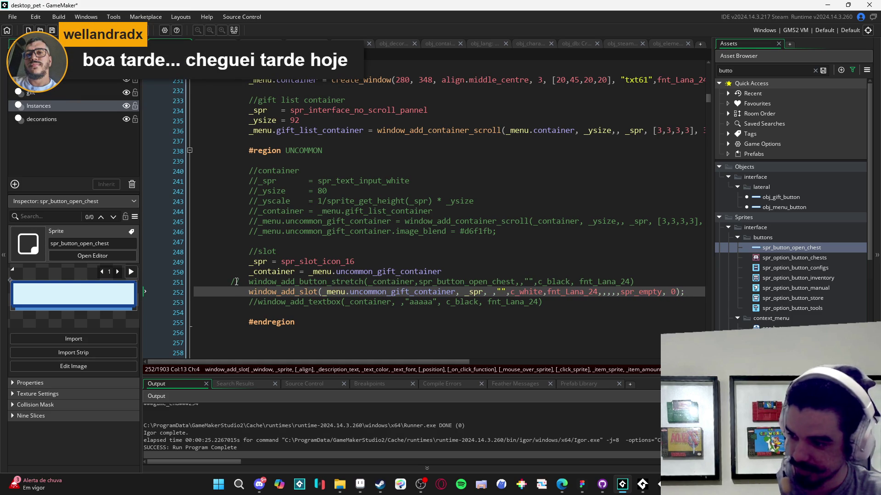
{"action": "key", "text": "ctrl+s"}
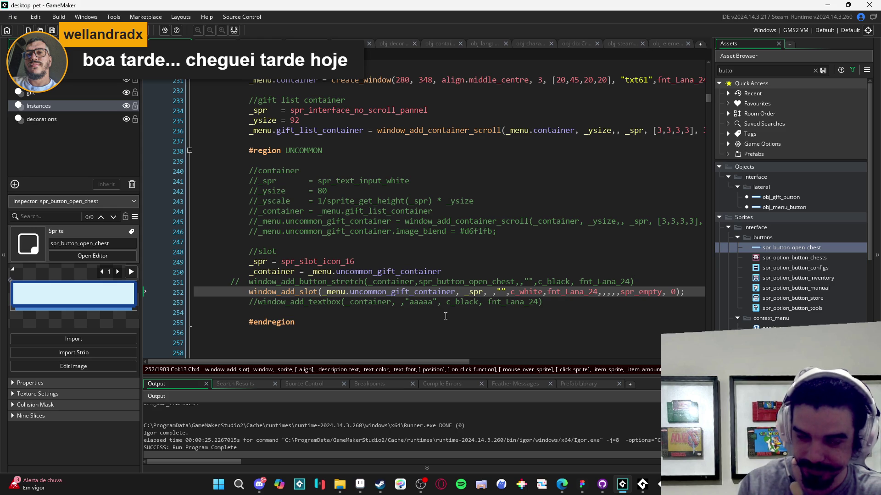
{"action": "key", "text": "F5"}
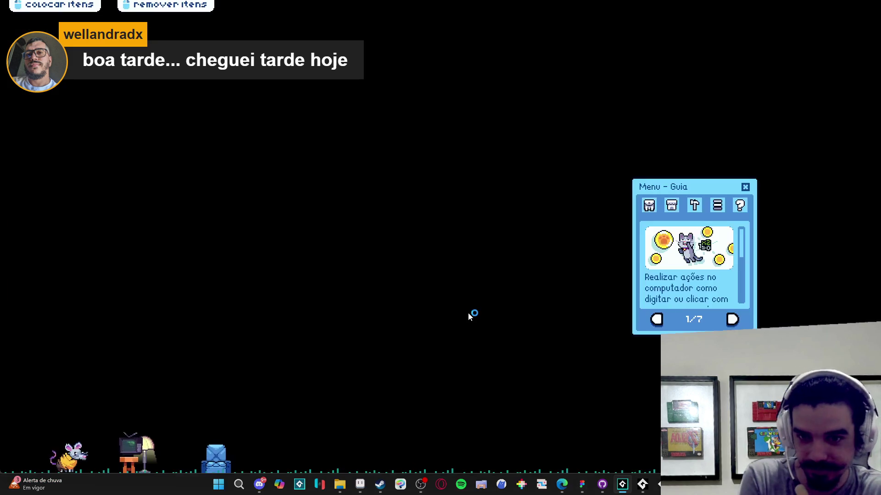
Step: In the game, open the inventory, try Trocar, and abort the uncommon_gift_container code error
{"action": "left_click", "coordinate": [648, 206]}
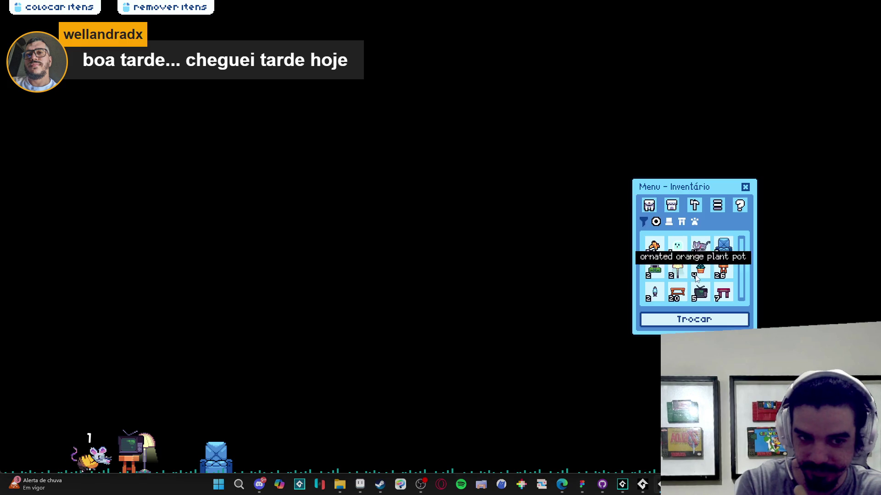
{"action": "left_click", "coordinate": [711, 323]}
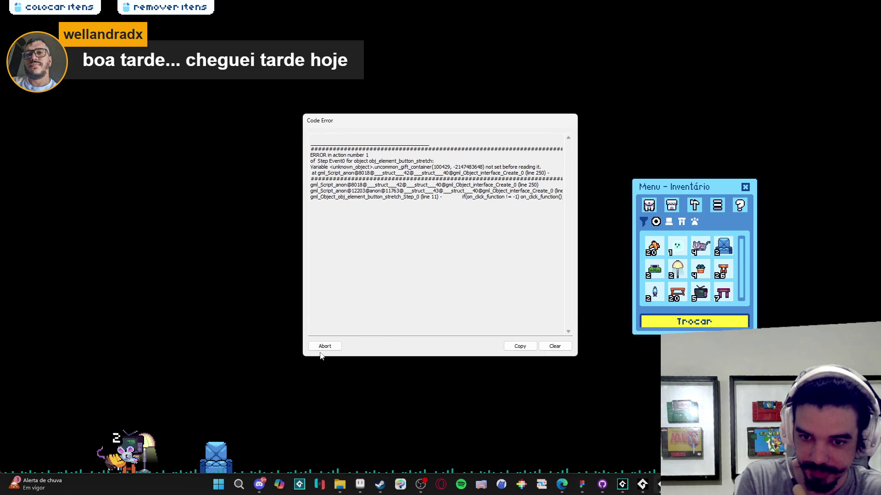
{"action": "left_click", "coordinate": [324, 347]}
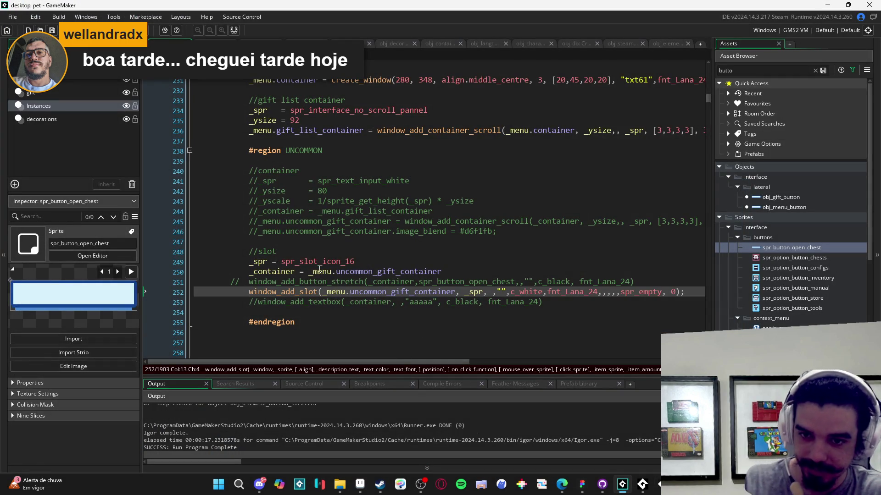
Step: Set the slot call's argument to _container, point line 250 at _menu.gift_list_container, and run
{"action": "double_click", "coordinate": [280, 271]}
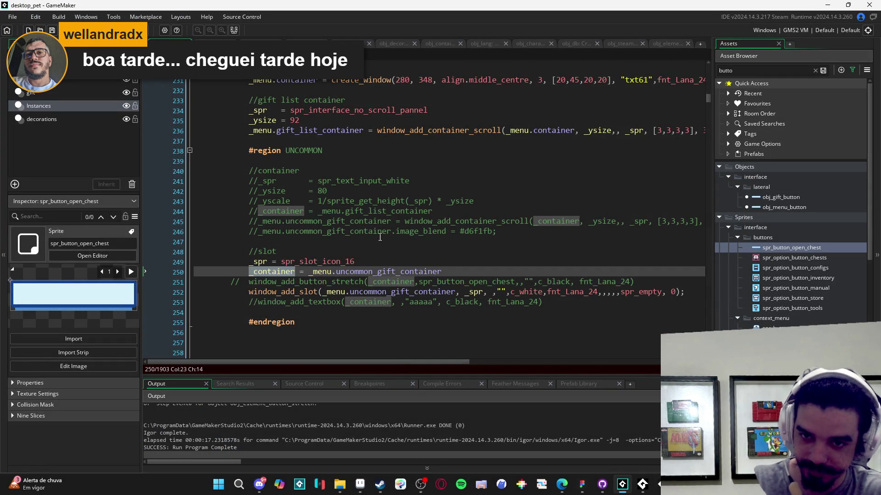
{"action": "left_click_drag", "start_coordinate": [456, 292], "coordinate": [319, 292]}
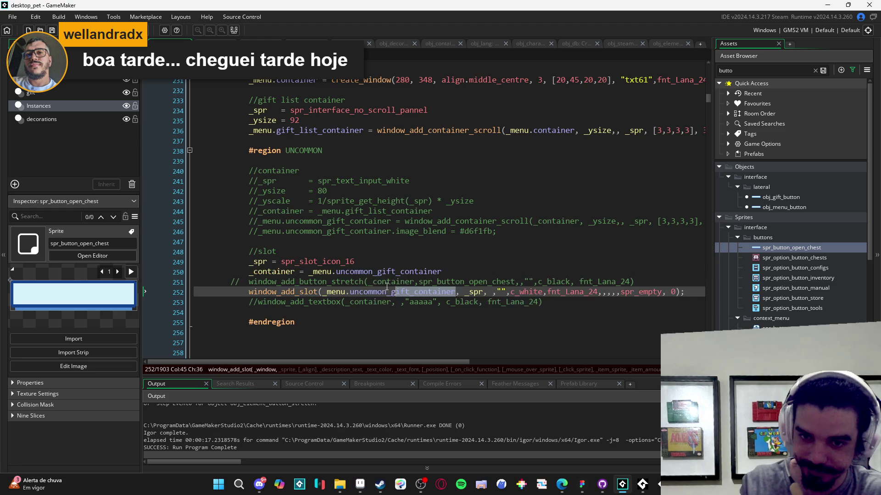
{"action": "type", "text": "_container"}
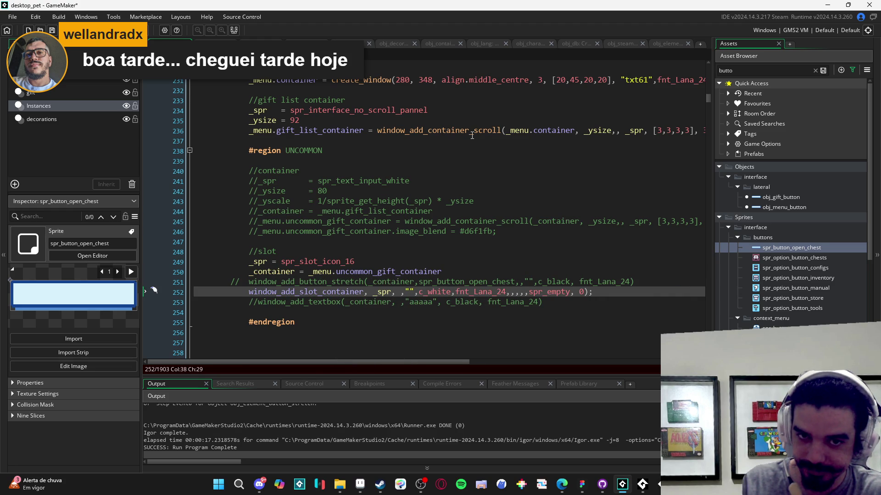
{"action": "scroll", "coordinate": [413, 135], "scroll_direction": "up", "scroll_amount": 2}
{"action": "scroll", "coordinate": [321, 134], "scroll_direction": "down", "scroll_amount": 2}
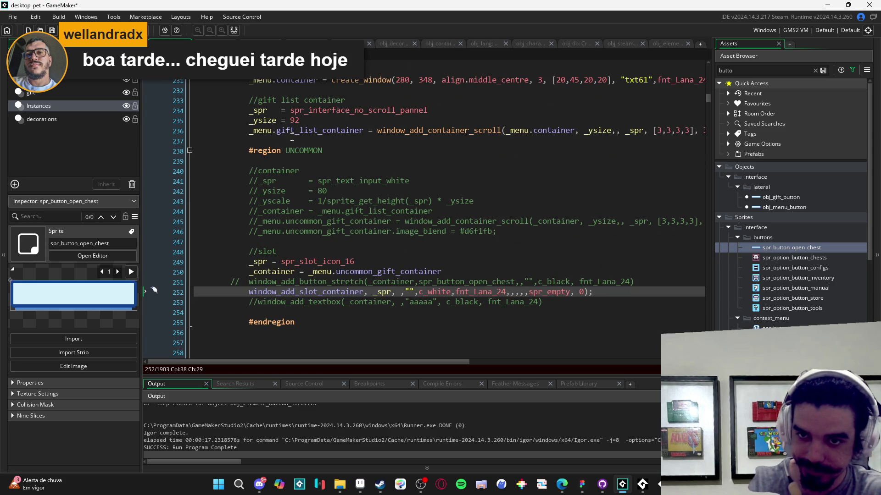
{"action": "left_click_drag", "start_coordinate": [363, 134], "coordinate": [247, 132]}
{"action": "key", "text": "ctrl+c"}
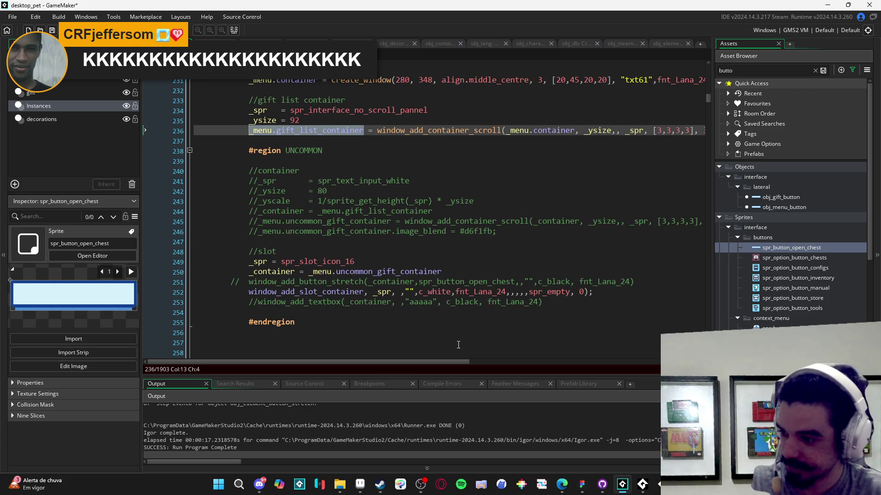
{"action": "left_click", "coordinate": [449, 273]}
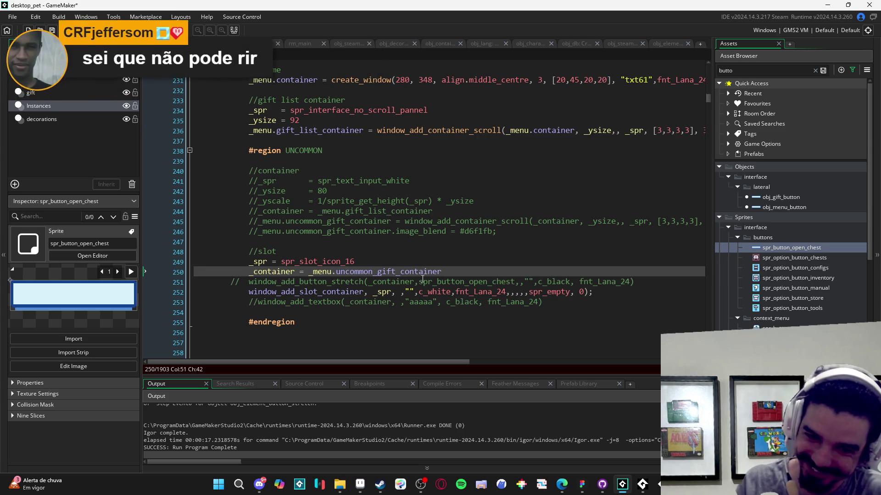
{"action": "left_click_drag", "start_coordinate": [449, 273], "coordinate": [309, 270]}
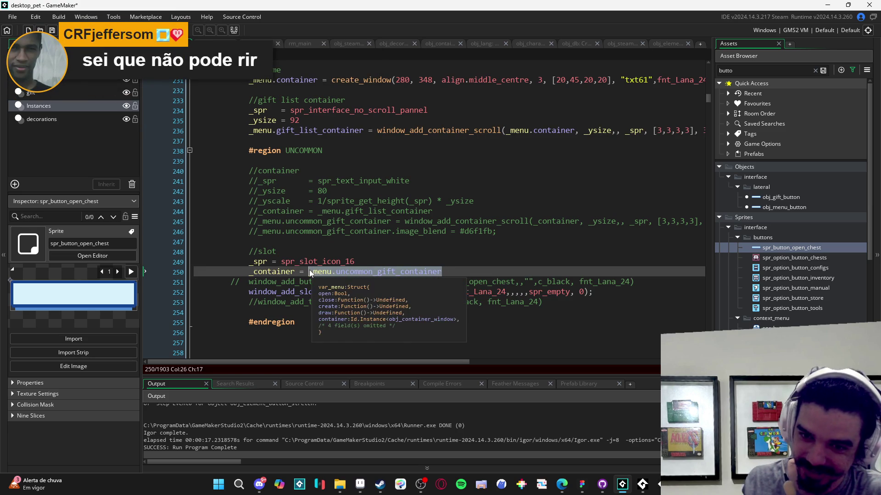
{"action": "key", "text": "ctrl+v"}
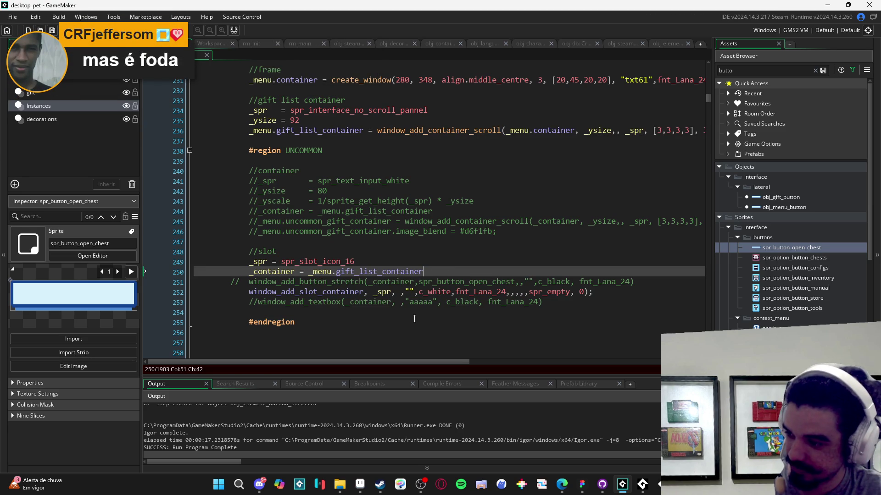
{"action": "key", "text": "F5"}
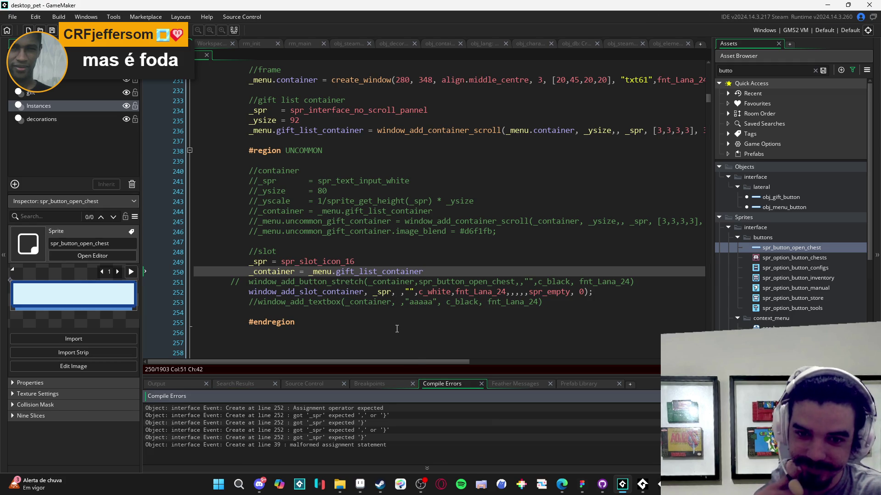
Step: Undo, then put _menu.gift_list_container directly as the slot call's first argument on line 252 and rerun
{"action": "left_click", "coordinate": [323, 294]}
{"action": "key", "text": "ctrl+z"}
{"action": "key", "text": "ctrl+z"}
{"action": "left_click", "coordinate": [357, 293]}
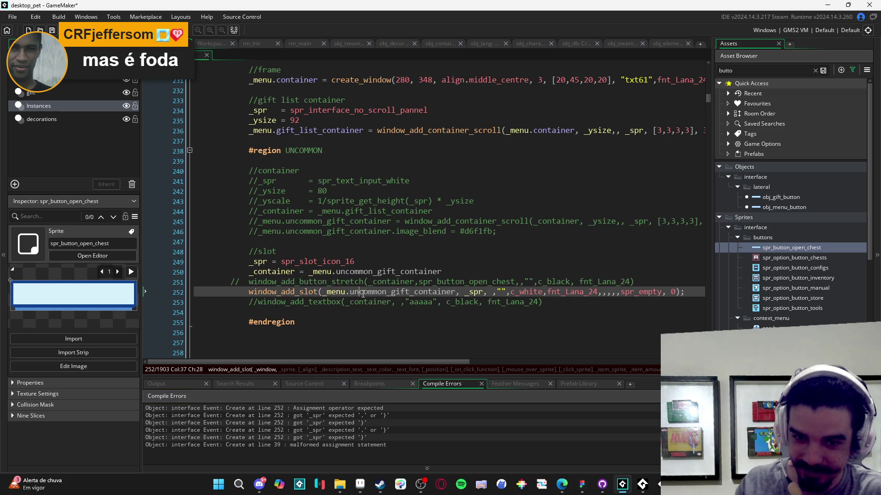
{"action": "left_click_drag", "start_coordinate": [456, 293], "coordinate": [325, 292]}
{"action": "key", "text": "ctrl+v"}
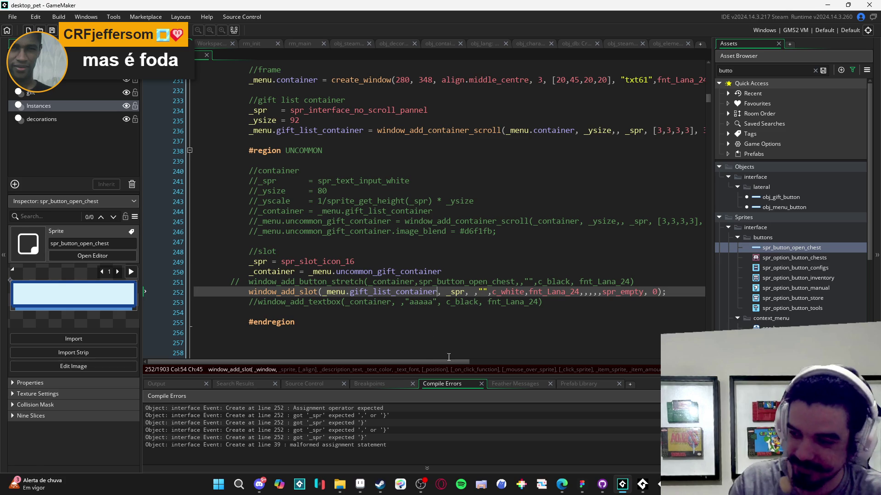
{"action": "key", "text": "F5"}
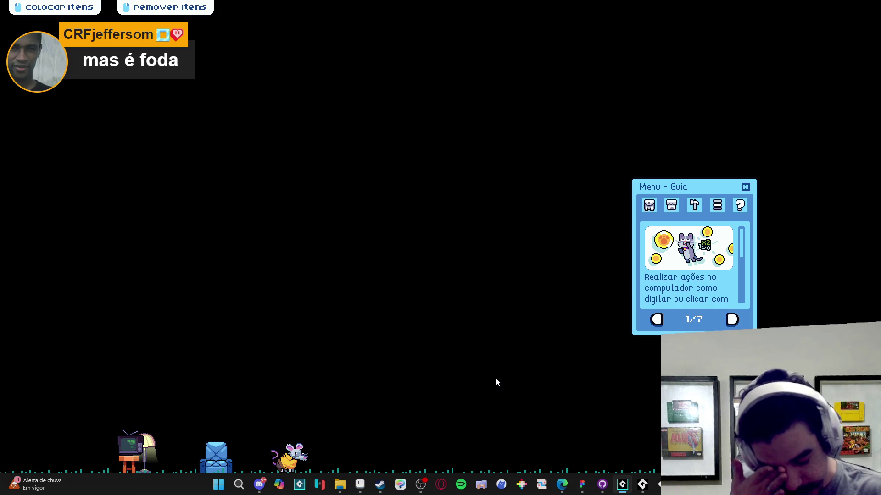
Step: Open the inventory, click Trocar, and abort the repeated code error
{"action": "left_click", "coordinate": [649, 205]}
{"action": "left_click", "coordinate": [697, 321]}
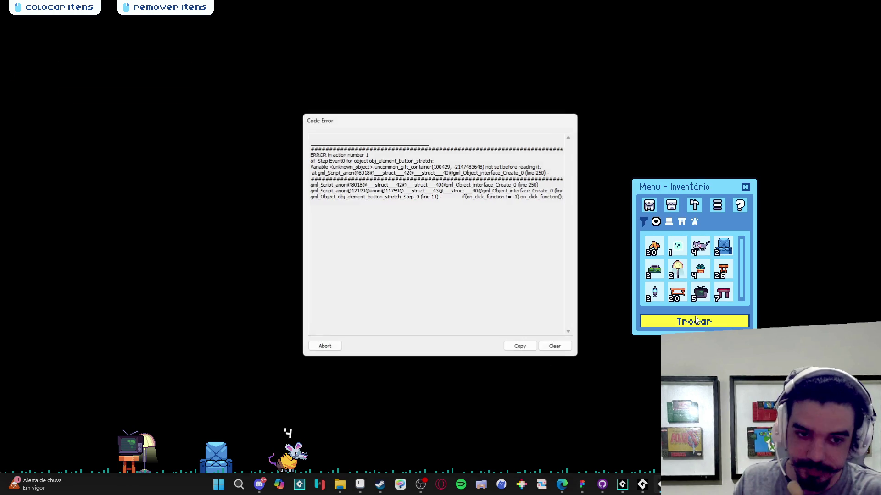
{"action": "left_click", "coordinate": [322, 344]}
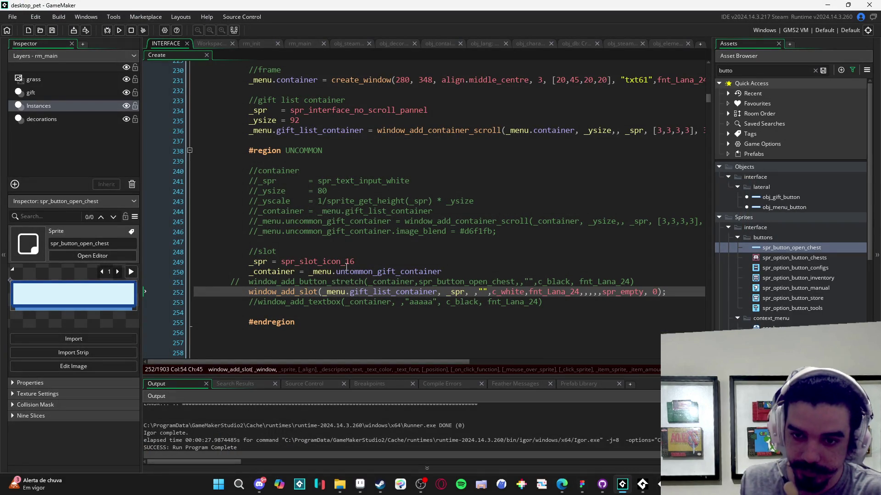
Step: Paste _menu.gift_list_container from line 236 into line 250, give the slot call _container, and rerun
{"action": "left_click", "coordinate": [337, 132]}
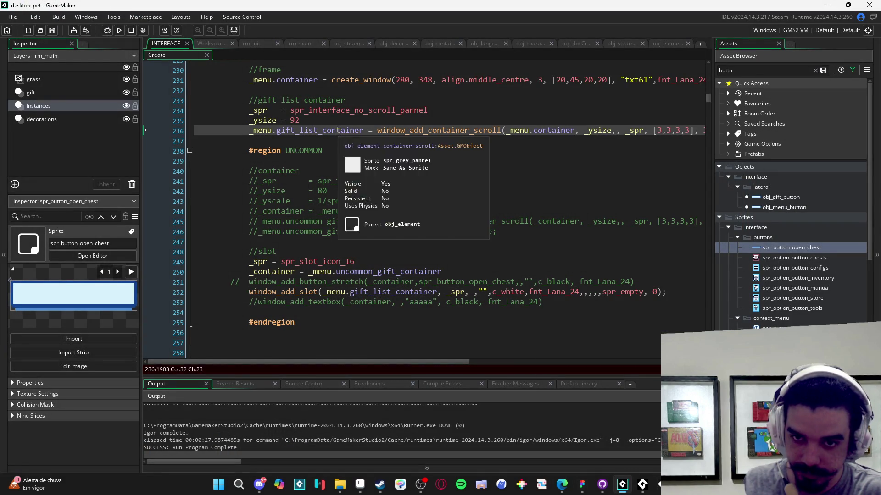
{"action": "left_click_drag", "start_coordinate": [363, 131], "coordinate": [255, 133]}
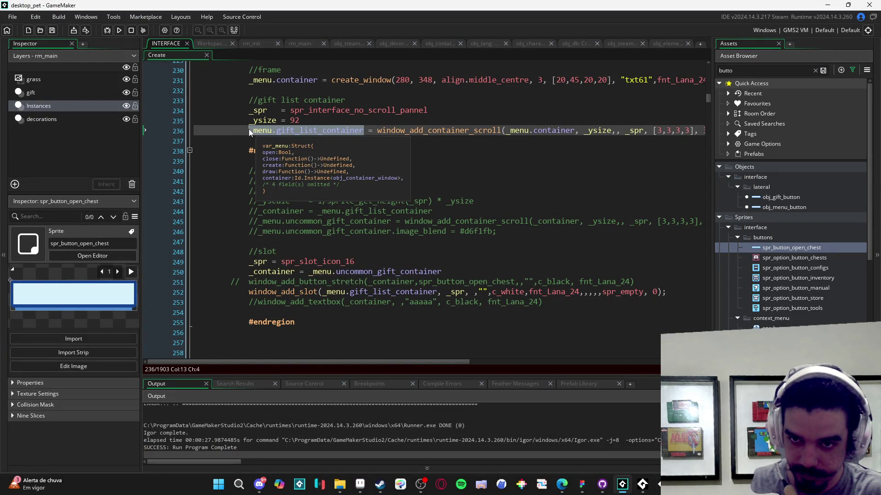
{"action": "left_click", "coordinate": [442, 271]}
{"action": "left_click_drag", "start_coordinate": [442, 271], "coordinate": [308, 271]}
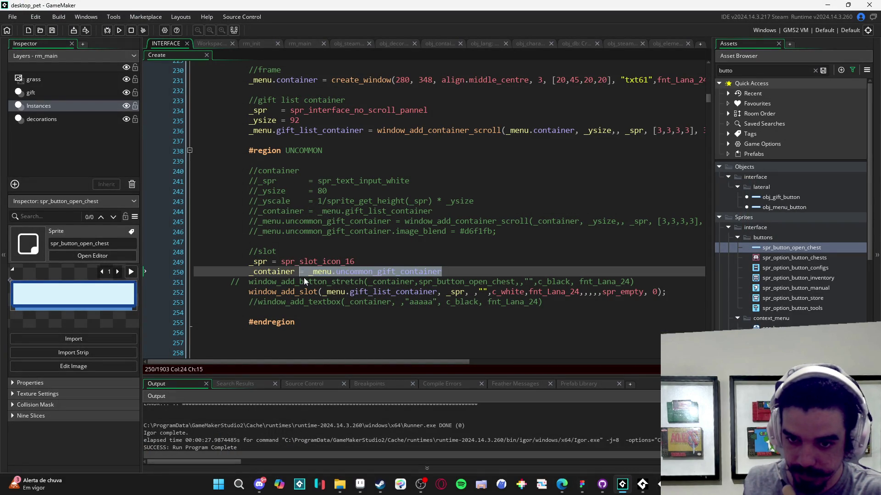
{"action": "key", "text": "ctrl+v"}
{"action": "left_click", "coordinate": [296, 271]}
{"action": "left_click", "coordinate": [437, 292]}
{"action": "left_click_drag", "start_coordinate": [436, 292], "coordinate": [320, 293]}
{"action": "type", "text": "_container"}
{"action": "key", "text": "F5"}
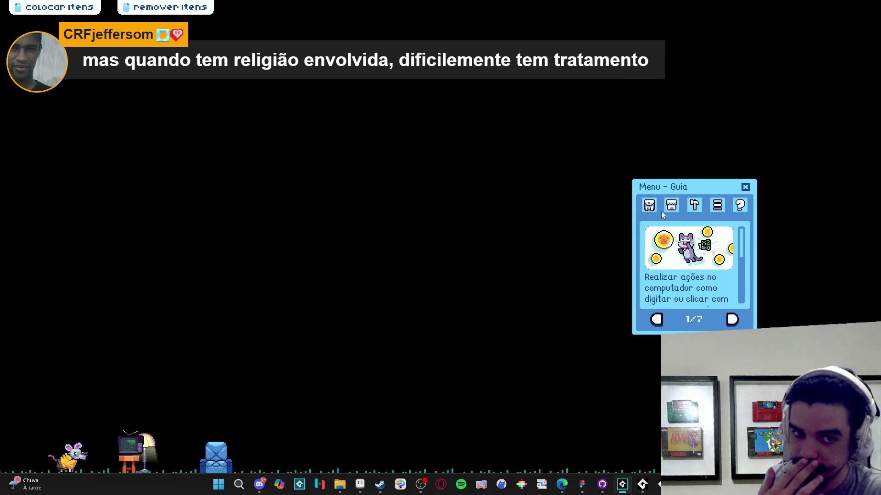
Step: Open Inventário and Trocar to confirm the Menu de Troca slots appear, then close the game
{"action": "left_click", "coordinate": [649, 205]}
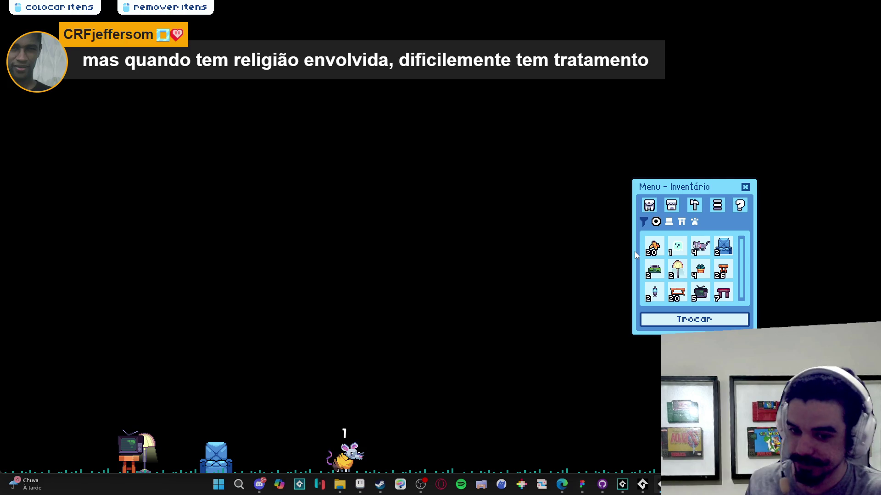
{"action": "left_click", "coordinate": [694, 319]}
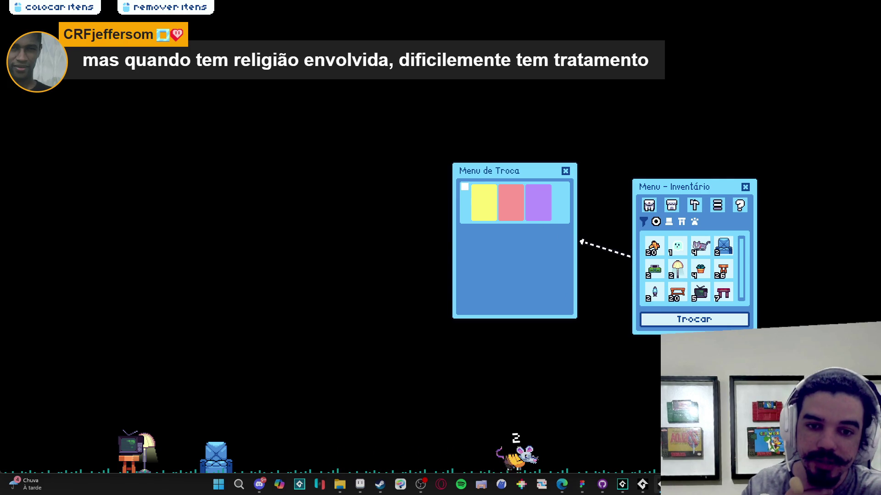
{"action": "right_click", "coordinate": [661, 484]}
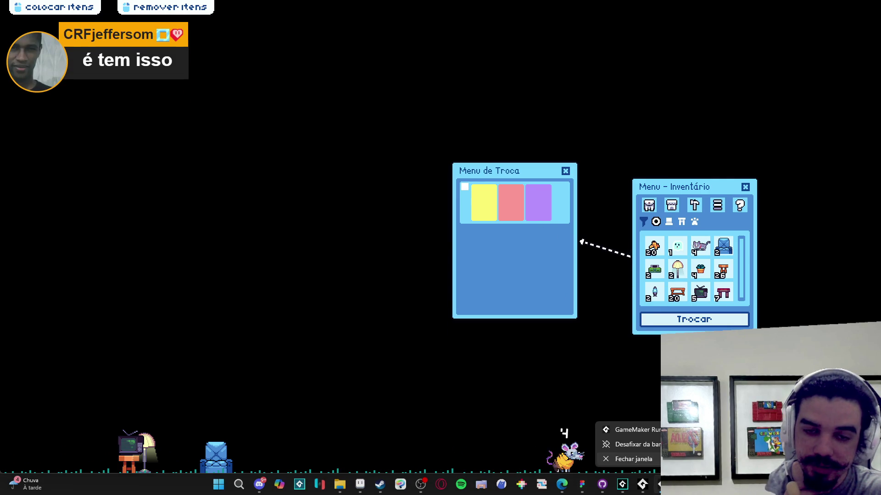
{"action": "left_click", "coordinate": [652, 460]}
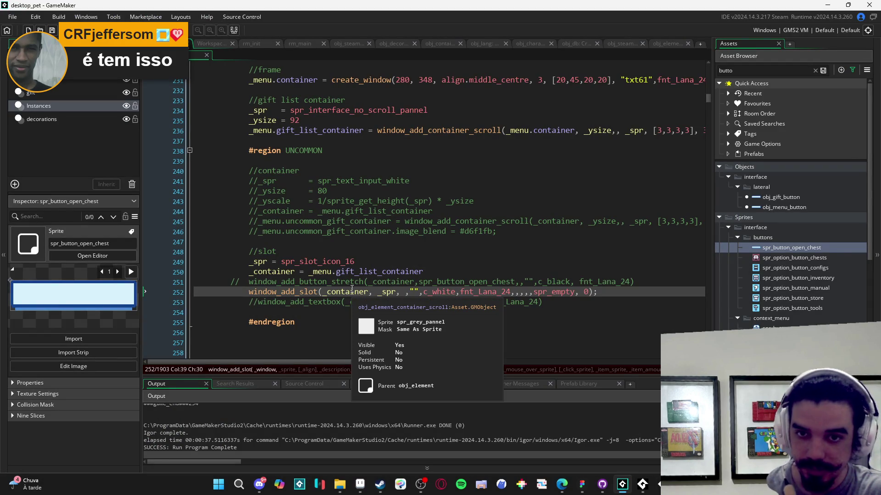
Step: Scroll down and select the rare, epic and legendary container code
{"action": "scroll", "coordinate": [352, 288], "scroll_direction": "up", "scroll_amount": 2}
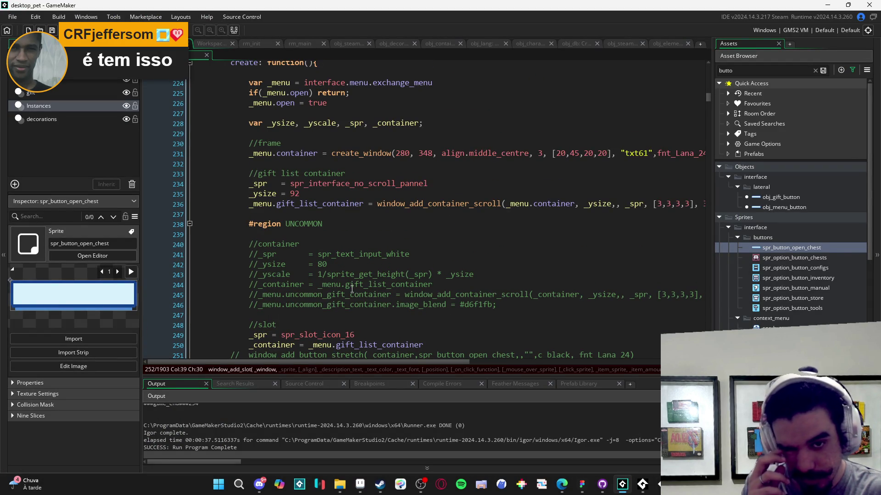
{"action": "scroll", "coordinate": [353, 292], "scroll_direction": "down", "scroll_amount": 10}
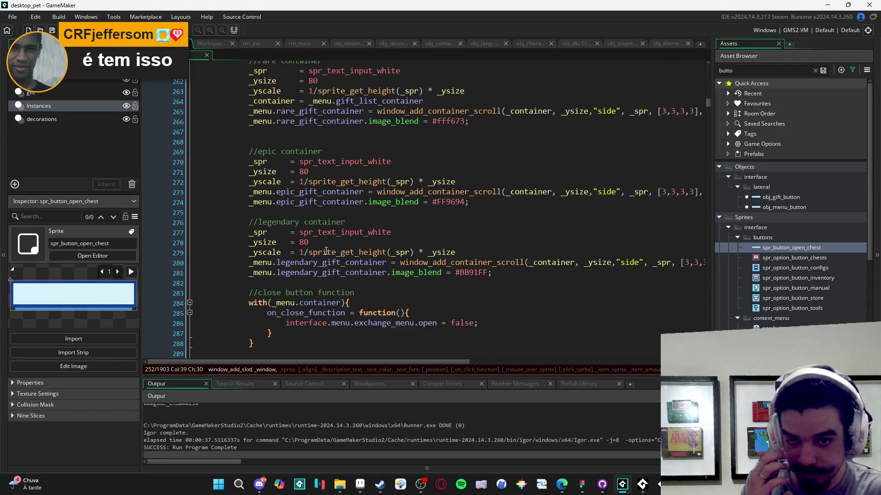
{"action": "scroll", "coordinate": [241, 132], "scroll_direction": "down", "scroll_amount": 2}
{"action": "mouse_move", "coordinate": [239, 81]}
{"action": "left_mouse_down"}
{"action": "mouse_move", "coordinate": [389, 175]}
{"action": "mouse_move", "coordinate": [445, 180]}
{"action": "mouse_move", "coordinate": [452, 193]}
{"action": "left_mouse_up"}
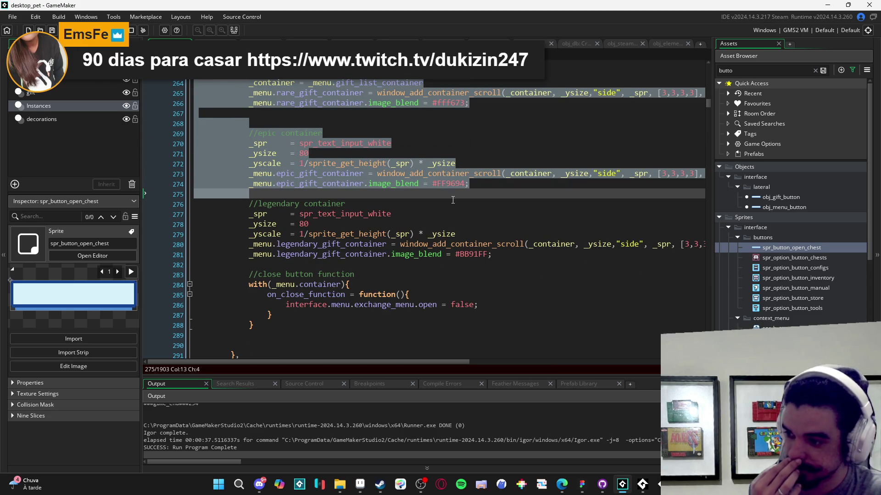
{"action": "left_click_drag", "start_coordinate": [452, 199], "coordinate": [457, 203]}
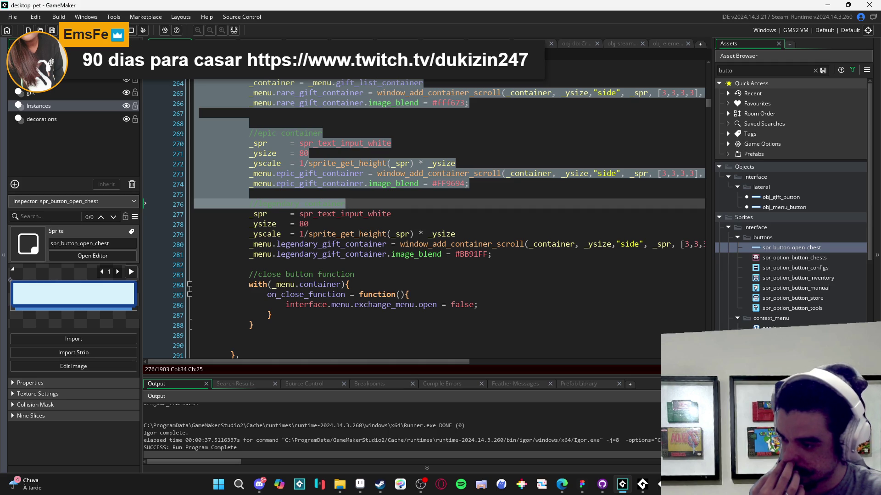
{"action": "key", "text": "alt+Tab"}
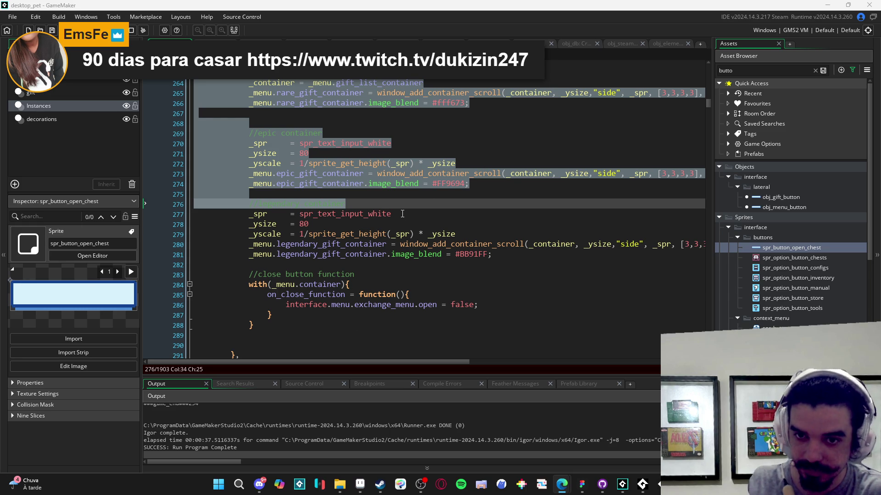
Step: Reselect lines 258–281 and comment them out with Ctrl+K
{"action": "key", "text": "Up"}
{"action": "key", "text": "Up"}
{"action": "key", "text": "Up"}
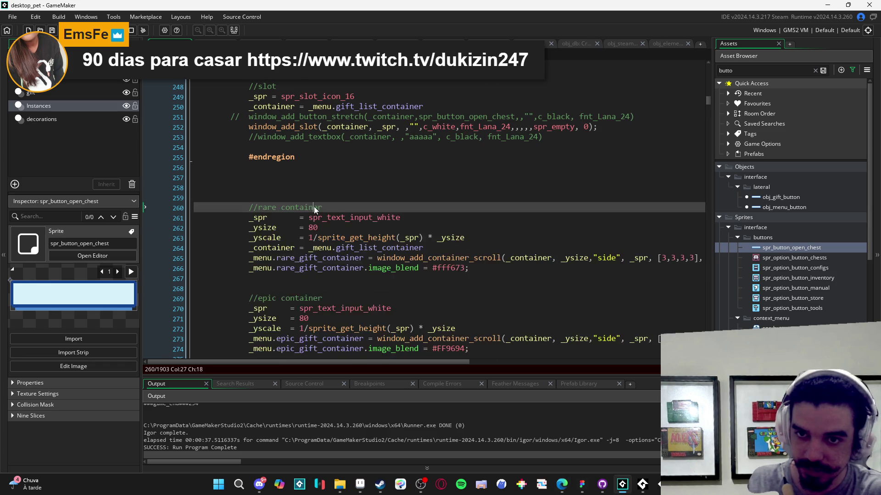
{"action": "left_click", "coordinate": [314, 224]}
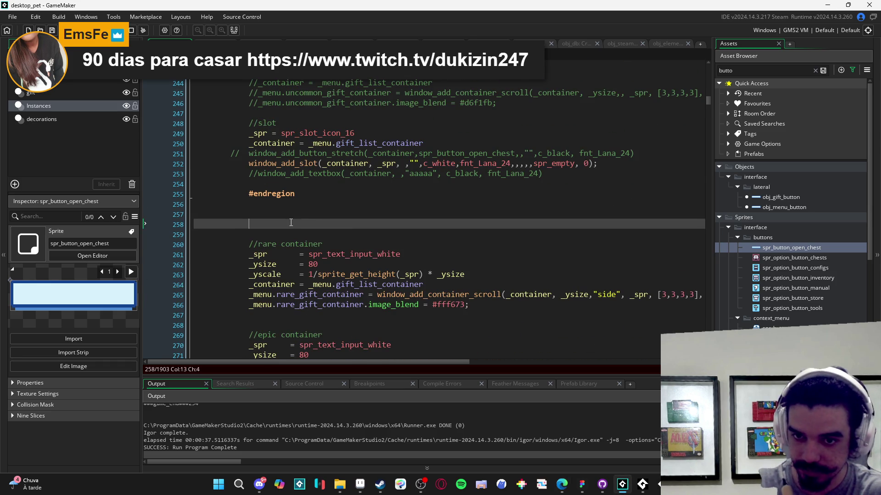
{"action": "scroll", "coordinate": [324, 232], "scroll_direction": "down", "scroll_amount": 4}
{"action": "left_click", "coordinate": [324, 233], "text": "shift"}
{"action": "scroll", "coordinate": [324, 233], "scroll_direction": "down", "scroll_amount": 2}
{"action": "mouse_move", "coordinate": [323, 233]}
{"action": "left_mouse_down"}
{"action": "mouse_move", "coordinate": [458, 271]}
{"action": "mouse_move", "coordinate": [507, 273]}
{"action": "left_mouse_up"}
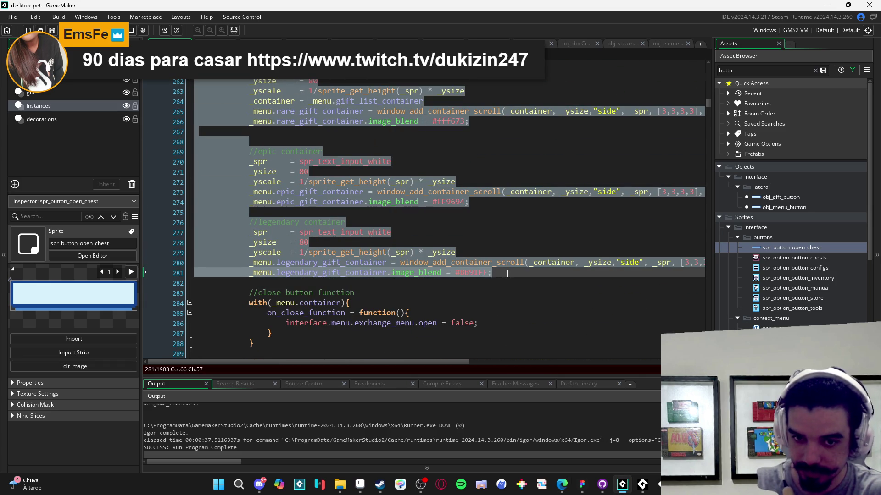
{"action": "key", "text": "ctrl+k"}
Step: Scroll back to the UNCOMMON region and select the commented-out textbox call
{"action": "scroll", "coordinate": [507, 274], "scroll_direction": "up", "scroll_amount": 8}
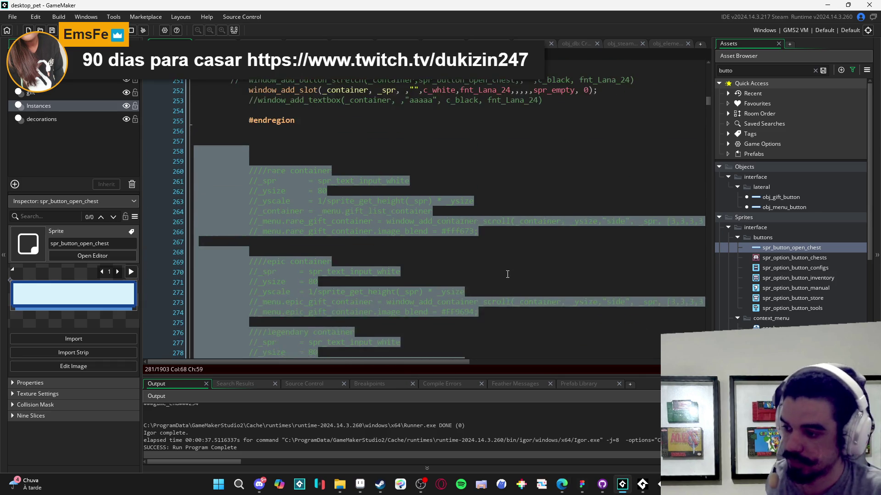
{"action": "scroll", "coordinate": [508, 274], "scroll_direction": "up", "scroll_amount": 5}
{"action": "scroll", "coordinate": [461, 278], "scroll_direction": "down", "scroll_amount": 1}
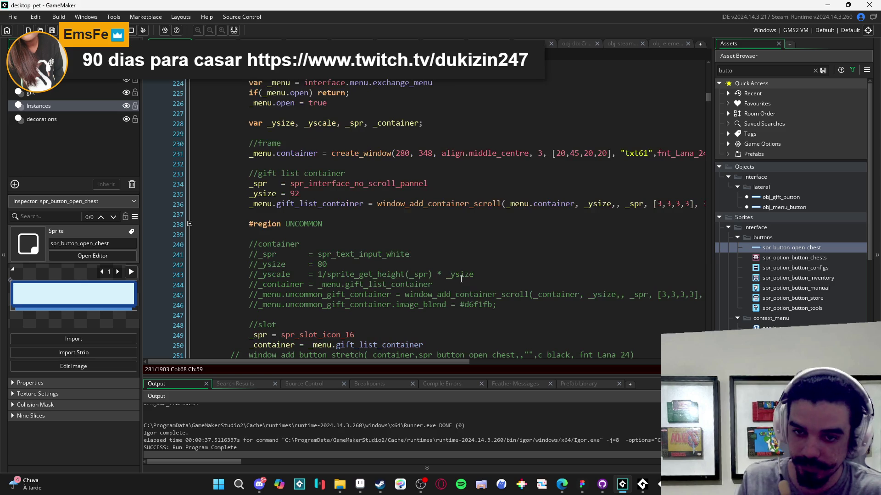
{"action": "scroll", "coordinate": [329, 234], "scroll_direction": "down", "scroll_amount": 1}
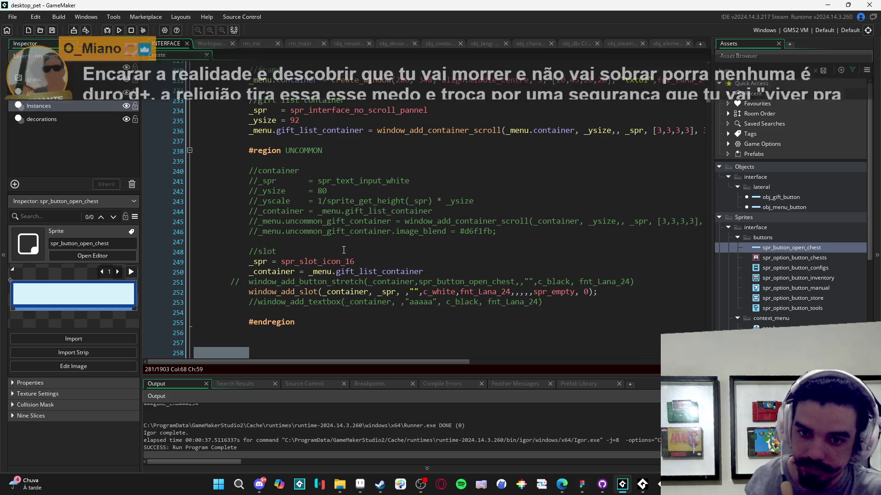
{"action": "scroll", "coordinate": [367, 245], "scroll_direction": "down", "scroll_amount": 3}
{"action": "left_click_drag", "start_coordinate": [543, 265], "coordinate": [259, 265]}
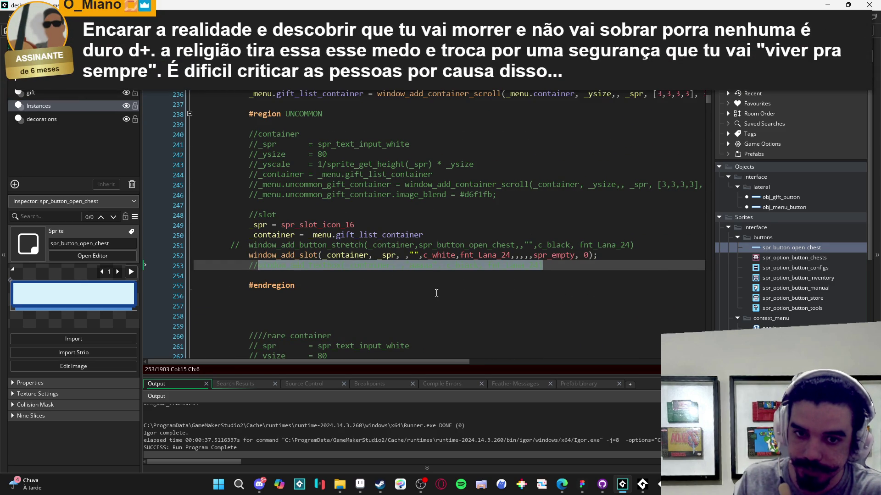
Step: Add an uncommented 'aaaaa' textbox call and the open-chest button_stretch call below the UNCOMMON slot line
{"action": "left_click", "coordinate": [609, 250]}
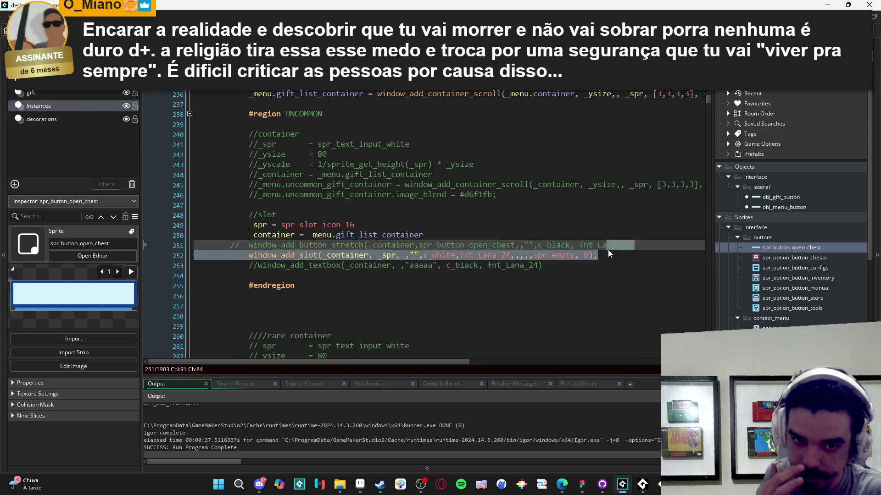
{"action": "left_click_drag", "start_coordinate": [608, 250], "coordinate": [631, 261]}
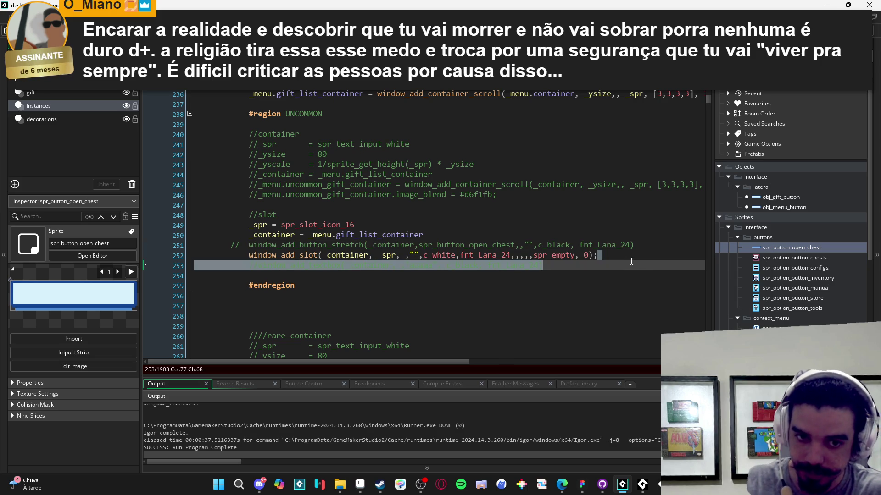
{"action": "left_click", "coordinate": [647, 256]}
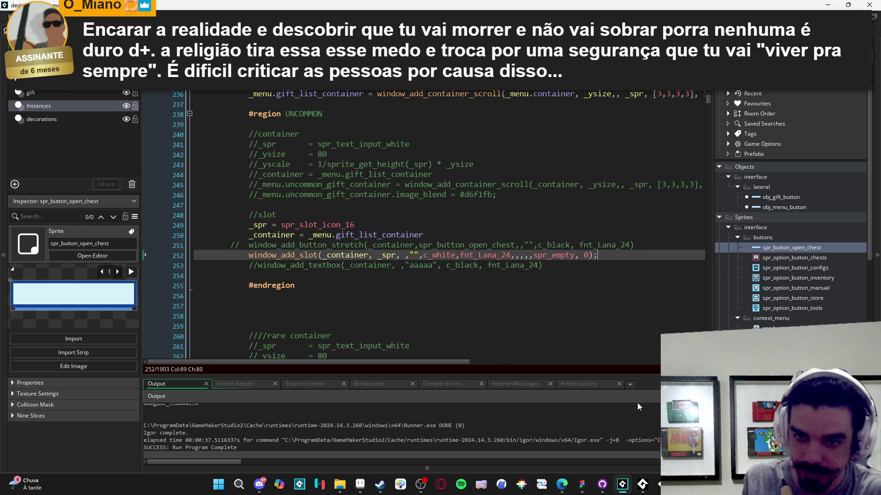
{"action": "key", "text": "ctrl+v"}
{"action": "key", "text": "Return"}
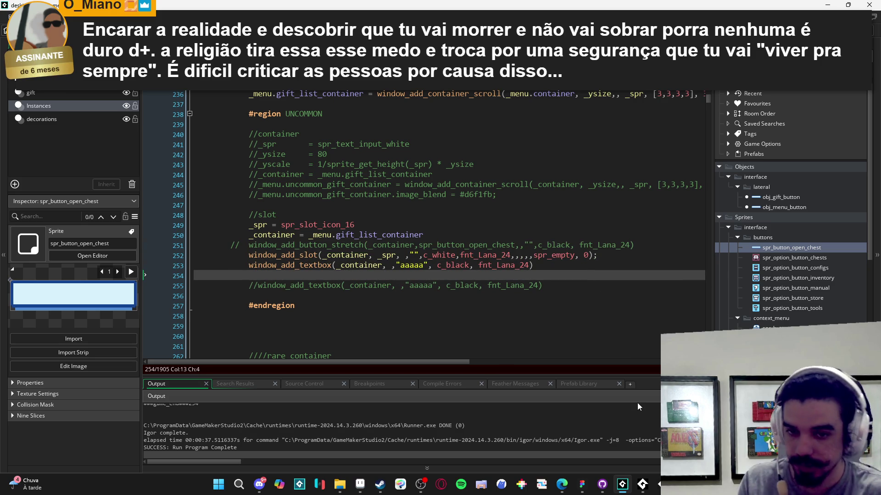
{"action": "type", "text": "window_"}
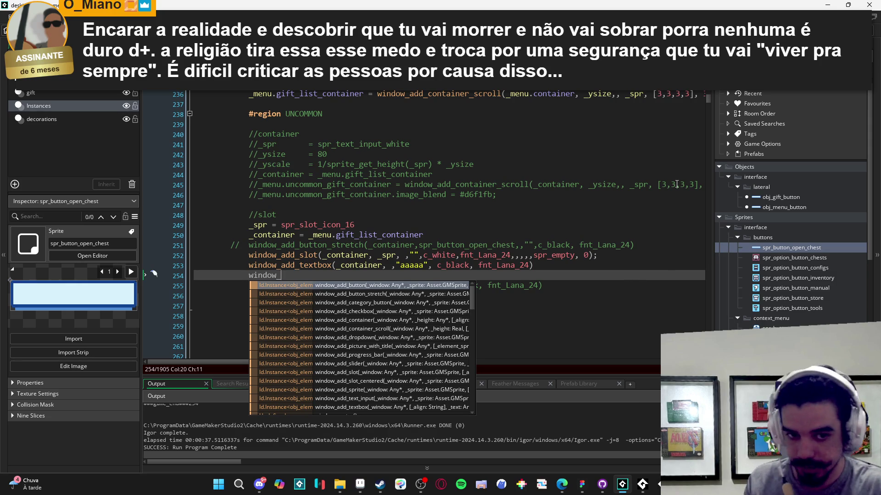
{"action": "left_click", "coordinate": [634, 247]}
{"action": "key", "text": "ctrl+c"}
{"action": "double_click", "coordinate": [265, 275]}
{"action": "key", "text": "ctrl+v"}
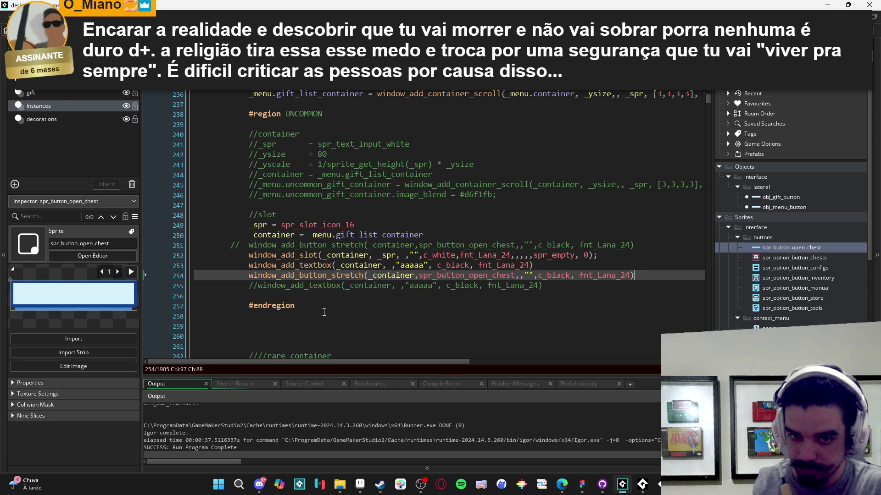
Step: Run the game, open Trocar from the inventory to check the menu, then close the game window
{"action": "key", "text": "F5"}
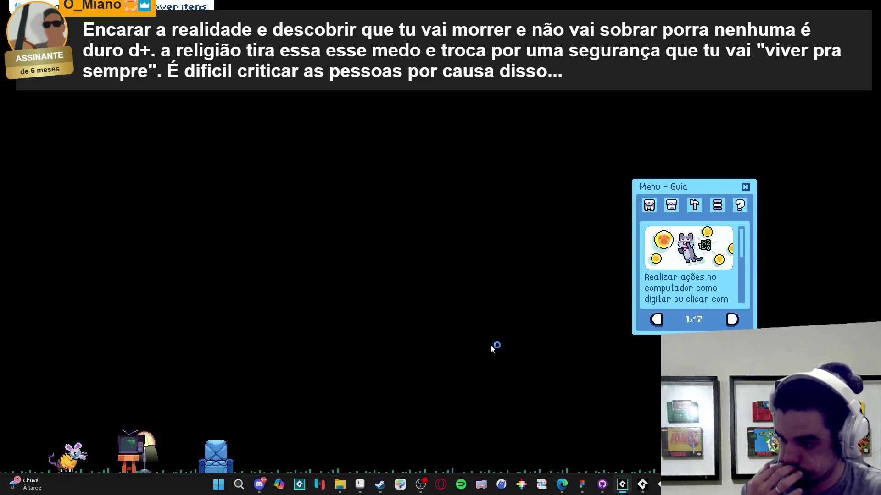
{"action": "left_click", "coordinate": [648, 207]}
{"action": "left_click", "coordinate": [687, 321]}
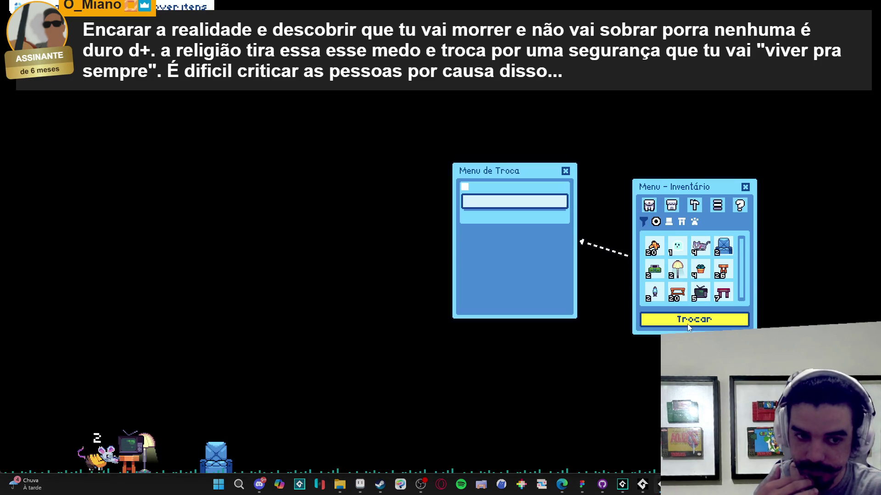
{"action": "key", "text": "Escape"}
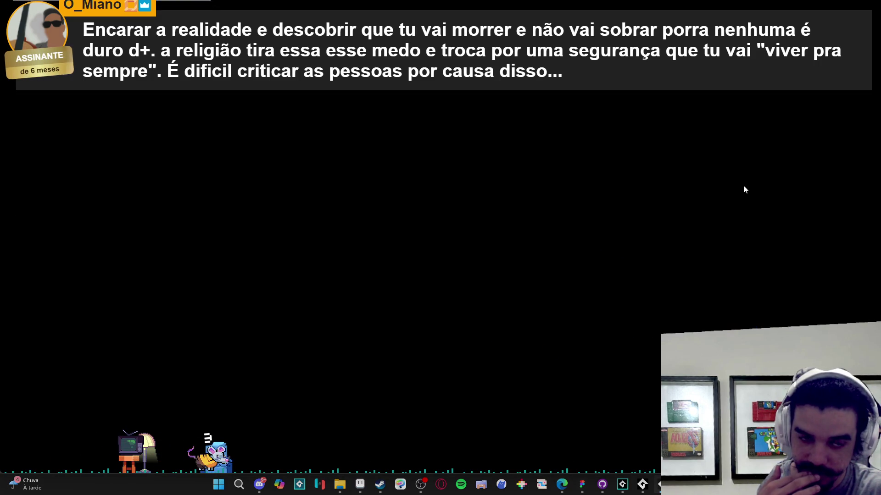
{"action": "right_click", "coordinate": [642, 484]}
{"action": "left_click", "coordinate": [638, 465]}
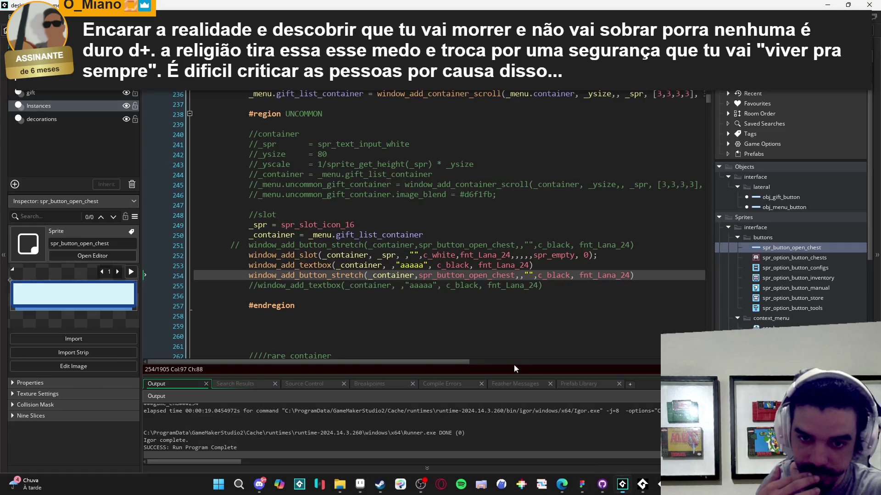
Step: Store the textbox call in var _txt and add _txt.dynamic = false on the next line
{"action": "left_click", "coordinate": [246, 271]}
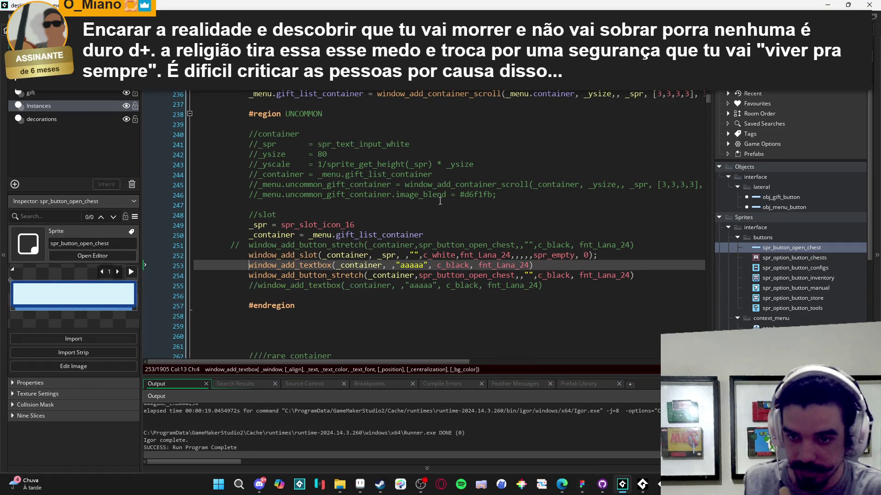
{"action": "type", "text": "var _Tx"}
{"action": "key", "text": "BackSpace"}
{"action": "key", "text": "BackSpace"}
{"action": "type", "text": "txt ="}
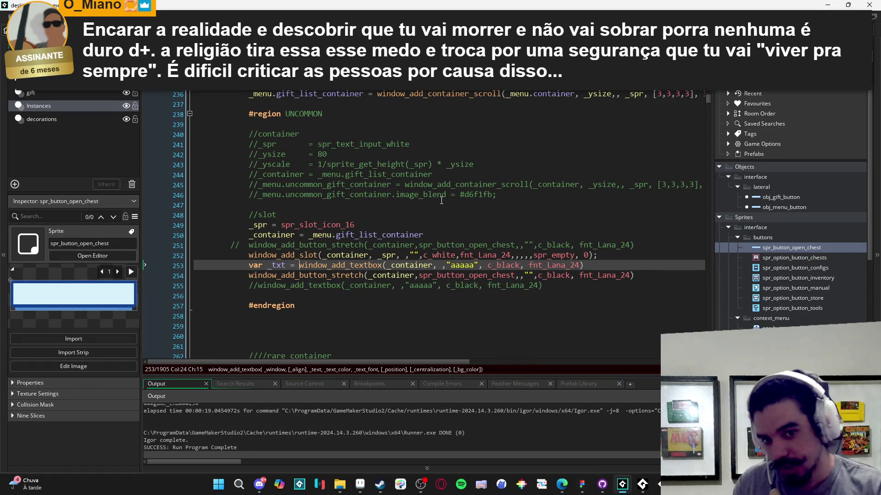
{"action": "left_click", "coordinate": [603, 265]}
{"action": "key", "text": "Return"}
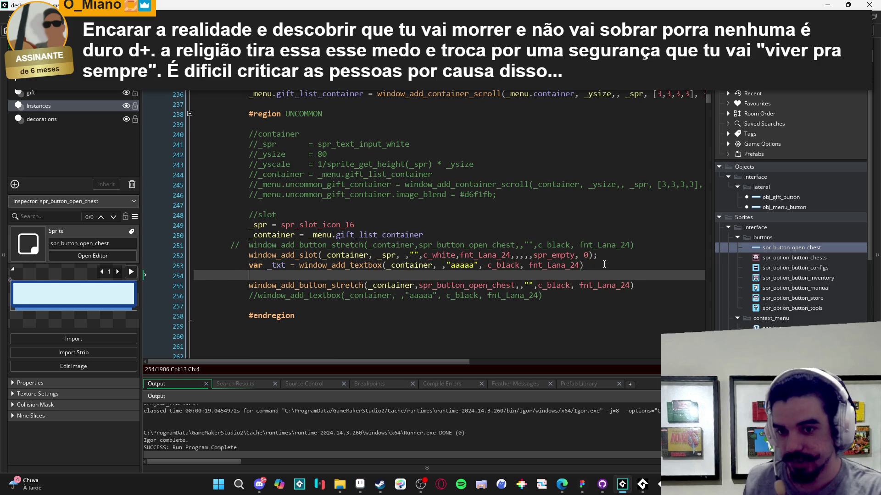
{"action": "type", "text": "_txt."}
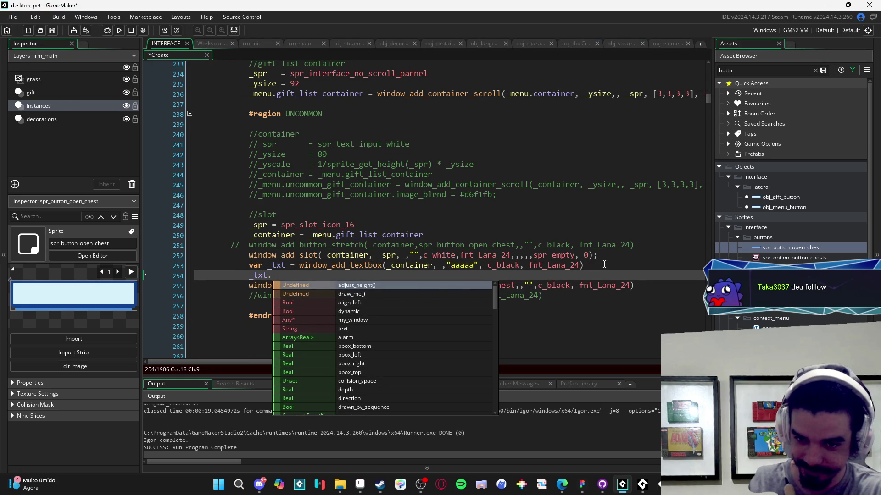
{"action": "key", "text": "Down"}
{"action": "key", "text": "Down"}
{"action": "key", "text": "Down"}
{"action": "key", "text": "Return"}
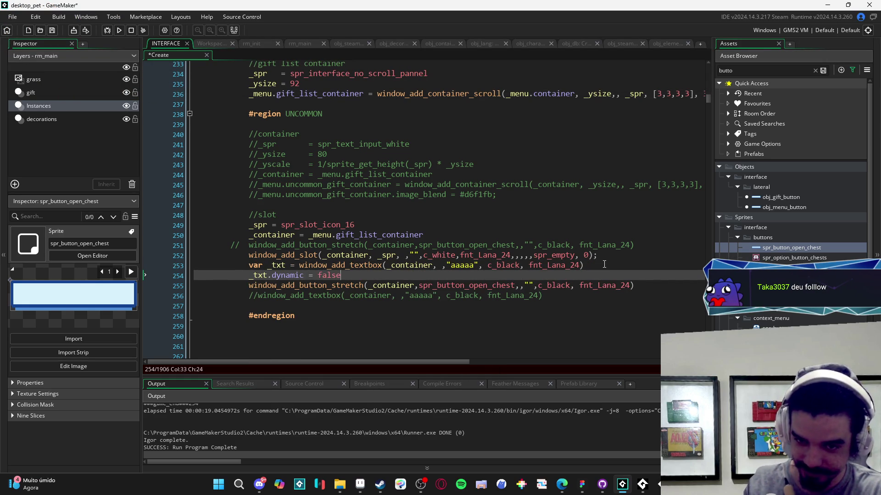
Step: Run the game, open Inventário > Trocar to see 'aaaaa' in the Menu de Troca, then return to GameMaker
{"action": "key", "text": "F5"}
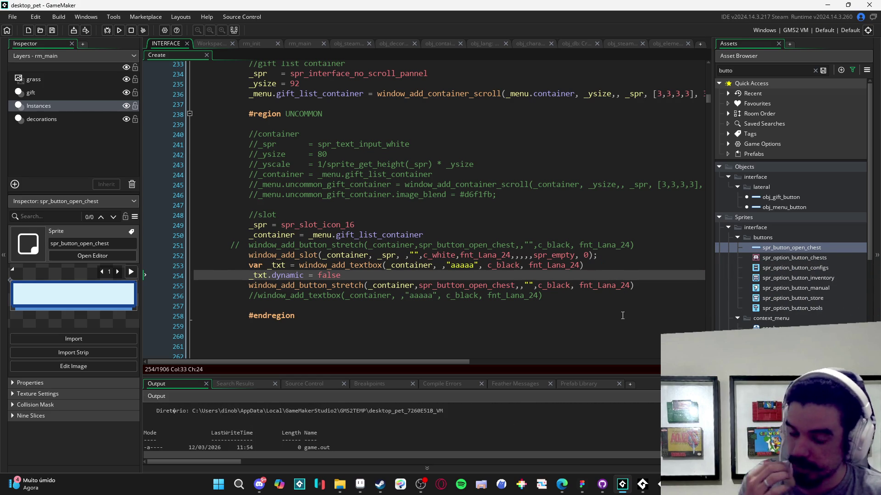
{"action": "mouse_move", "coordinate": [417, 269]}
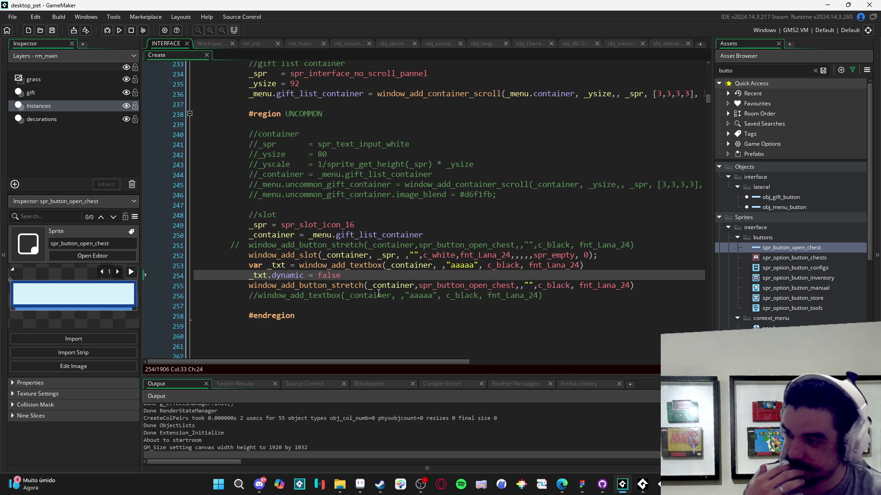
{"action": "mouse_move", "coordinate": [355, 285]}
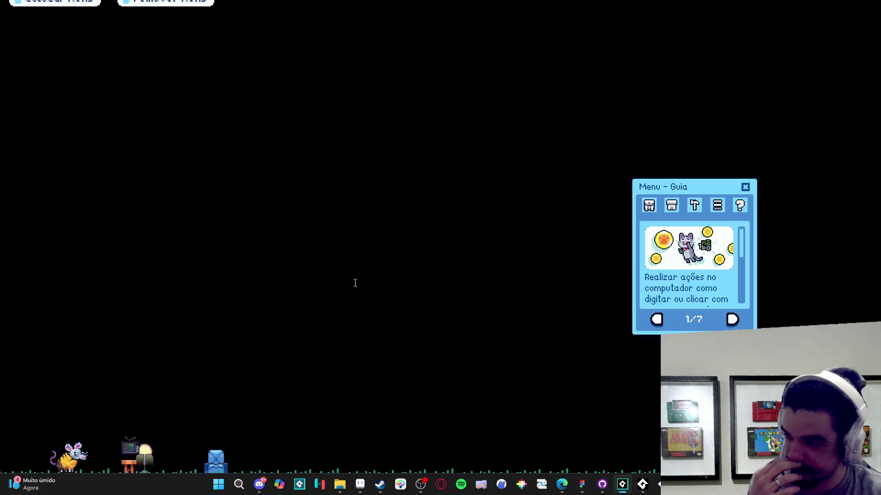
{"action": "left_click", "coordinate": [649, 206]}
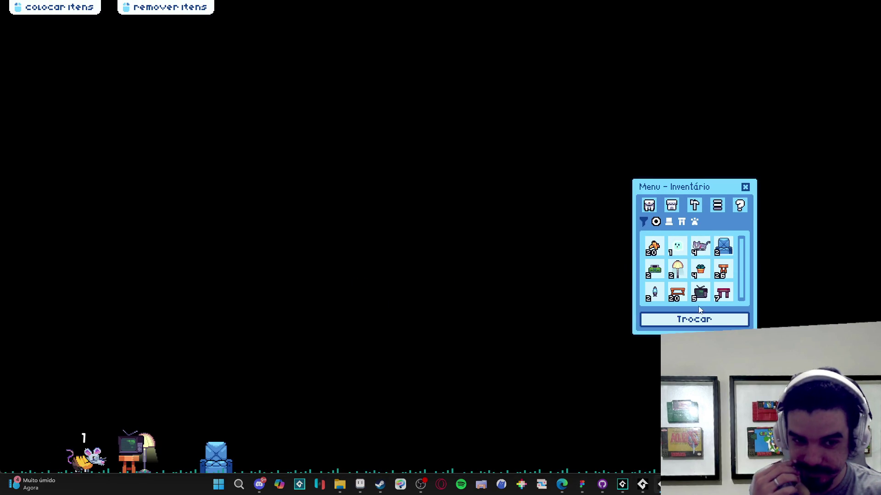
{"action": "left_click", "coordinate": [698, 320]}
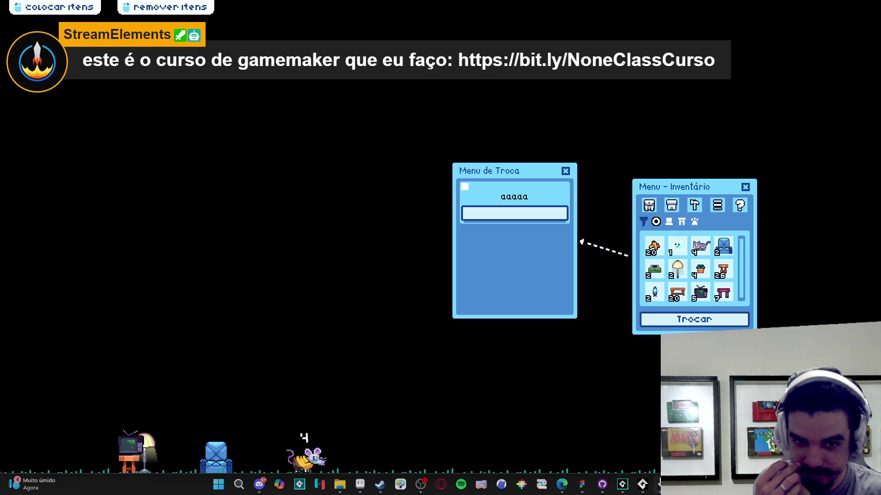
{"action": "mouse_move", "coordinate": [657, 482]}
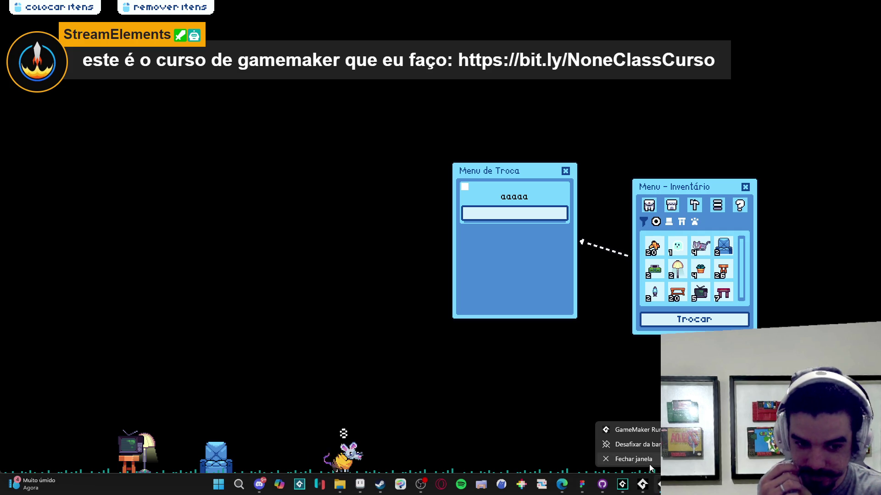
{"action": "left_click", "coordinate": [628, 444]}
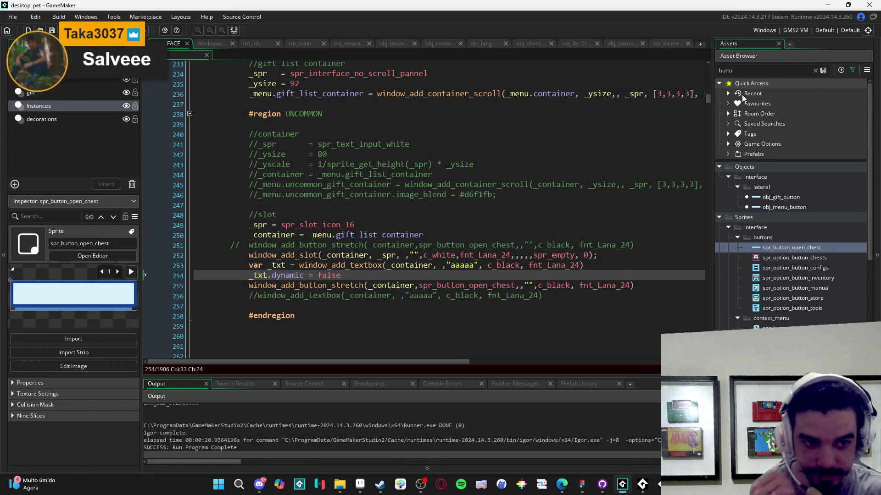
Step: Search the Asset Browser for 'slot' and open the spr_slot_icon_16 sprite
{"action": "left_click", "coordinate": [766, 72]}
{"action": "type", "text": "butto"}
{"action": "key", "text": "BackSpace"}
{"action": "key", "text": "BackSpace"}
{"action": "key", "text": "BackSpace"}
{"action": "type", "text": "slot"}
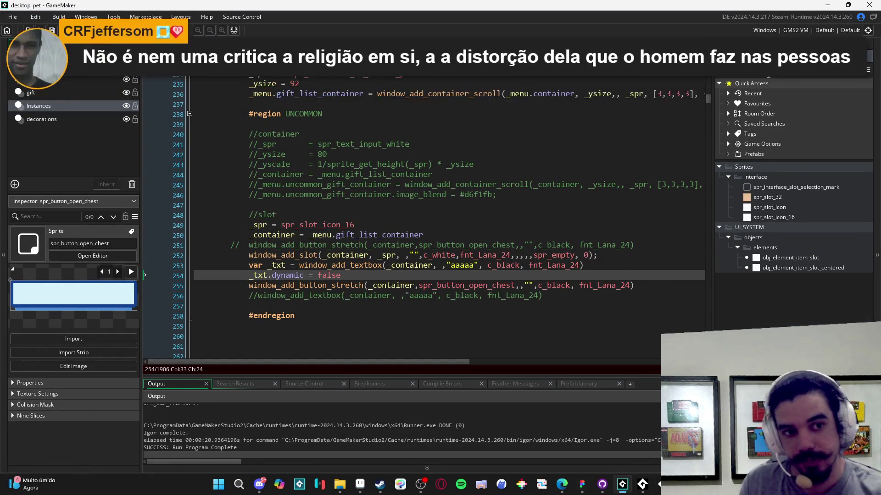
{"action": "left_click", "coordinate": [782, 219]}
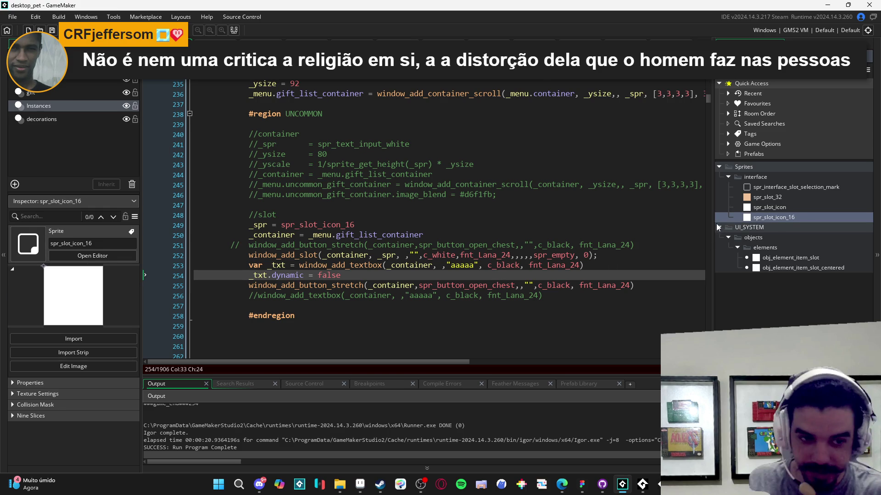
{"action": "double_click", "coordinate": [783, 217]}
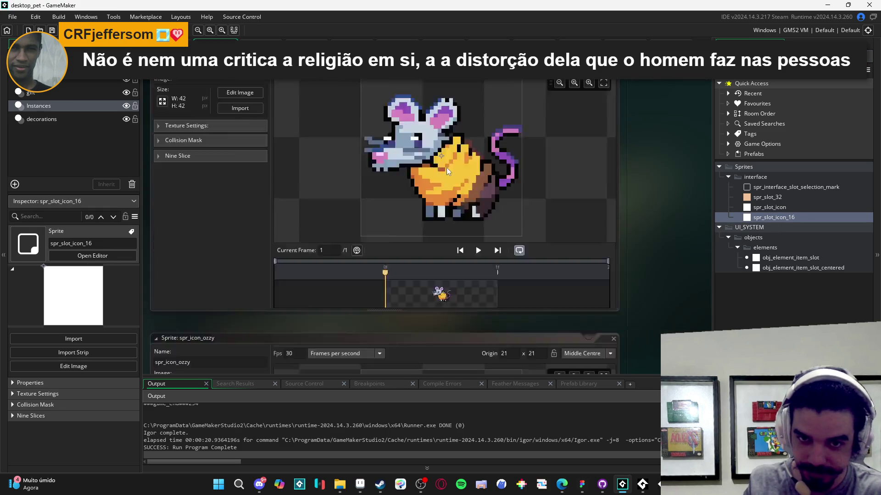
Step: Resize spr_slot_icon_16 by 200 percent so it becomes 32×32 pixels
{"action": "left_click", "coordinate": [162, 132]}
{"action": "left_click", "coordinate": [49, 172]}
{"action": "left_click", "coordinate": [44, 192]}
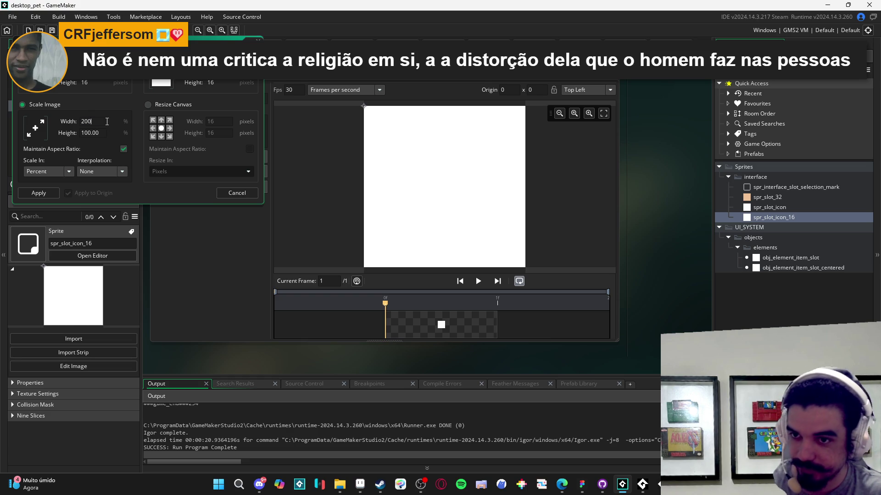
{"action": "key", "text": "Return"}
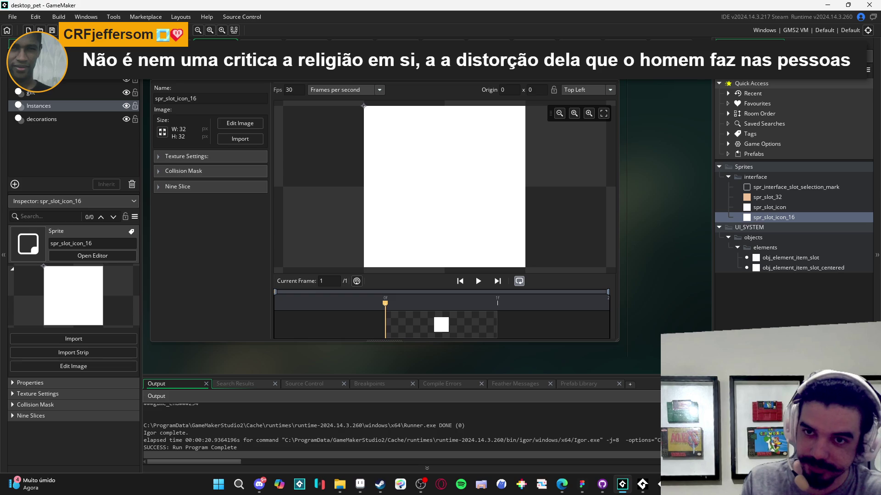
{"action": "key", "text": "ctrl+Tab"}
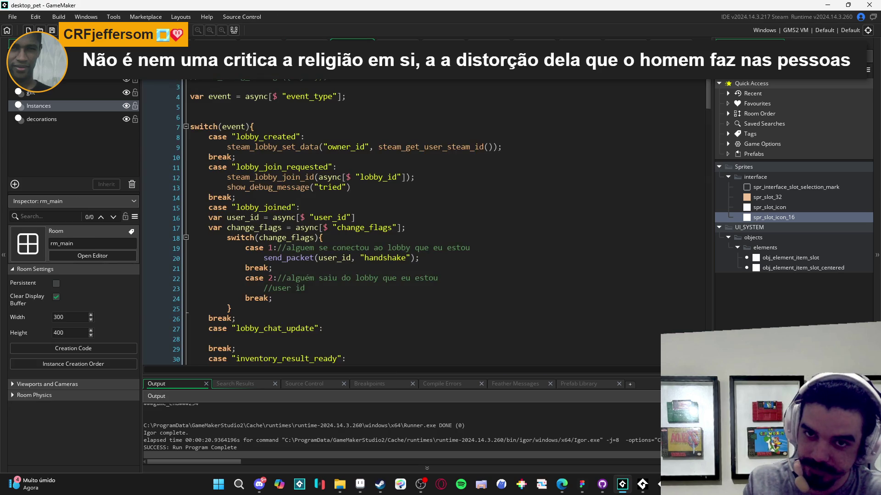
{"action": "left_click", "coordinate": [398, 40]}
Step: Return to the INTERFACE Create script at the slot sprite line 249
{"action": "left_click", "coordinate": [453, 40]}
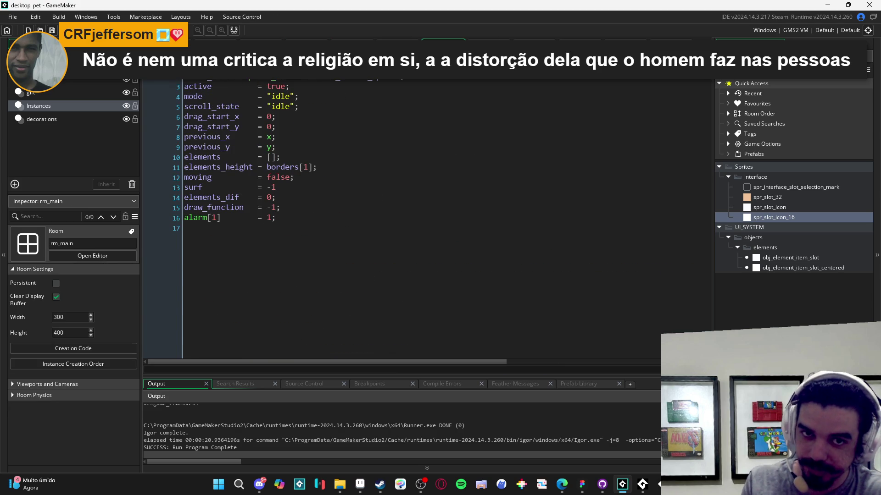
{"action": "key", "text": "ctrl+Tab"}
{"action": "key", "text": "ctrl+Tab"}
{"action": "key", "text": "ctrl+Tab"}
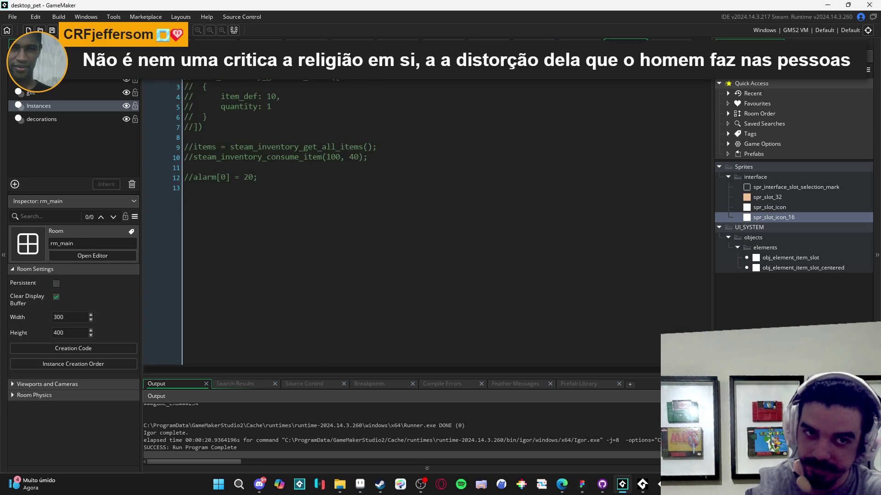
{"action": "key", "text": "ctrl+Tab"}
{"action": "key", "text": "ctrl+Tab"}
{"action": "key", "text": "ctrl+Tab"}
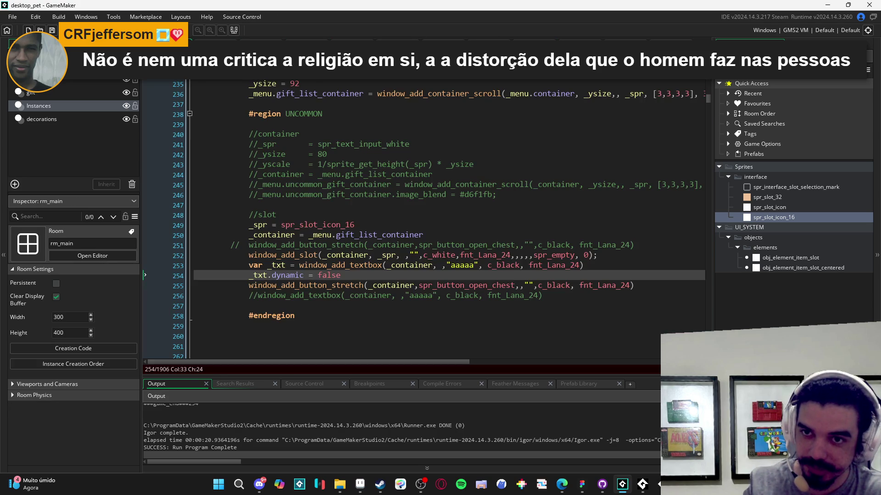
{"action": "left_click", "coordinate": [412, 225]}
Step: Run the game and open Inventário > Trocar to check the slot, 'aaaaa' text and button row
{"action": "key", "text": "F5"}
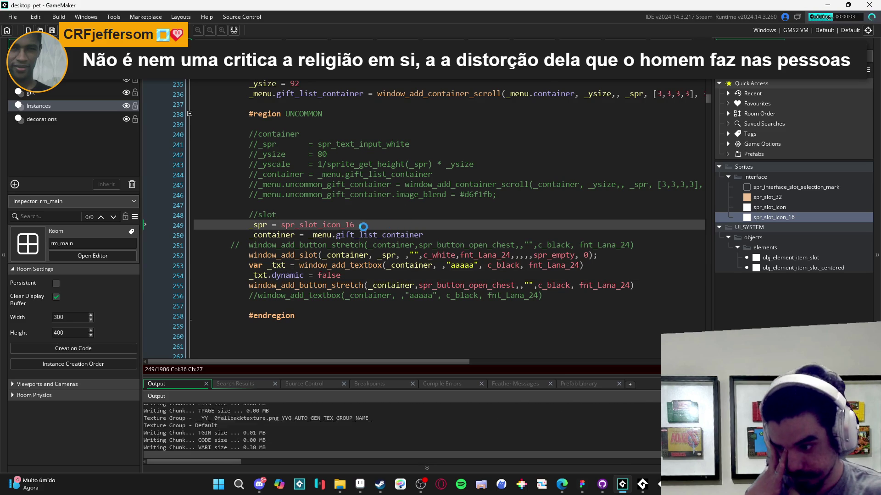
{"action": "mouse_move", "coordinate": [318, 235]}
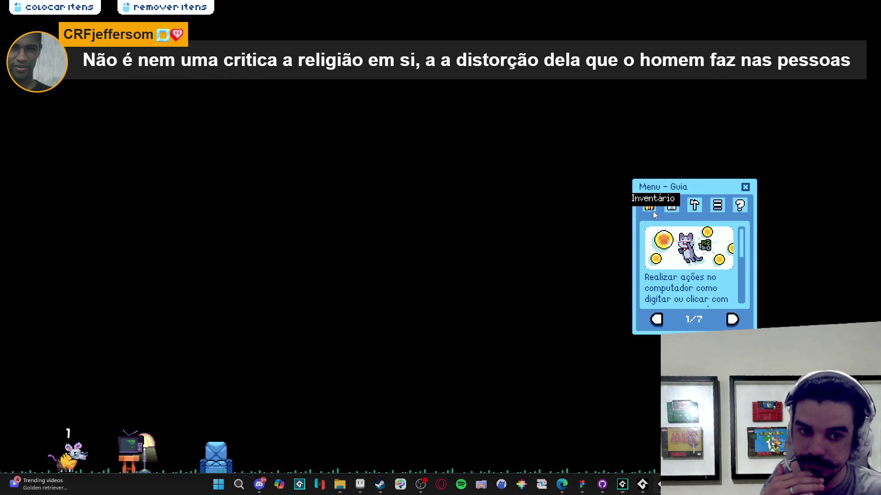
{"action": "left_click", "coordinate": [648, 205]}
{"action": "left_click", "coordinate": [678, 320]}
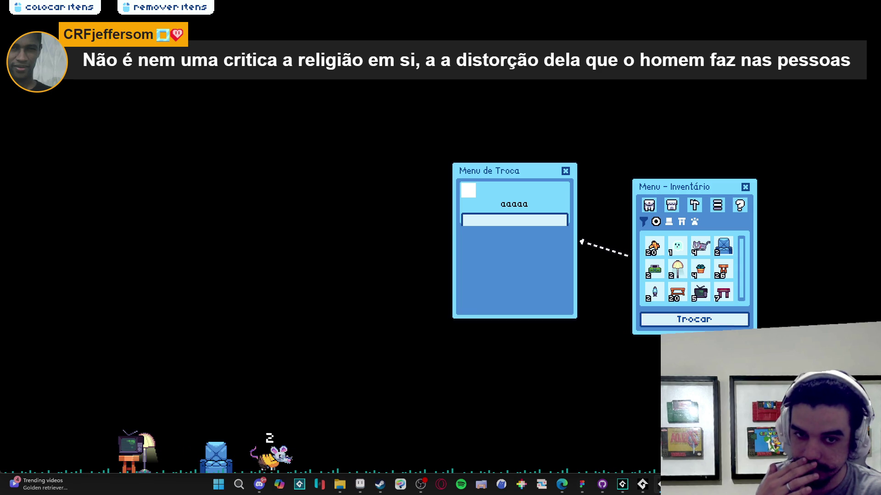
{"action": "key", "text": "alt+Tab"}
{"action": "scroll", "coordinate": [260, 248], "scroll_direction": "down", "scroll_amount": 2}
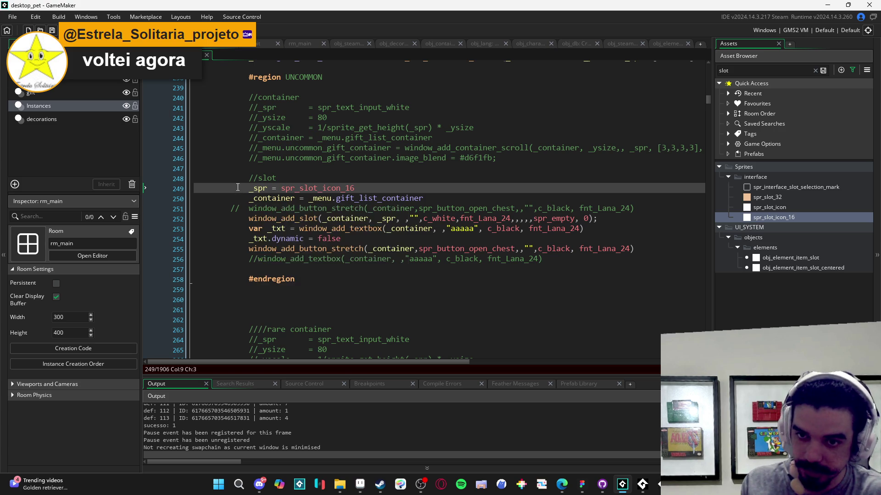
Step: Duplicate the slot, textbox and button code block with a blank line between the copies
{"action": "scroll", "coordinate": [238, 187], "scroll_direction": "up", "scroll_amount": 5}
{"action": "scroll", "coordinate": [238, 187], "scroll_direction": "down", "scroll_amount": 5}
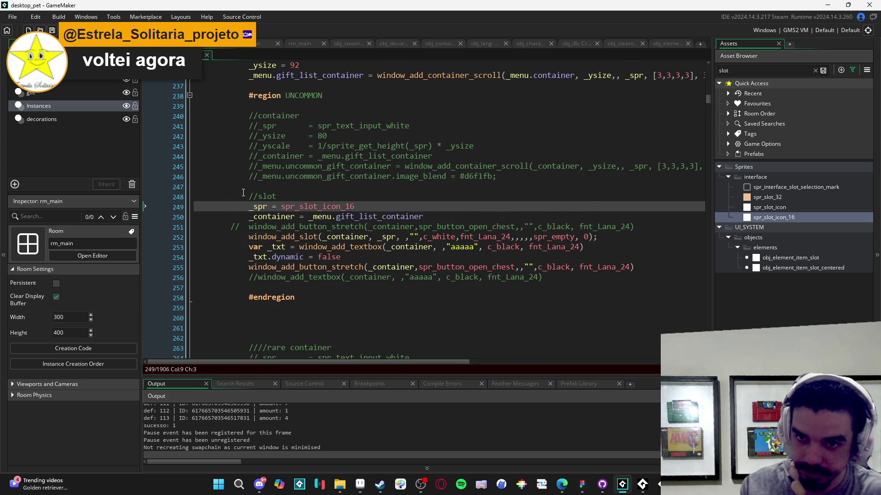
{"action": "scroll", "coordinate": [242, 191], "scroll_direction": "down", "scroll_amount": 1}
{"action": "mouse_move", "coordinate": [249, 189]}
{"action": "left_mouse_down"}
{"action": "mouse_move", "coordinate": [250, 201]}
{"action": "mouse_move", "coordinate": [350, 277]}
{"action": "mouse_move", "coordinate": [358, 262]}
{"action": "mouse_move", "coordinate": [546, 259]}
{"action": "left_mouse_up"}
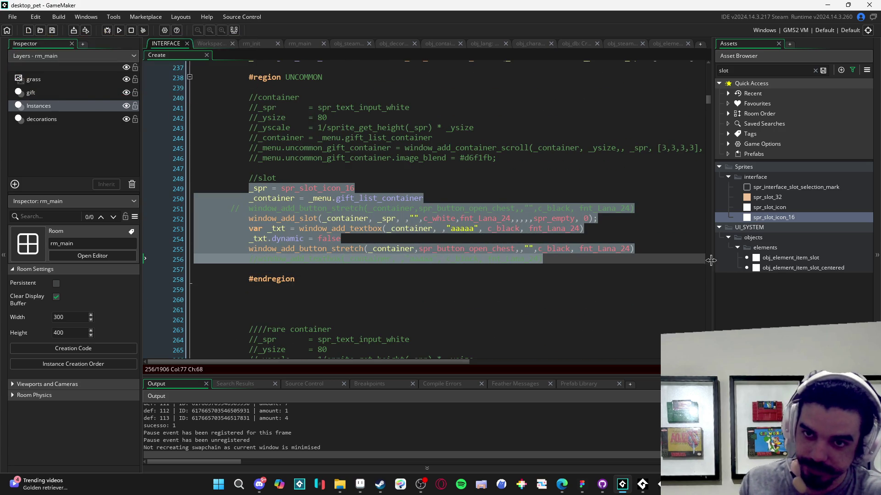
{"action": "key", "text": "ctrl+d"}
{"action": "left_click", "coordinate": [241, 270]}
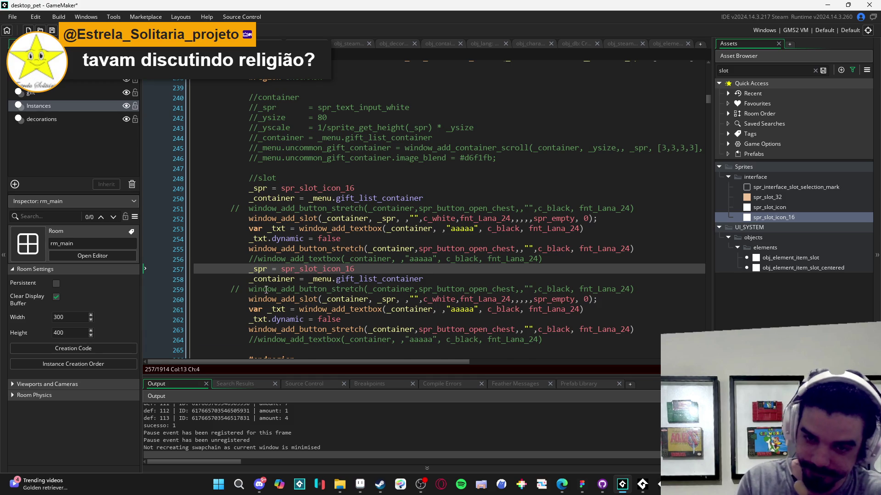
{"action": "key", "text": "Return"}
Step: Enter 'side' as the second window_add_slot's description and run the game
{"action": "scroll", "coordinate": [361, 255], "scroll_direction": "down", "scroll_amount": 2}
{"action": "scroll", "coordinate": [397, 235], "scroll_direction": "down", "scroll_amount": 1}
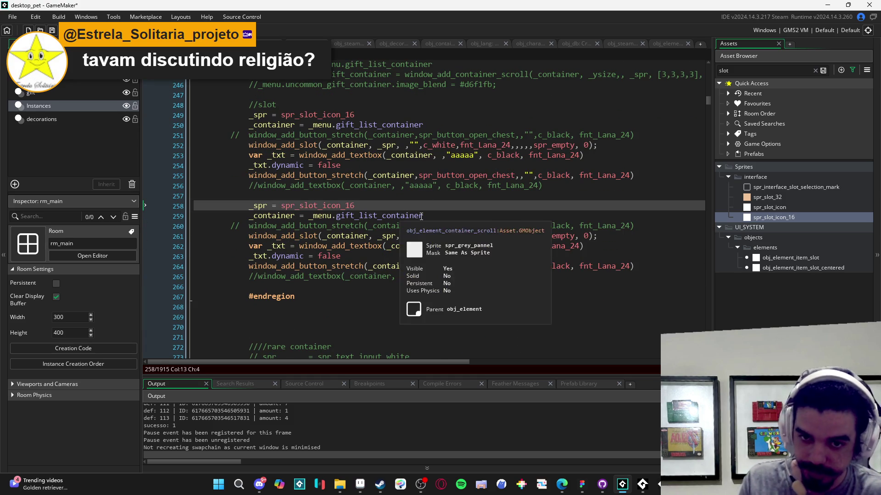
{"action": "left_click", "coordinate": [426, 215]}
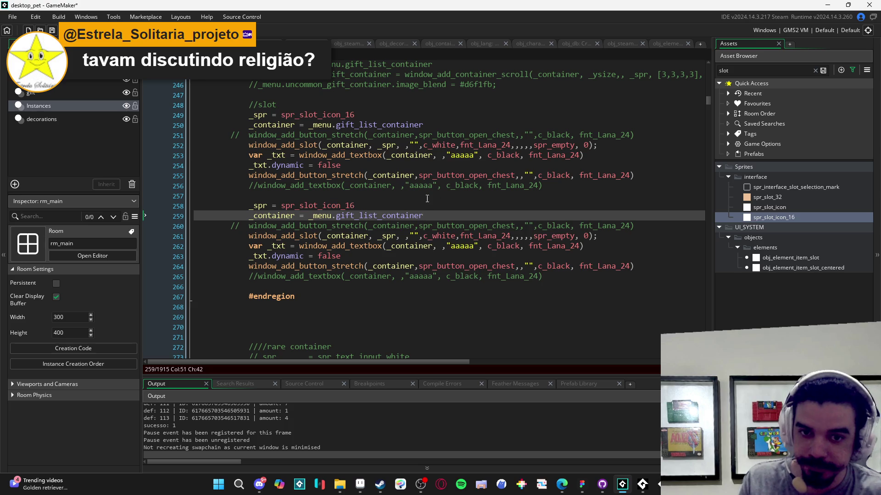
{"action": "scroll", "coordinate": [392, 224], "scroll_direction": "down", "scroll_amount": 3}
{"action": "scroll", "coordinate": [380, 205], "scroll_direction": "up", "scroll_amount": 2}
{"action": "left_click", "coordinate": [418, 218]}
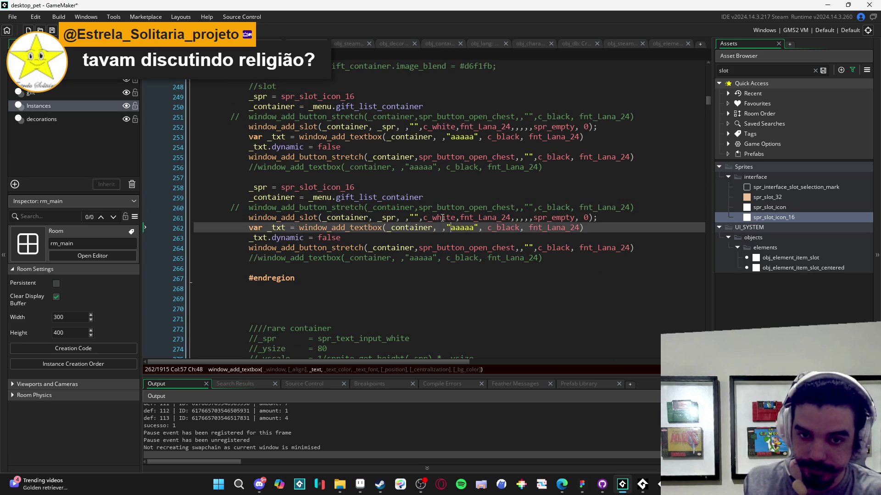
{"action": "left_click", "coordinate": [415, 218]}
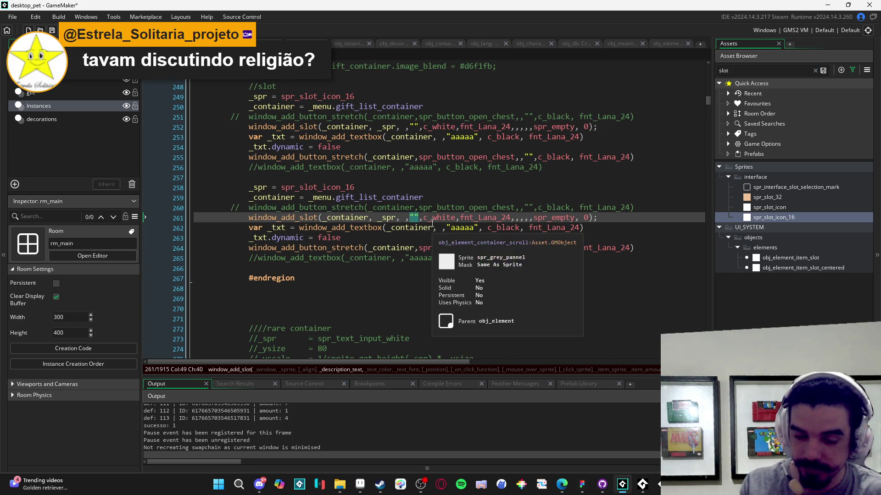
{"action": "type", "text": "side"}
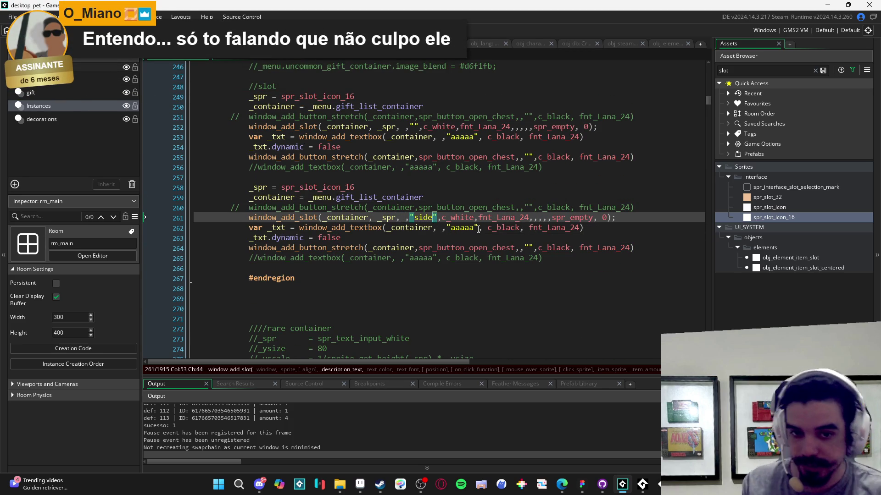
{"action": "left_click", "coordinate": [426, 269]}
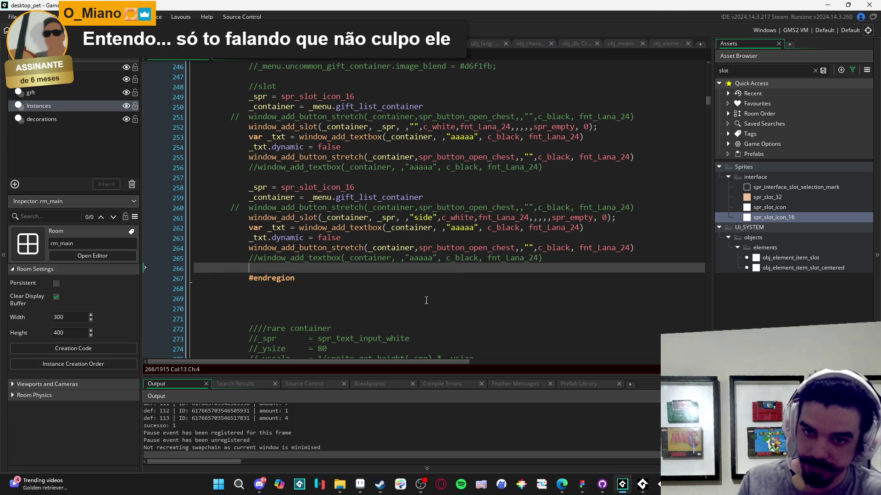
{"action": "key", "text": "F5"}
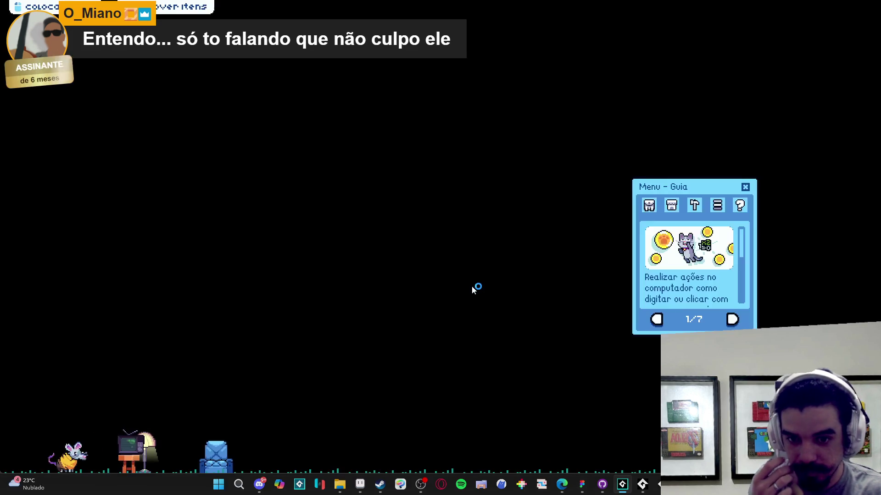
Step: Check the Menu de Troca via Inventário > Trocar, close the game, and return to the second slot block
{"action": "left_click", "coordinate": [649, 205]}
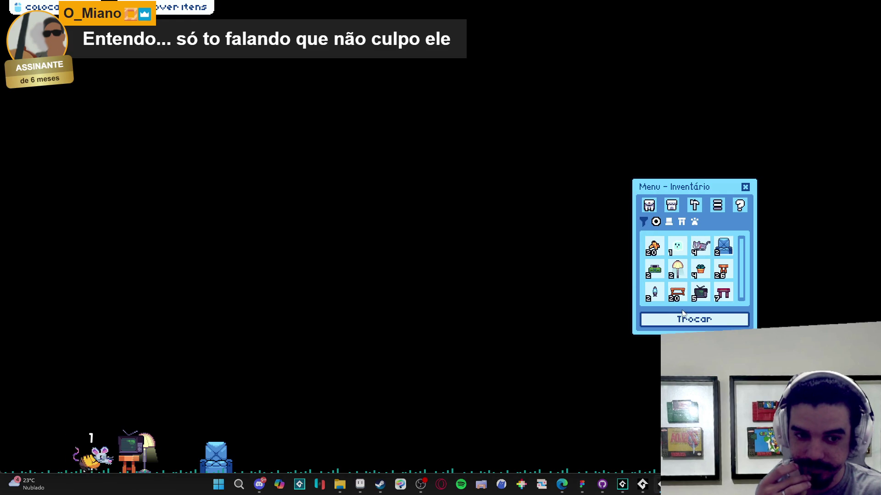
{"action": "left_click", "coordinate": [694, 319]}
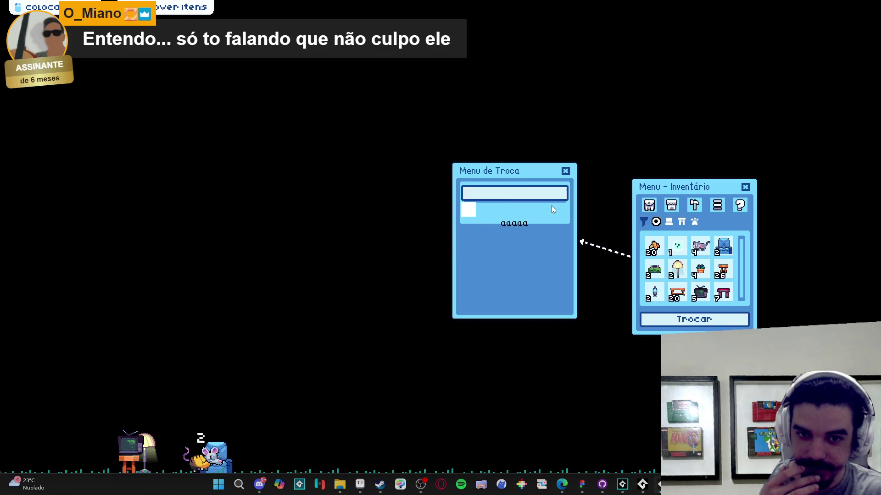
{"action": "right_click", "coordinate": [622, 484]}
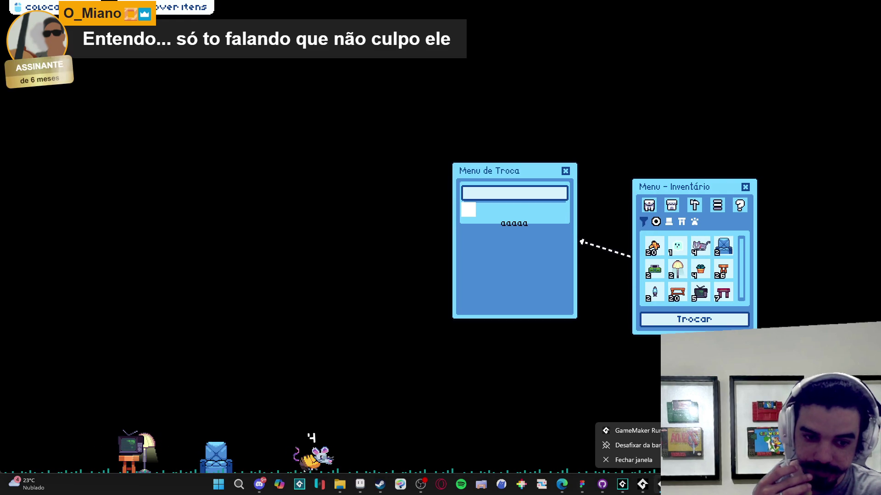
{"action": "left_click", "coordinate": [626, 461]}
{"action": "scroll", "coordinate": [504, 257], "scroll_direction": "up", "scroll_amount": 2}
{"action": "left_click", "coordinate": [452, 256]}
{"action": "scroll", "coordinate": [451, 275], "scroll_direction": "up", "scroll_amount": 1}
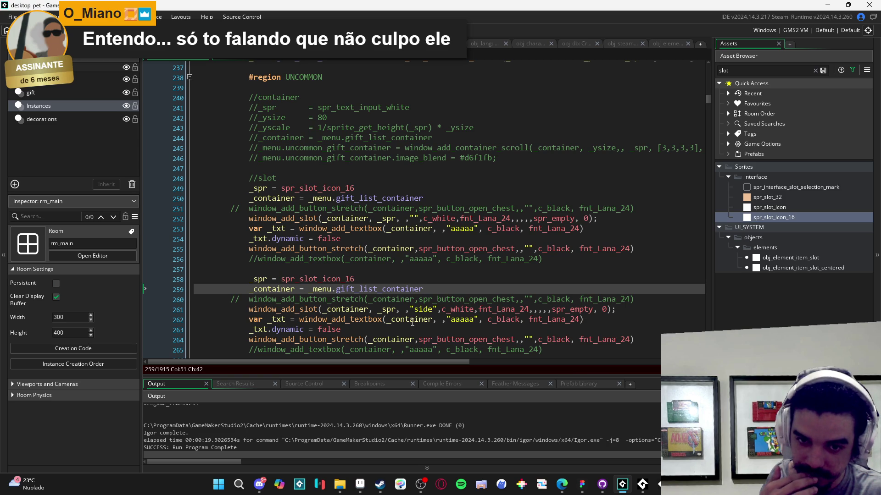
Step: Insert "side" as the align argument of line 261's window_add_slot and rebuild the game
{"action": "left_click", "coordinate": [426, 309]}
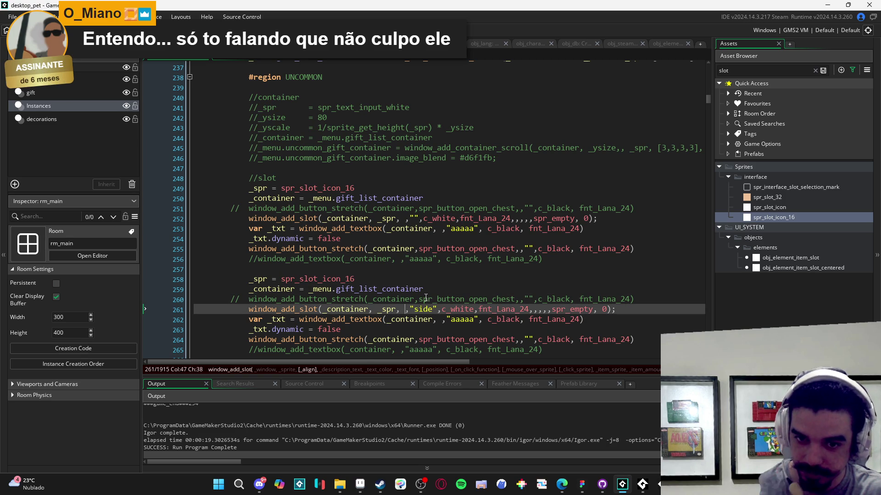
{"action": "type", "text": "\"side"}
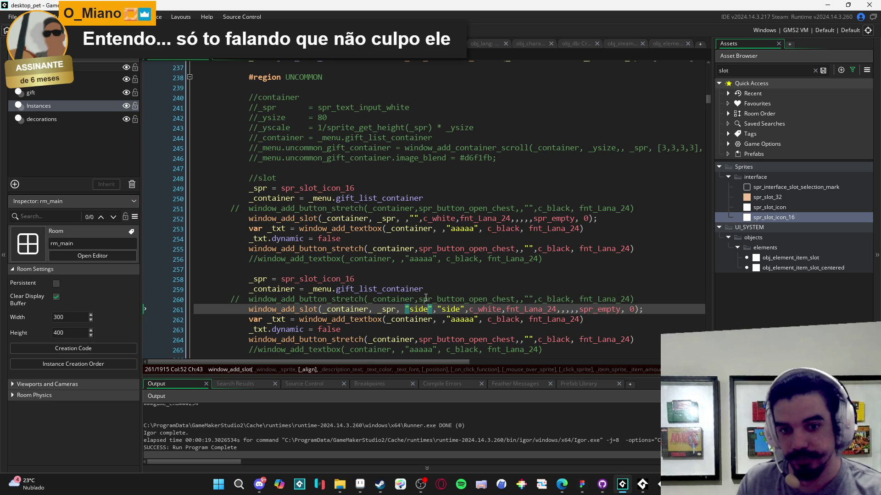
{"action": "key", "text": "F5"}
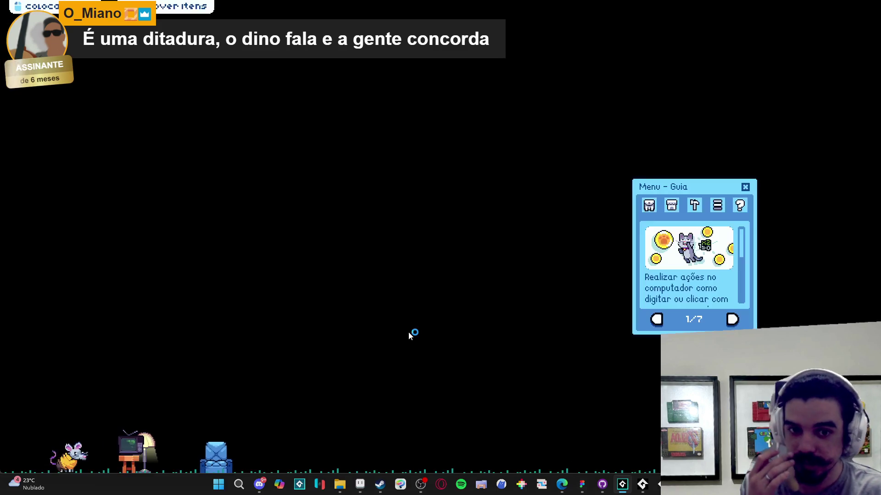
Step: Open Inventário > Trocar, click the slot rows to show the side tooltip, then close the game
{"action": "left_click", "coordinate": [650, 205]}
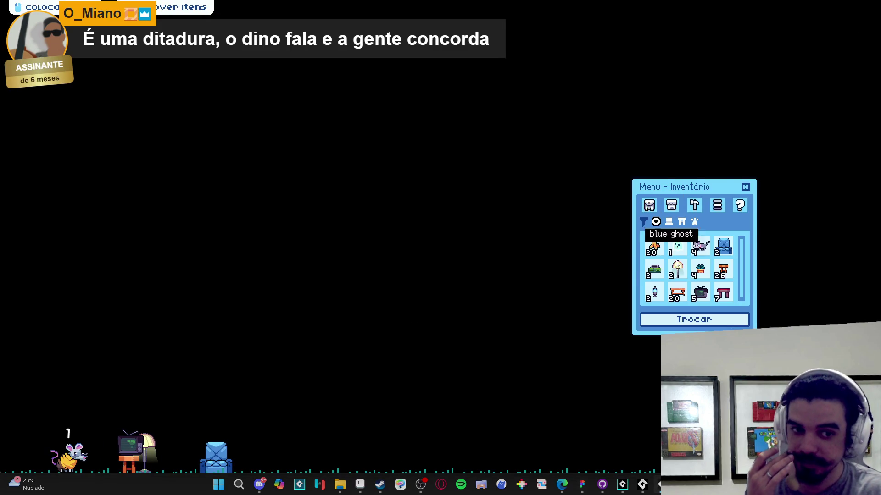
{"action": "left_click", "coordinate": [695, 319]}
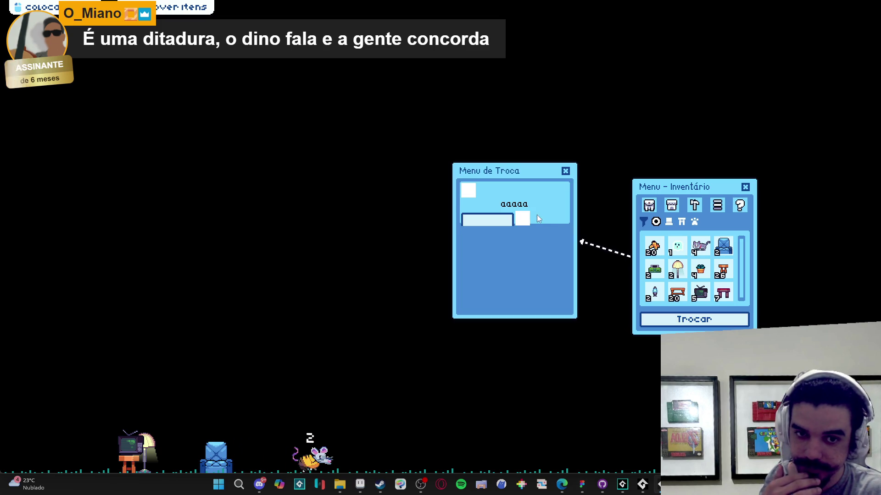
{"action": "left_click", "coordinate": [504, 223]}
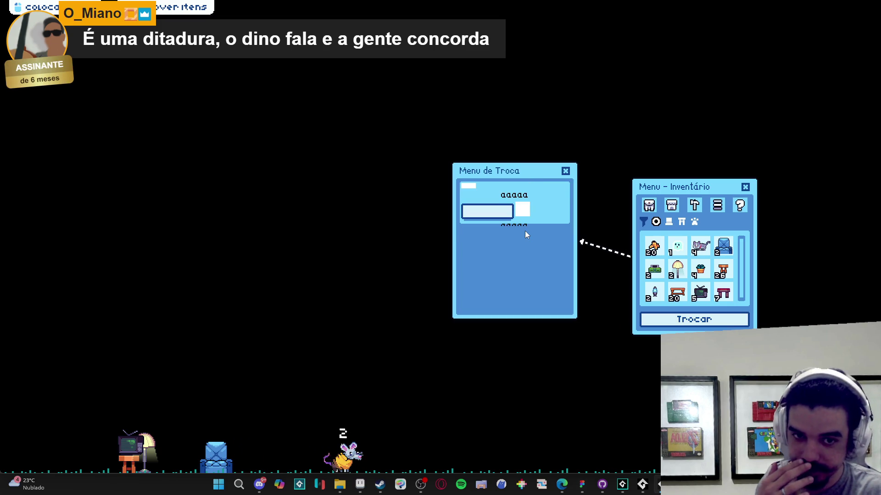
{"action": "left_click", "coordinate": [524, 223]}
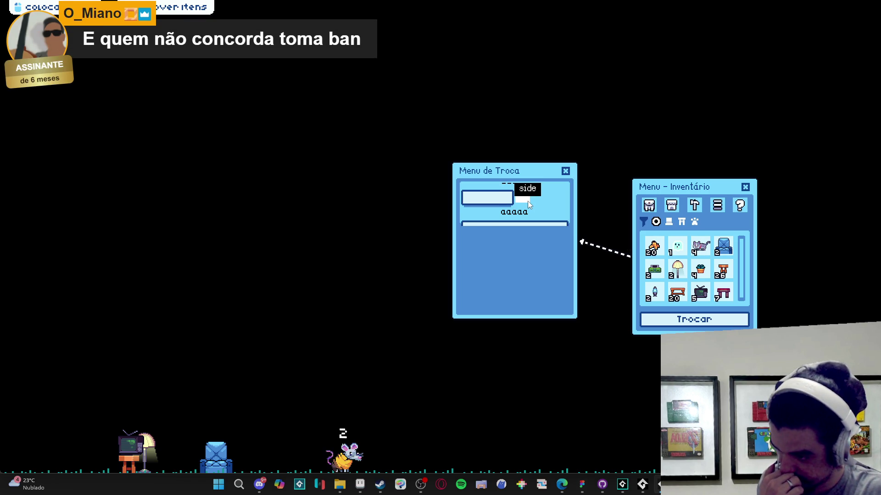
{"action": "right_click", "coordinate": [656, 485]}
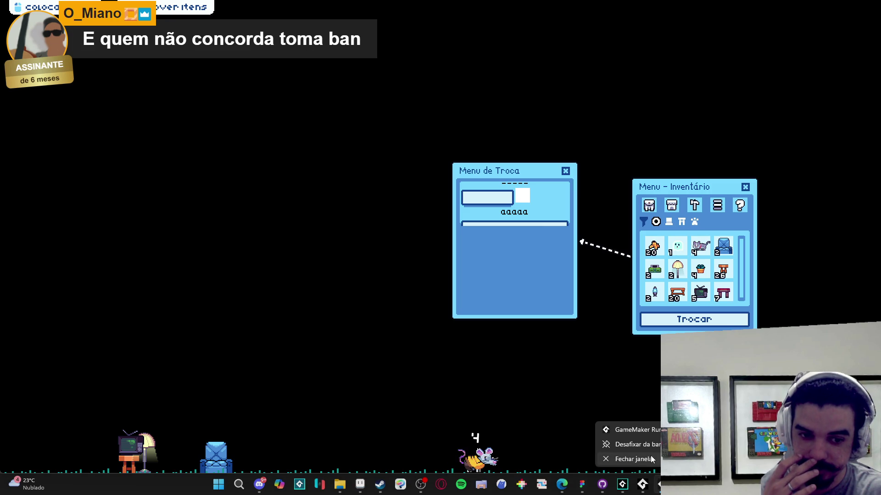
{"action": "left_click", "coordinate": [633, 467]}
{"action": "left_click", "coordinate": [417, 106]}
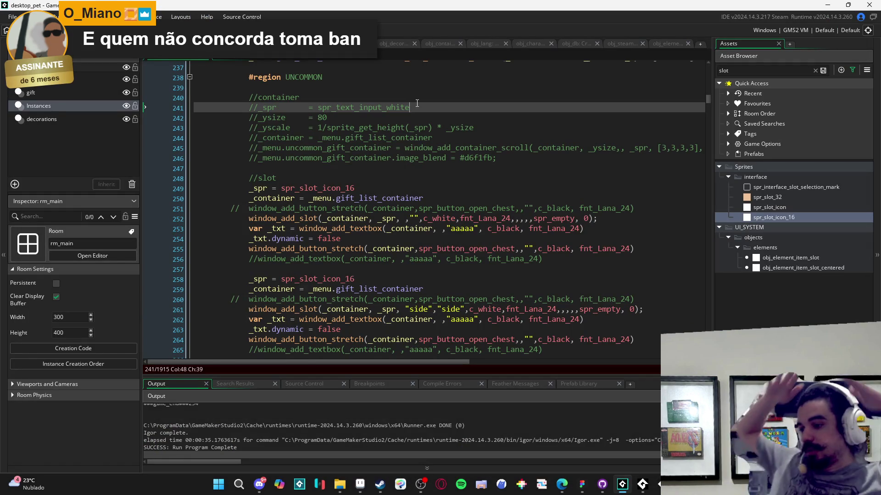